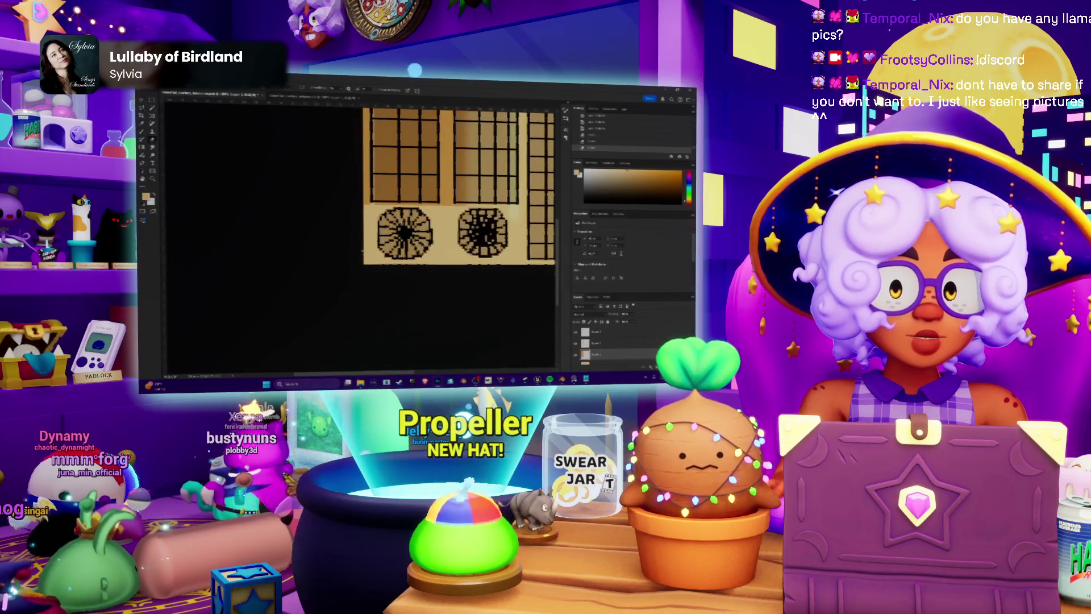
# Restore the full-height door texture in Photoshop and check the brush presets before moving to the hat.
pyautogui.hotkey('ctrl', 'shift', 'z')
pyautogui.hotkey('ctrl', 'shift', 'z')
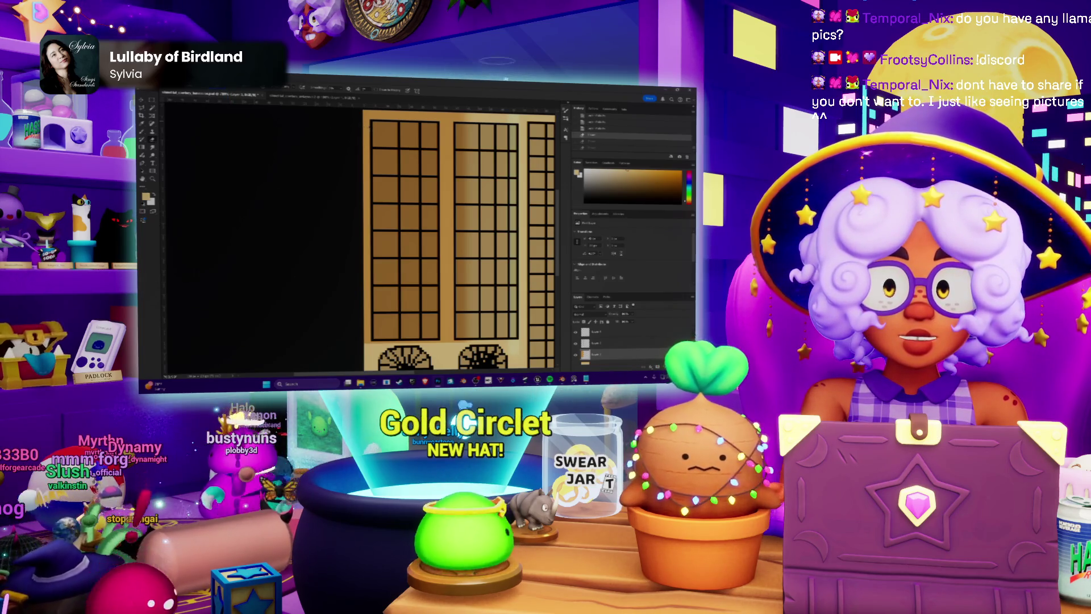
pyautogui.click(154, 94)
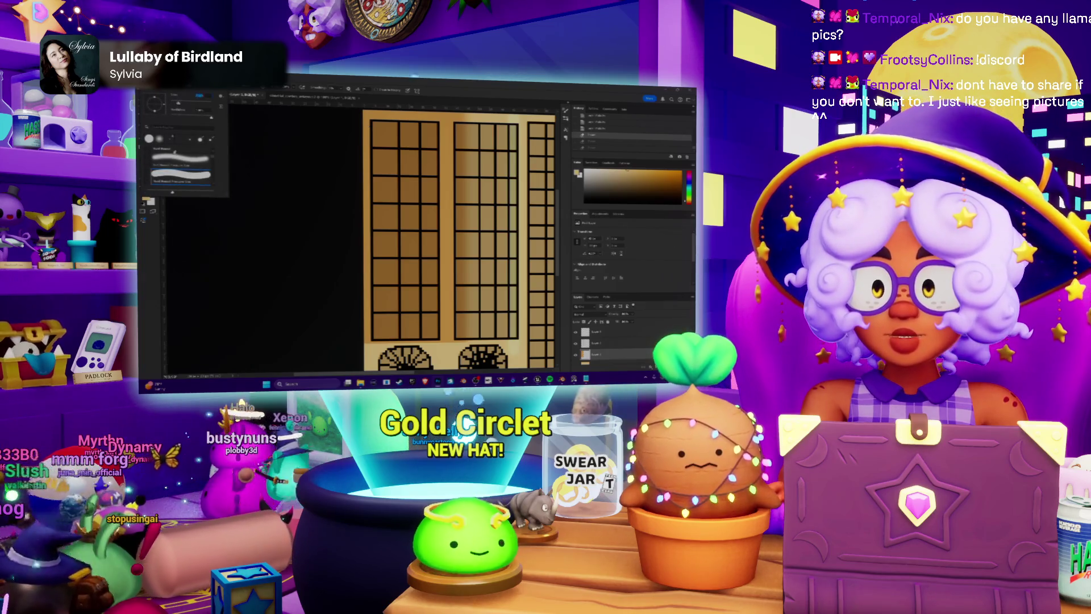
pyautogui.press('Escape')
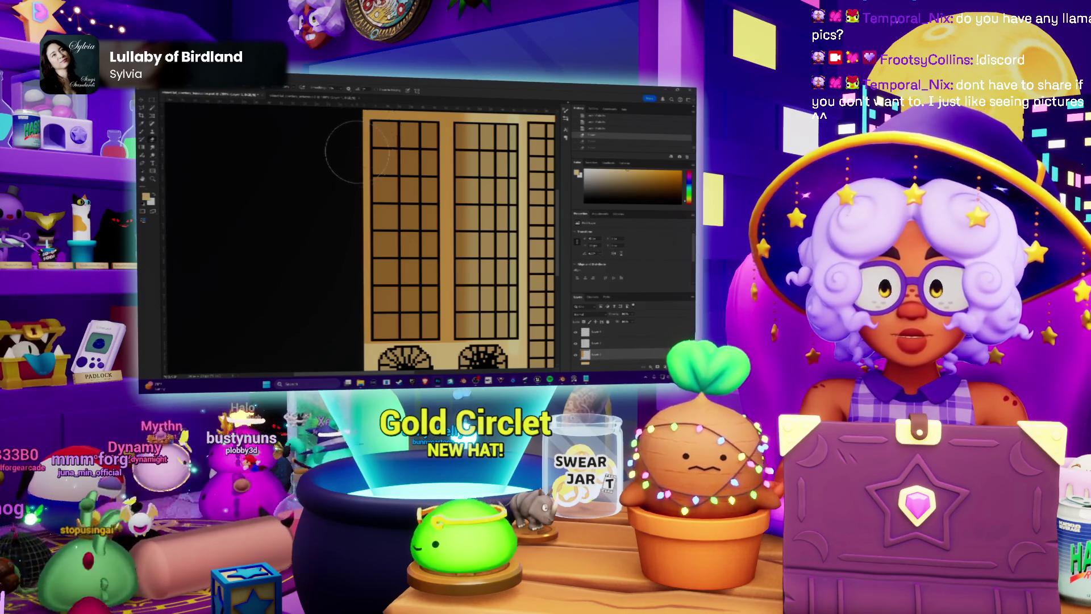
pyautogui.scroll(3, 356, 147)
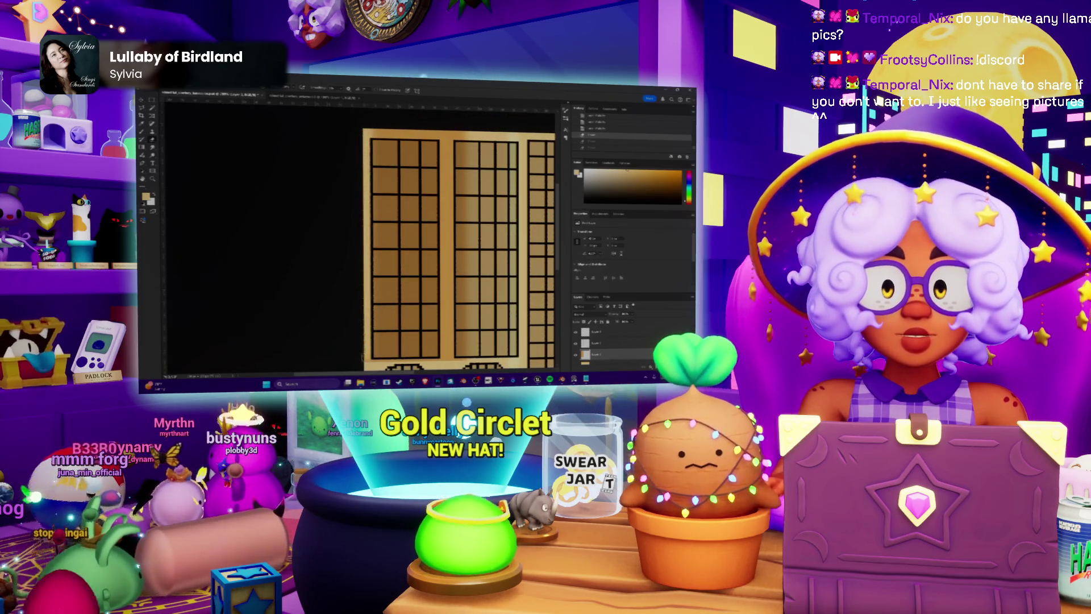
pyautogui.scroll(-1, 363, 137)
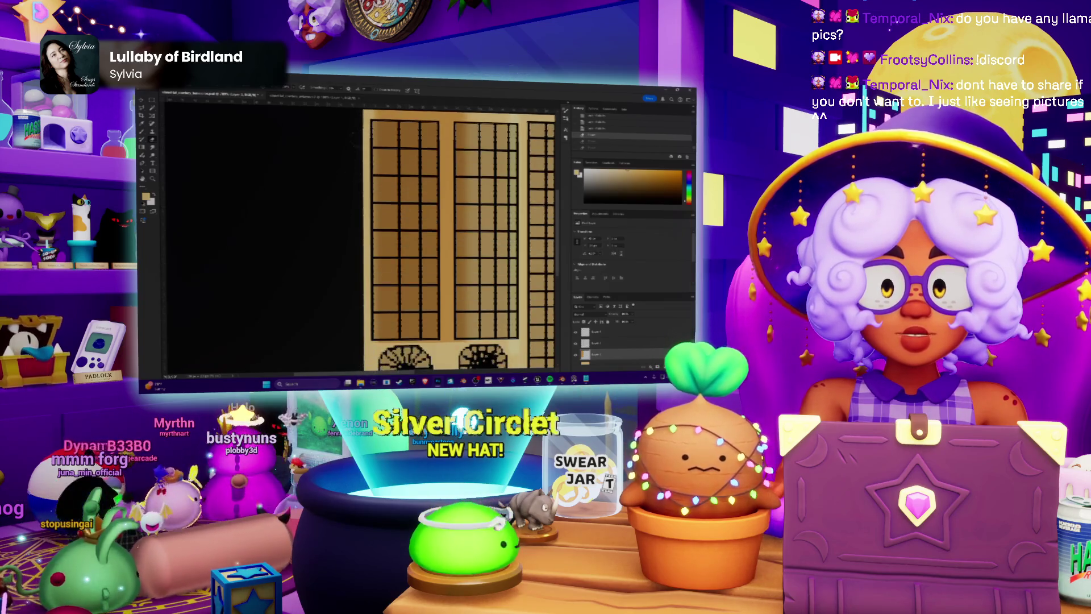
pyautogui.scroll(3, 362, 145)
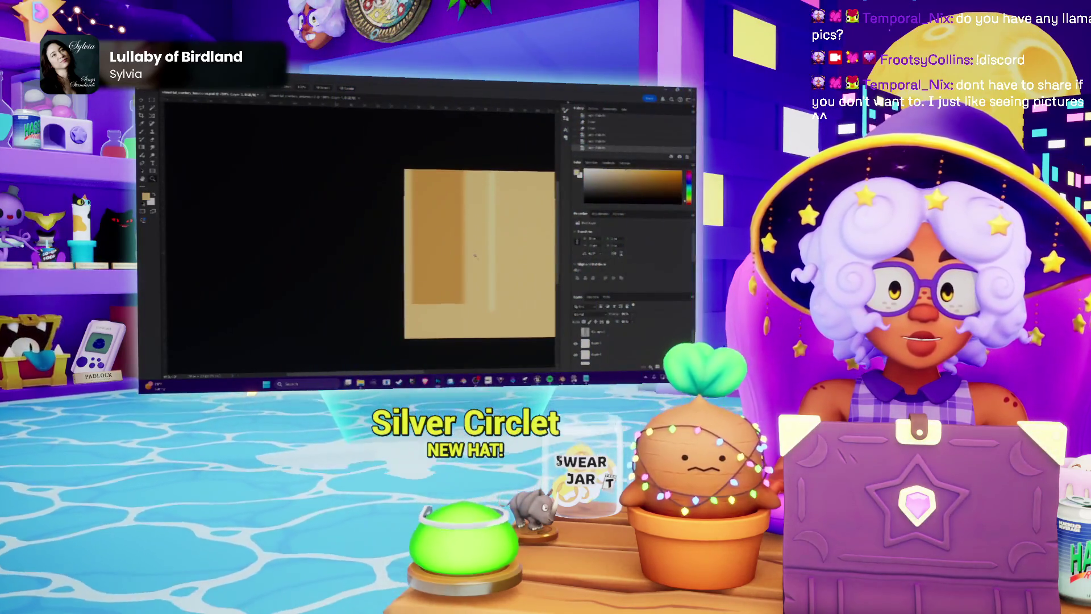
pyautogui.hotkey('alt', 'Tab')
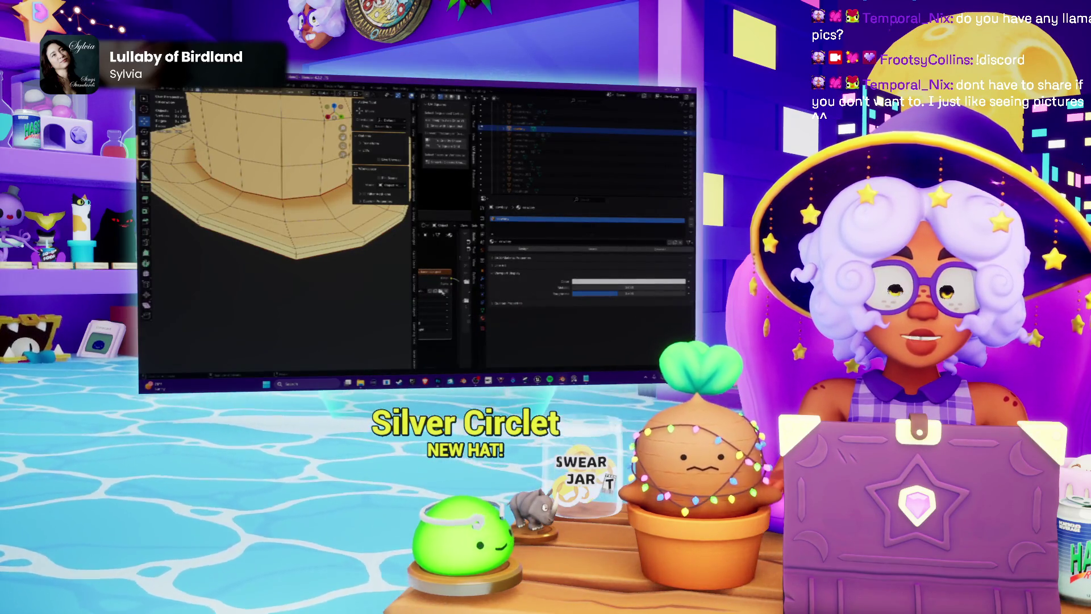
# Load the texture image file onto the hat in Blender and orbit around the mesh.
pyautogui.click(441, 291)
pyautogui.click(584, 301)
pyautogui.moveTo(318, 245)
pyautogui.mouseDown(button='middle')
pyautogui.moveTo(332, 256)
pyautogui.moveTo(200, 166)
pyautogui.moveTo(269, 151)
pyautogui.moveTo(262, 173)
pyautogui.mouseUp(button='middle')
pyautogui.hotkey('alt', 'Tab')
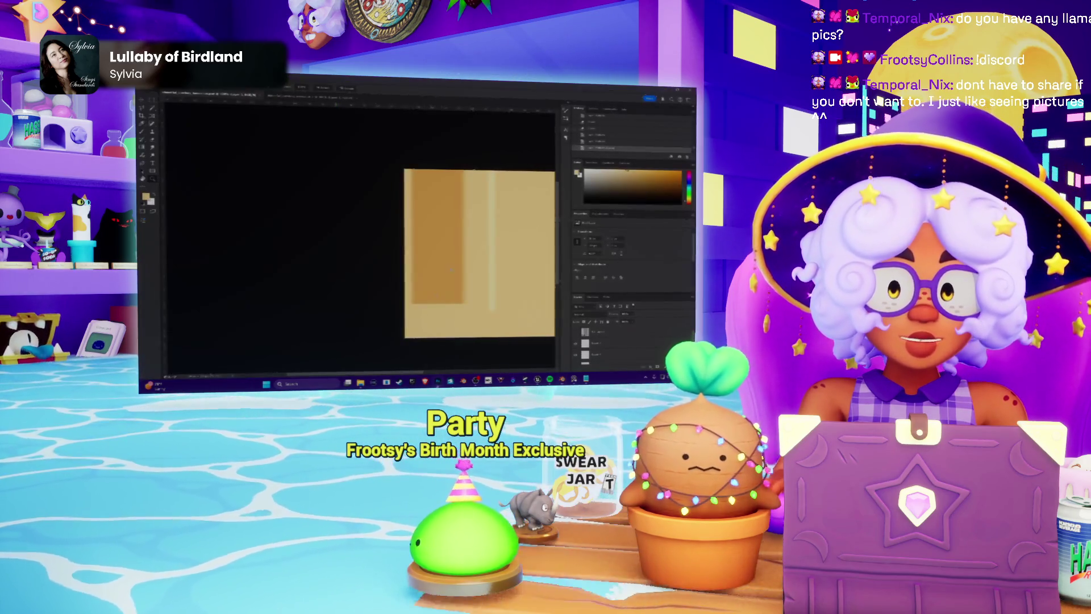
# Narrow the dark tan band, flip it horizontally, then undo and redo the middle-panel move.
pyautogui.moveTo(442, 249)
pyautogui.mouseDown()
pyautogui.moveTo(410, 257)
pyautogui.moveTo(469, 275)
pyautogui.mouseUp()
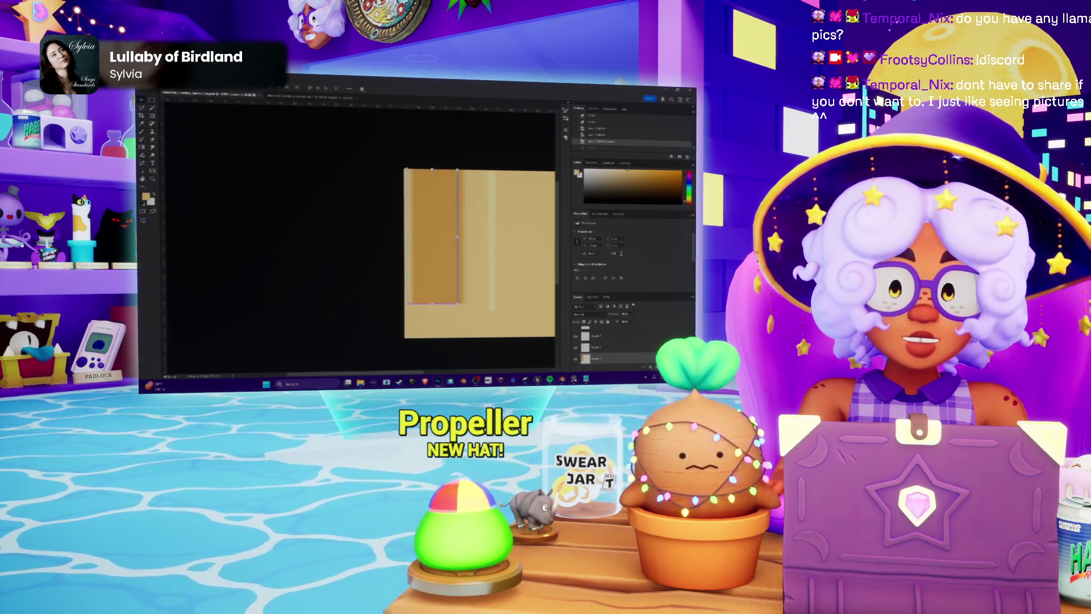
pyautogui.rightClick(427, 235)
pyautogui.click(444, 347)
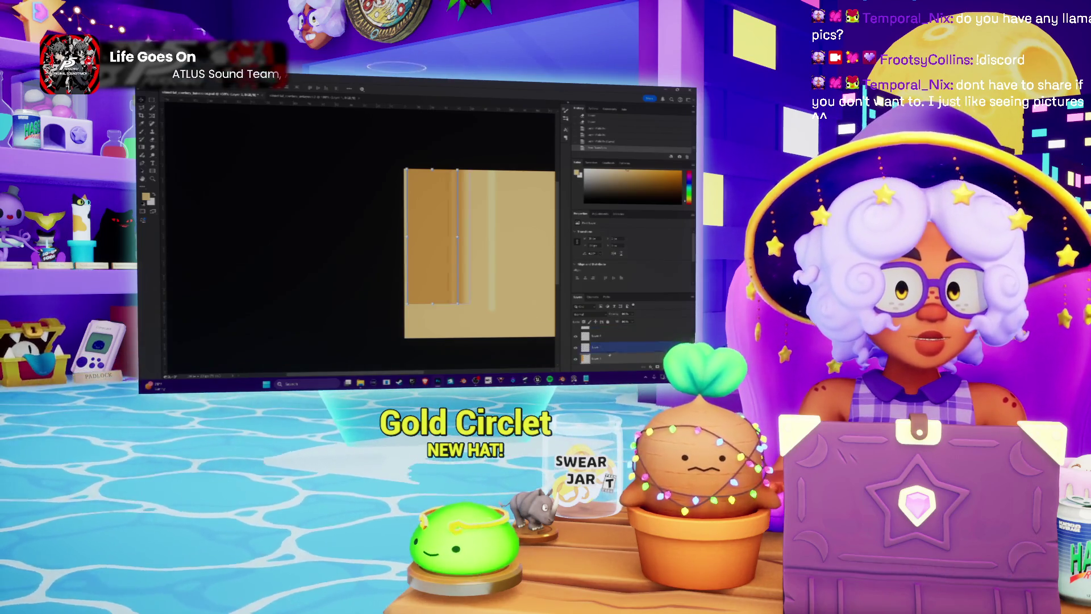
pyautogui.hotkey('ctrl', 'z')
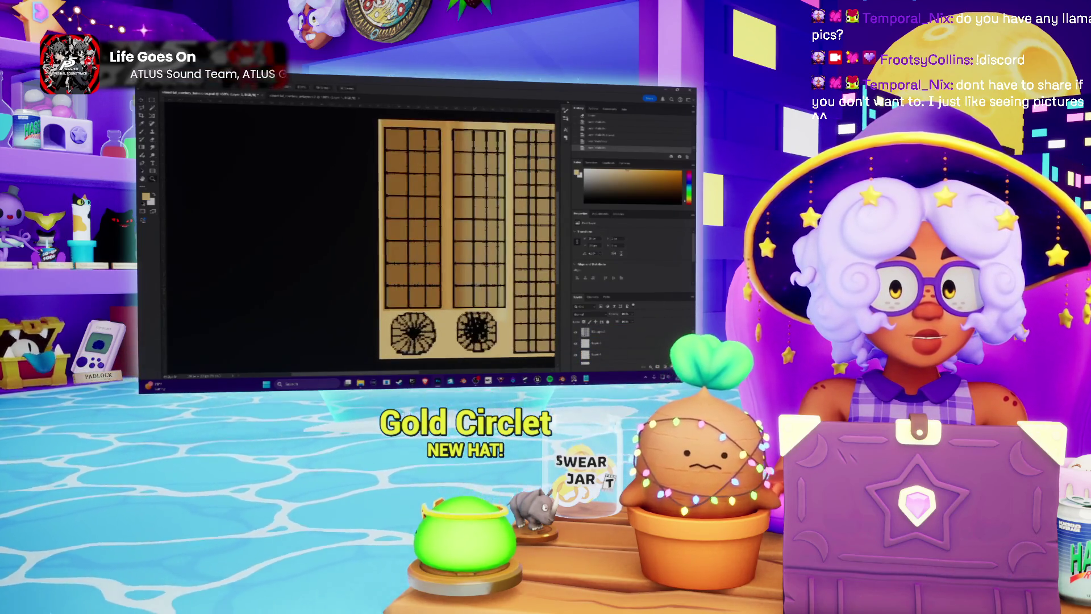
pyautogui.moveTo(451, 255); pyautogui.dragTo(444, 254)
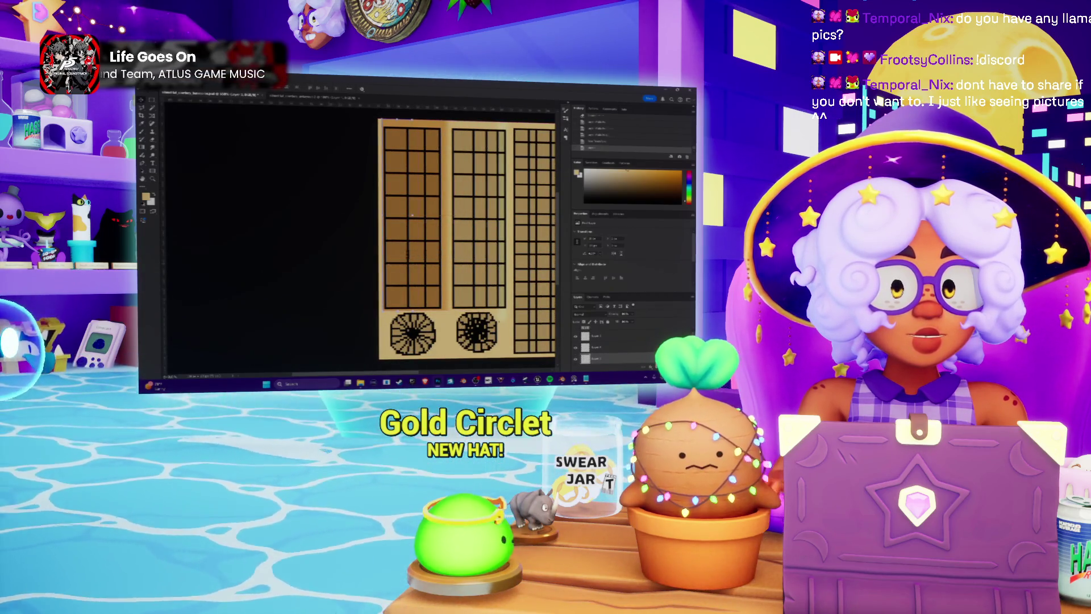
pyautogui.hotkey('ctrl', 'z')
pyautogui.hotkey('ctrl', 'z')
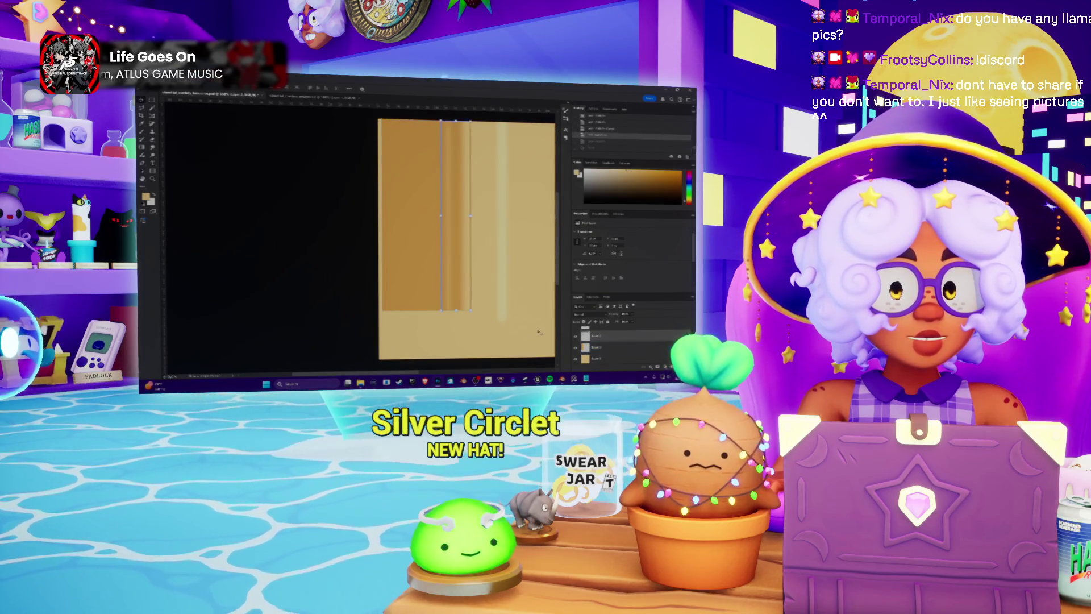
pyautogui.hotkey('ctrl', 'z')
pyautogui.hotkey('ctrl', 'z')
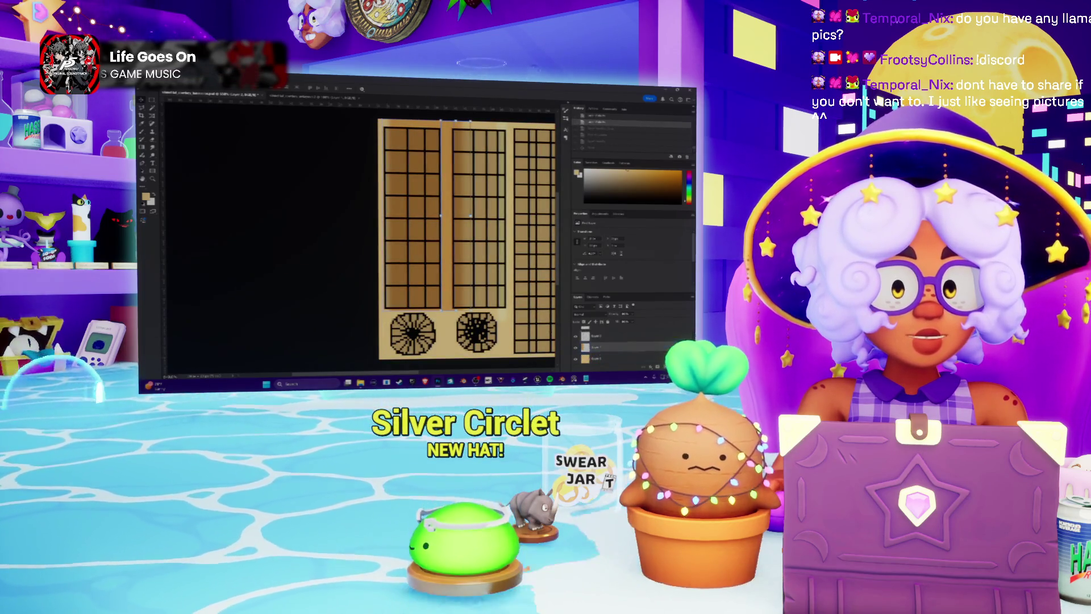
pyautogui.hotkey('ctrl', 'shift', 'z')
pyautogui.hotkey('ctrl', 'shift', 'z')
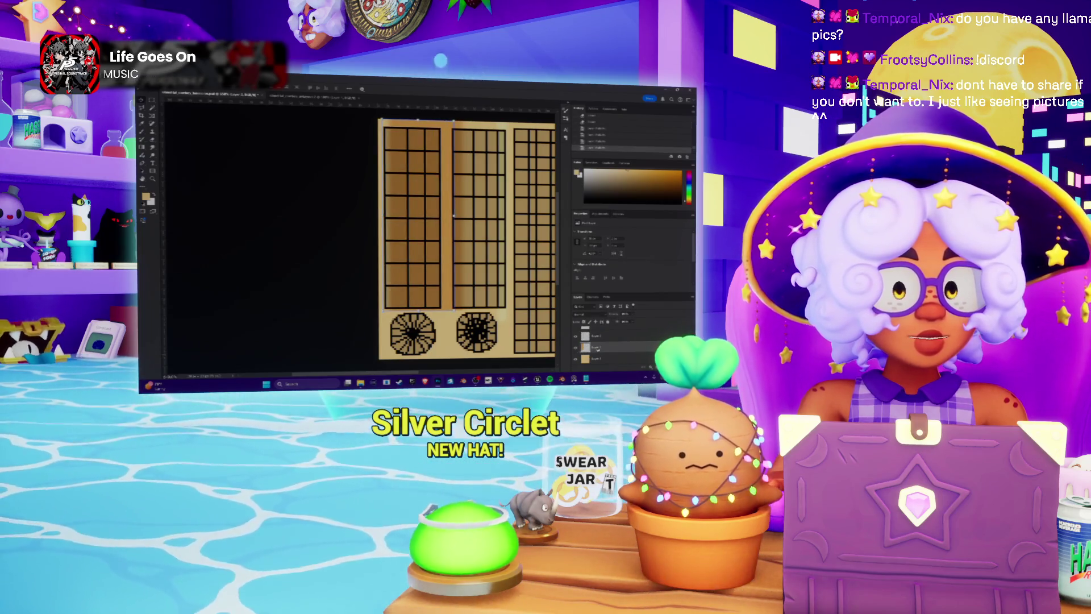
# Flip the middle panel horizontally and delete the grid lines and lattice shapes.
pyautogui.rightClick(437, 241)
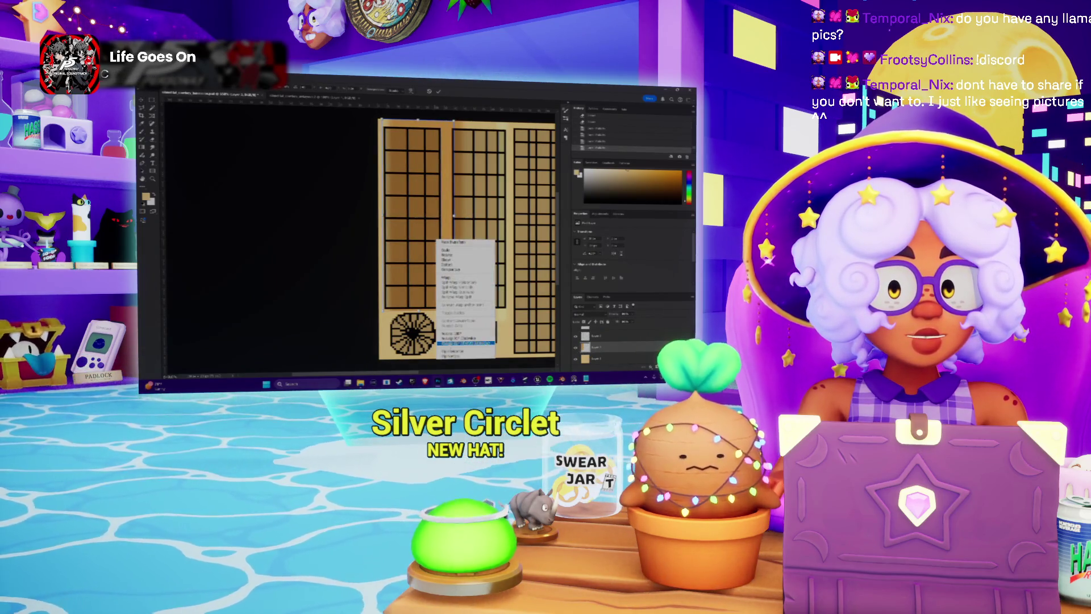
pyautogui.click(450, 350)
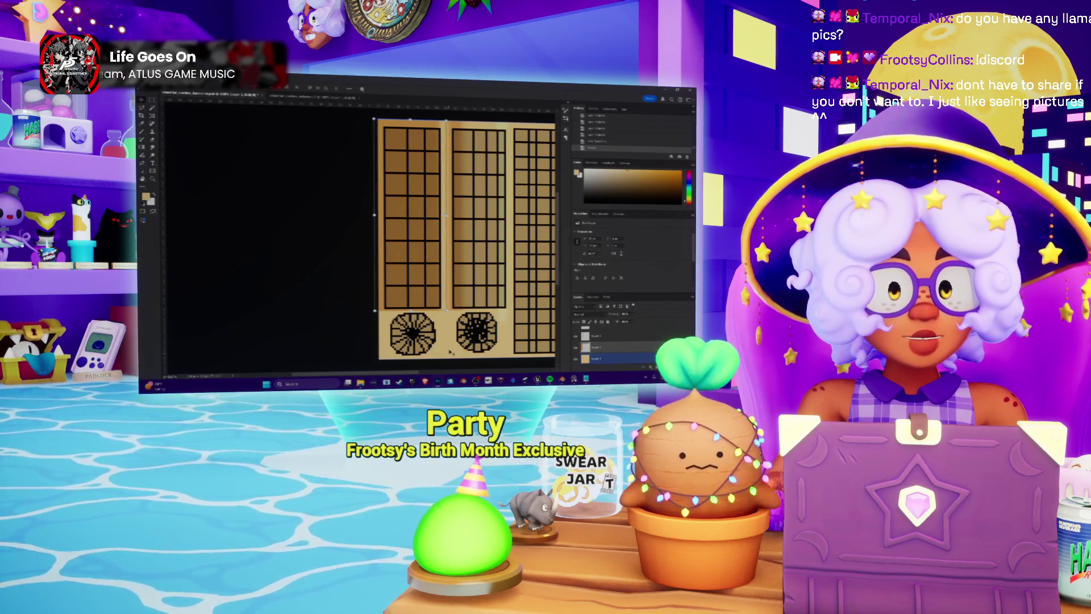
pyautogui.scroll(5, 468, 306)
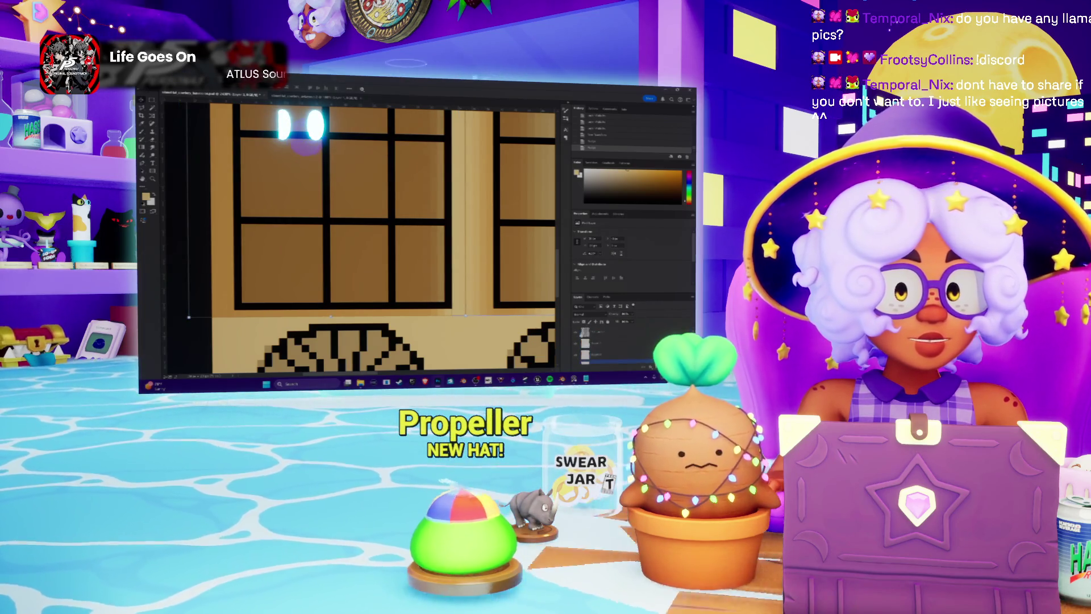
pyautogui.press('Delete')
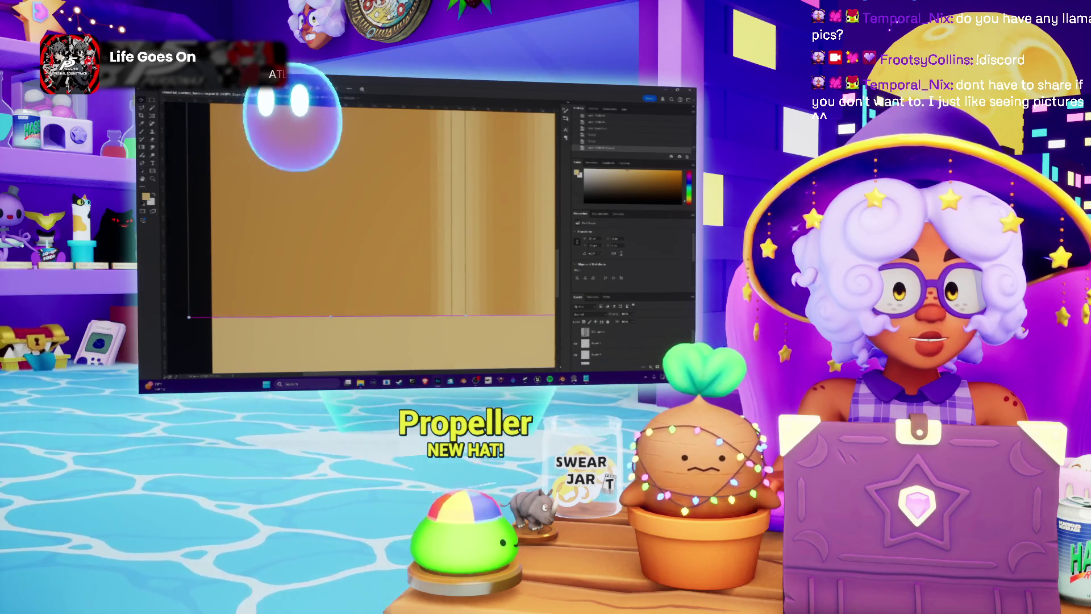
pyautogui.hotkey('alt', 'Tab')
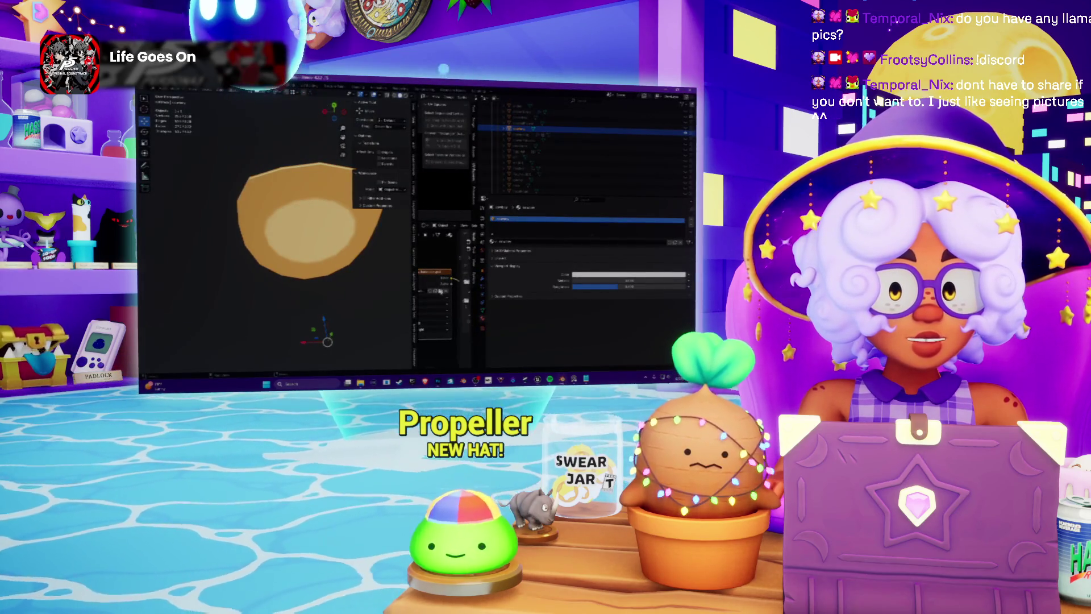
# Load the painted texture onto the hat, view its side, and nudge the darker rectangle left.
pyautogui.click(449, 280)
pyautogui.click(586, 302)
pyautogui.moveTo(273, 319)
pyautogui.mouseDown(button='middle')
pyautogui.moveTo(270, 252)
pyautogui.moveTo(278, 244)
pyautogui.moveTo(321, 267)
pyautogui.moveTo(314, 214)
pyautogui.moveTo(321, 227)
pyautogui.mouseUp(button='middle')
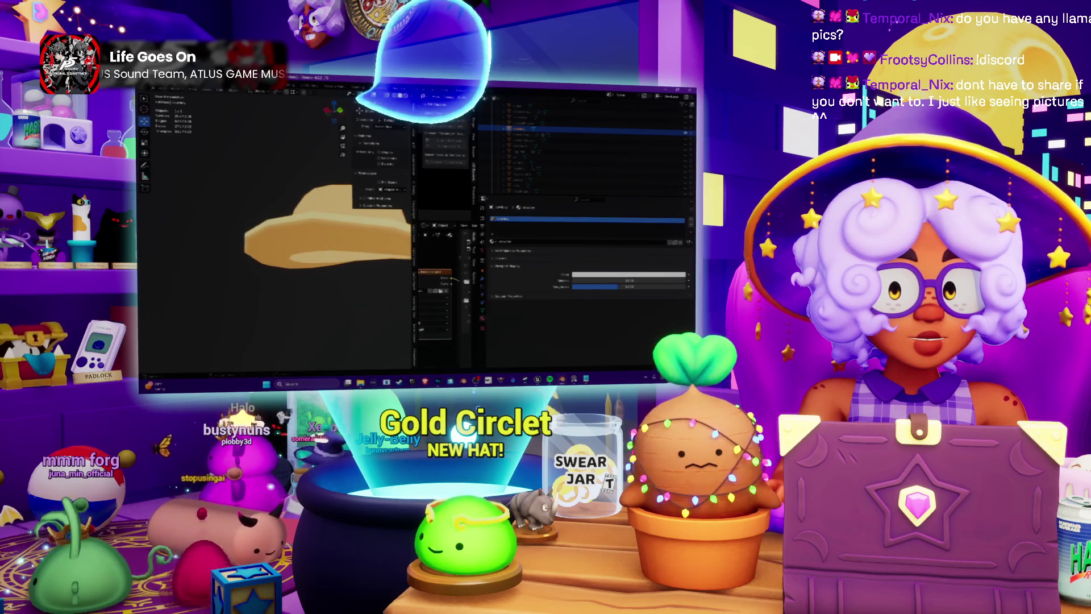
pyautogui.hotkey('alt', 'Tab')
pyautogui.moveTo(440, 264); pyautogui.dragTo(434, 260)
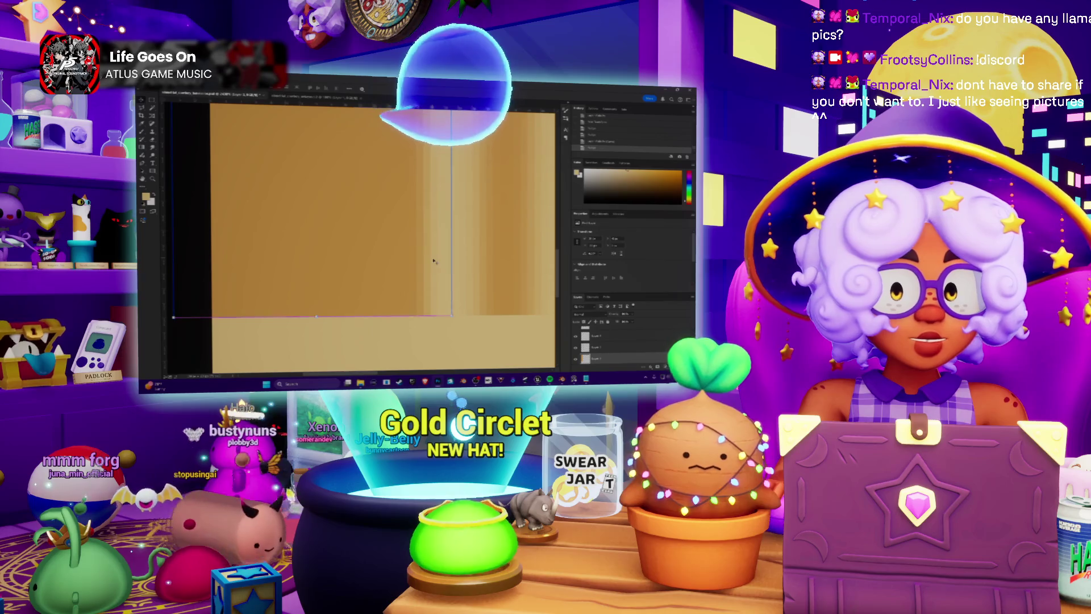
pyautogui.press('Return')
pyautogui.hotkey('alt', 'Tab')
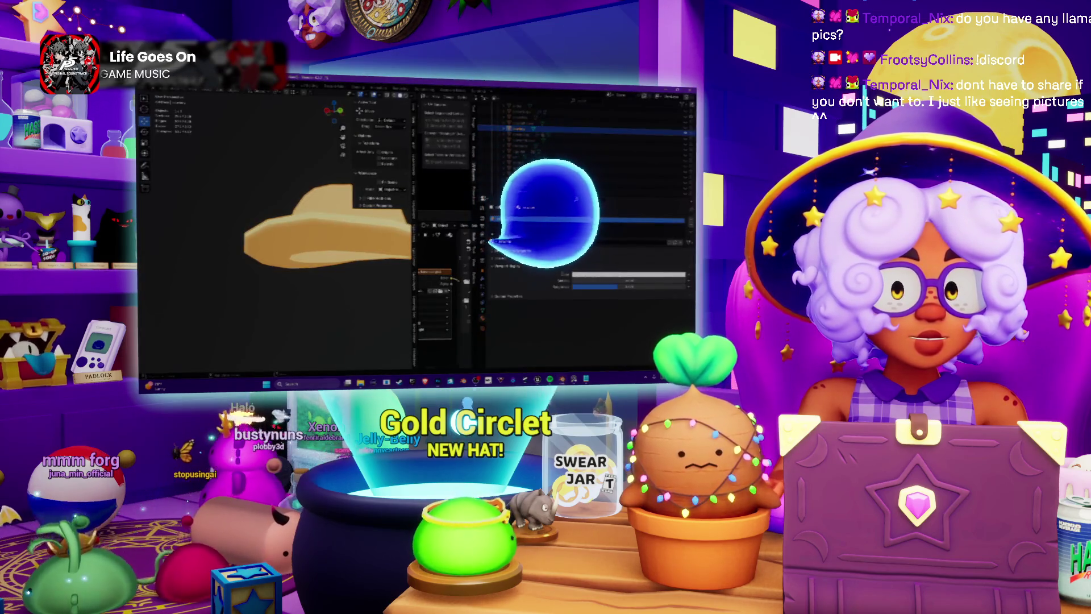
pyautogui.press('Return')
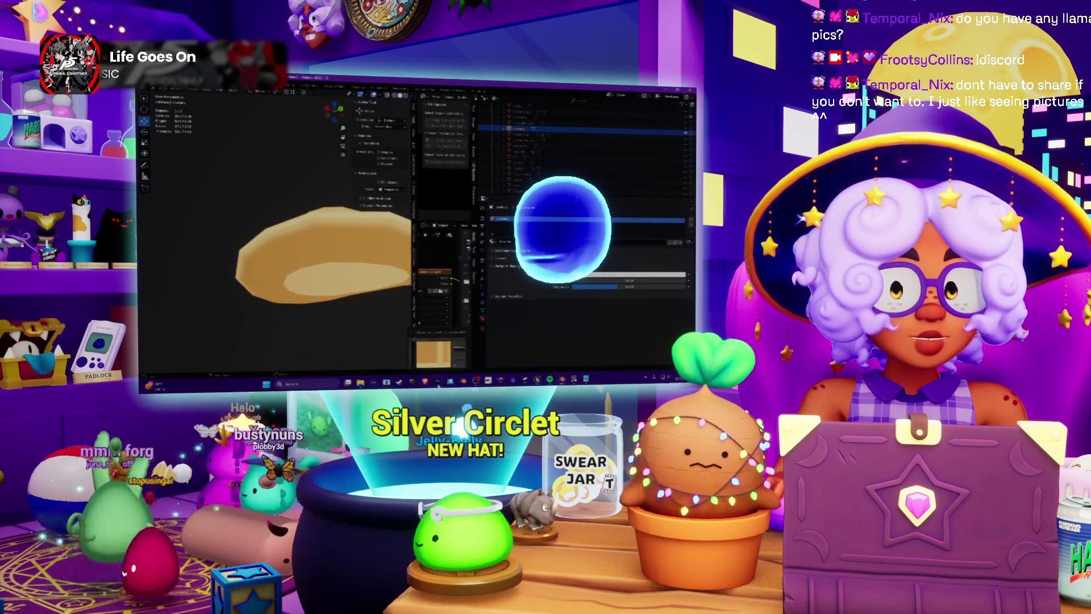
# Zoom over the texture image and apply the edit to the selected strip.
pyautogui.hotkey('alt', 'Tab')
pyautogui.keyDown('alt'); pyautogui.scroll(-3, 426, 308); pyautogui.keyUp('alt')
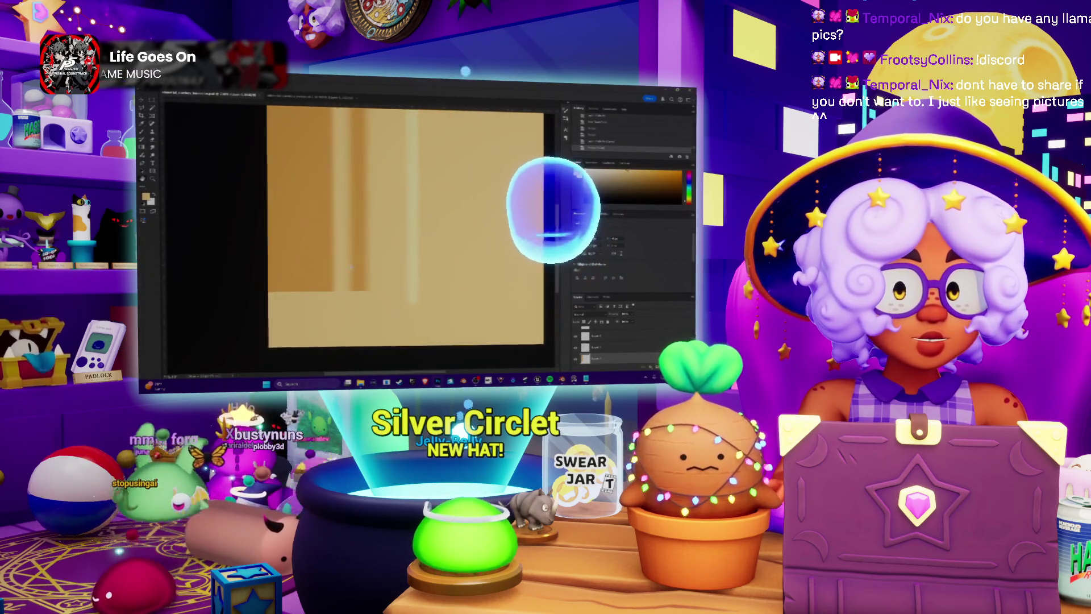
pyautogui.keyDown('alt'); pyautogui.scroll(2, 426, 309); pyautogui.keyUp('alt')
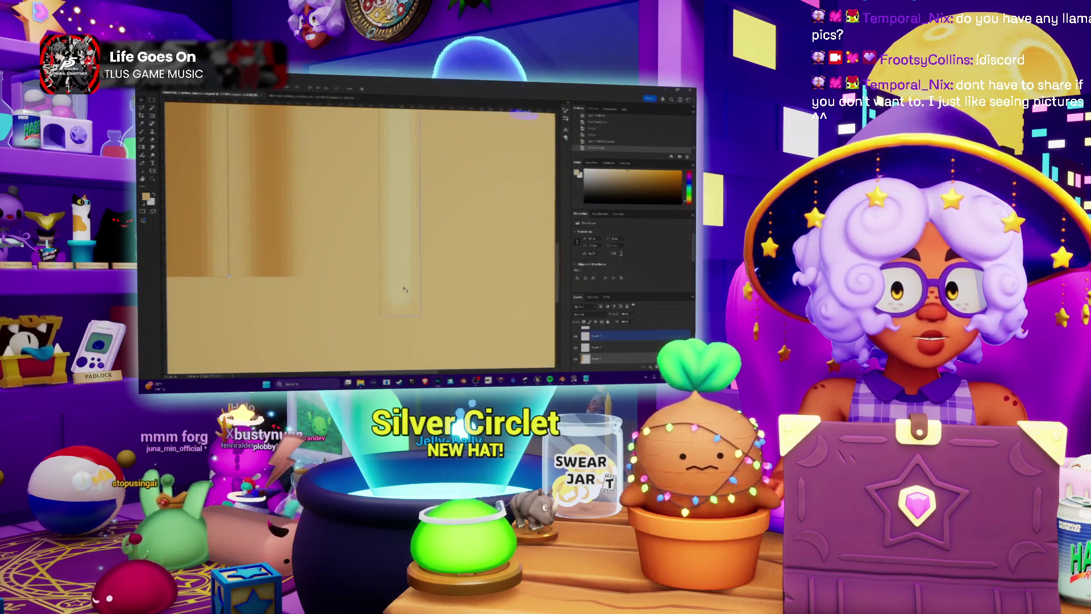
pyautogui.keyDown('alt'); pyautogui.scroll(-3, 404, 290); pyautogui.keyUp('alt')
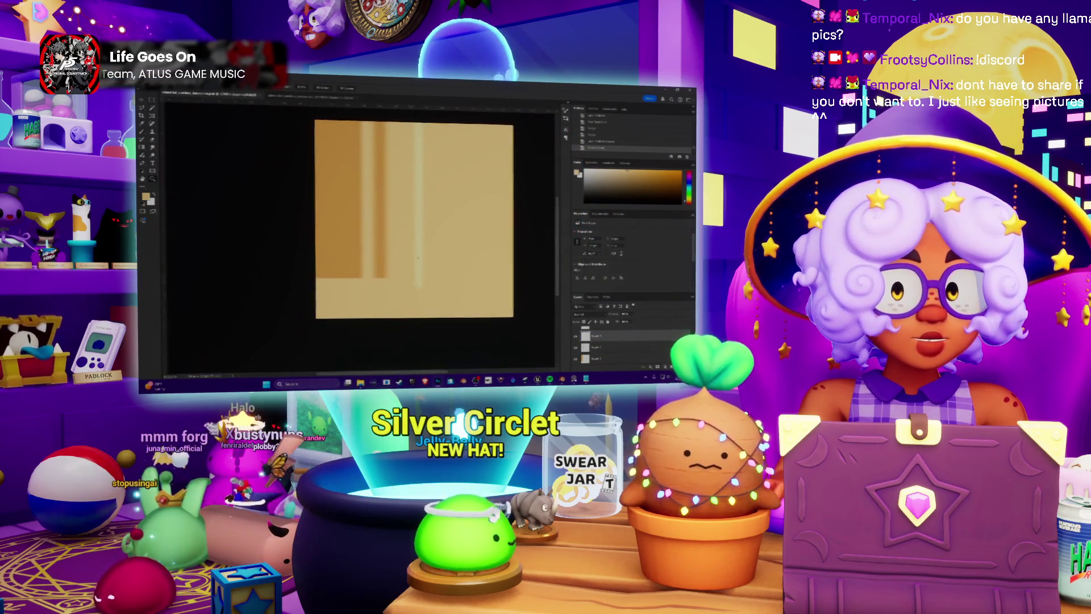
pyautogui.scroll(1, 405, 298)
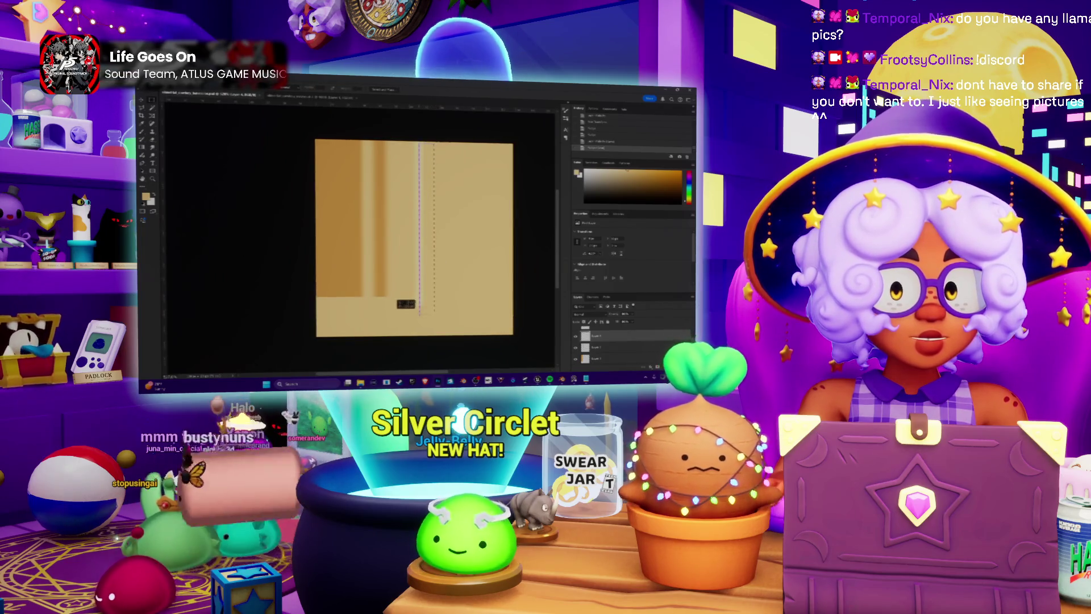
pyautogui.keyDown('alt'); pyautogui.scroll(3, 406, 303); pyautogui.keyUp('alt')
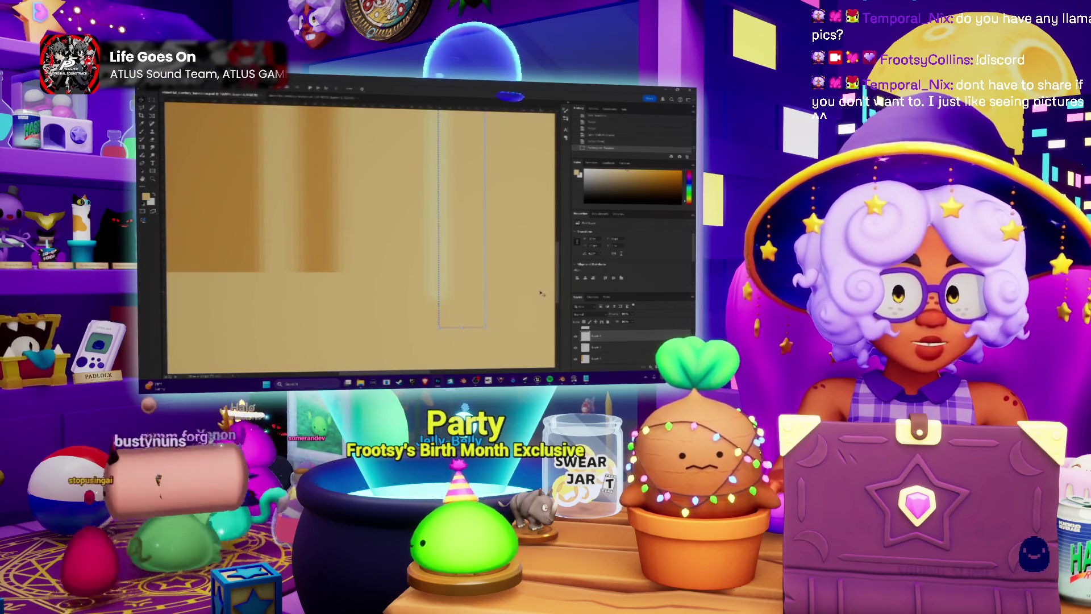
pyautogui.hotkey('ctrl', 'd')
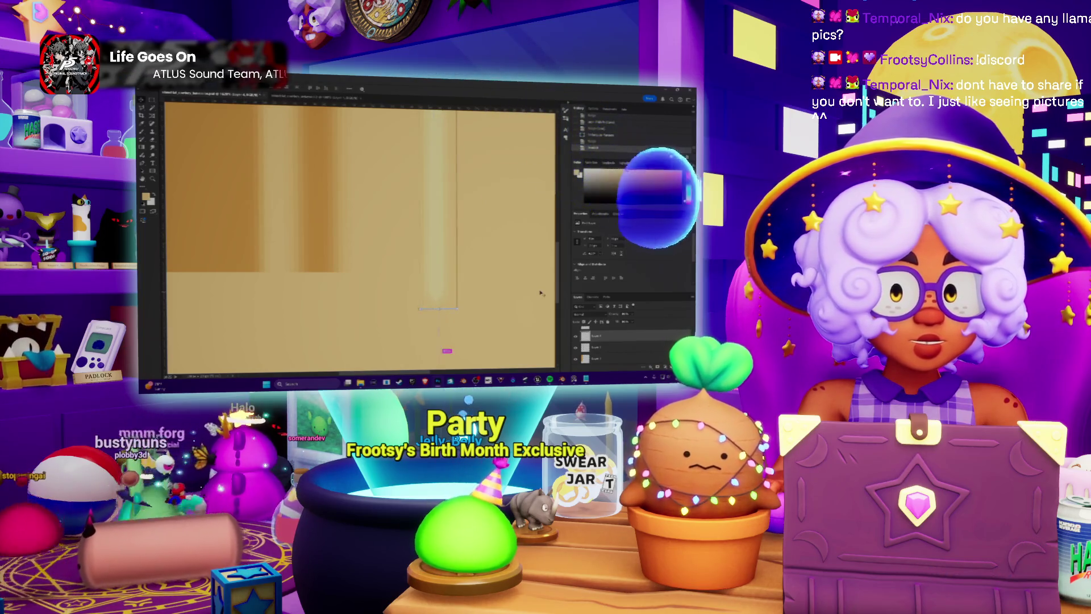
pyautogui.hotkey('alt', 'Tab')
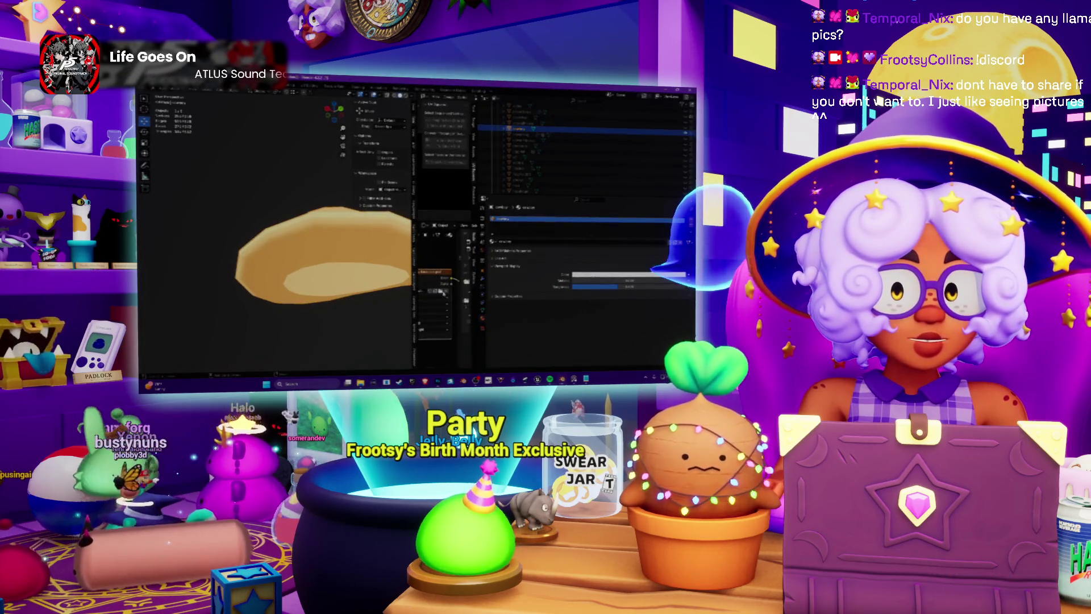
# Reload the texture image on the hat and orbit and zoom around it from several angles.
pyautogui.click(441, 291)
pyautogui.press('Return')
pyautogui.moveTo(307, 245)
pyautogui.mouseDown(button='middle')
pyautogui.moveTo(352, 255)
pyautogui.moveTo(296, 240)
pyautogui.moveTo(290, 286)
pyautogui.moveTo(353, 260)
pyautogui.moveTo(358, 299)
pyautogui.mouseUp(button='middle')
pyautogui.scroll(-3, 322, 249)
pyautogui.scroll(3, 352, 256)
pyautogui.scroll(3, 295, 256)
pyautogui.scroll(-2, 338, 258)
pyautogui.scroll(-3, 342, 260)
pyautogui.scroll(2, 341, 263)
pyautogui.scroll(2, 347, 262)
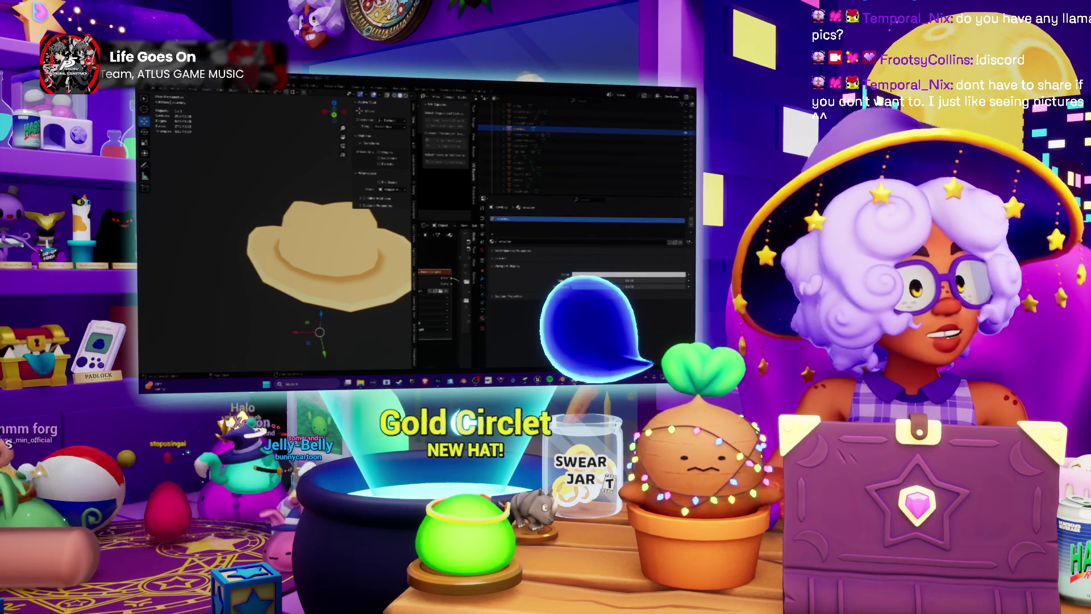
pyautogui.hotkey('alt', 'Tab')
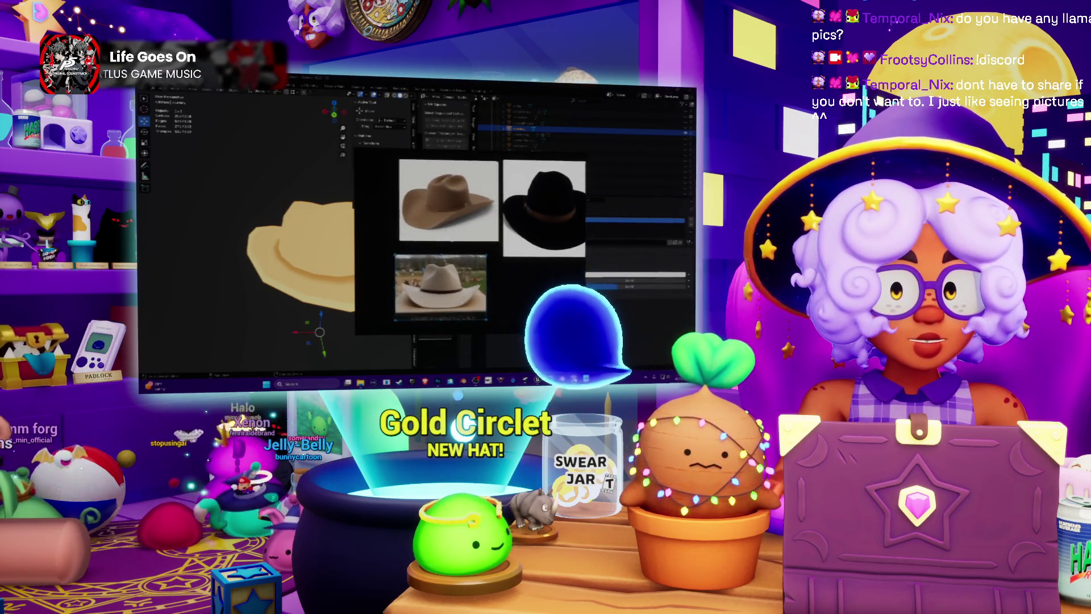
# Zoom in on the brown cowboy hat photo, zoom back out, and hide the PureRef board.
pyautogui.scroll(3, 424, 257)
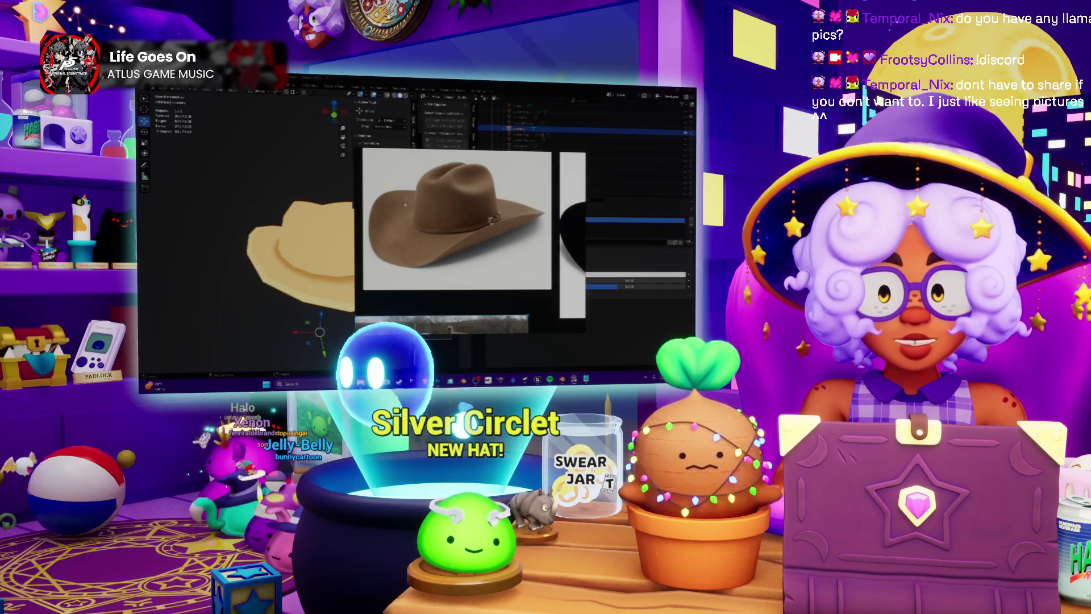
pyautogui.scroll(-3, 405, 204)
pyautogui.click(456, 279)
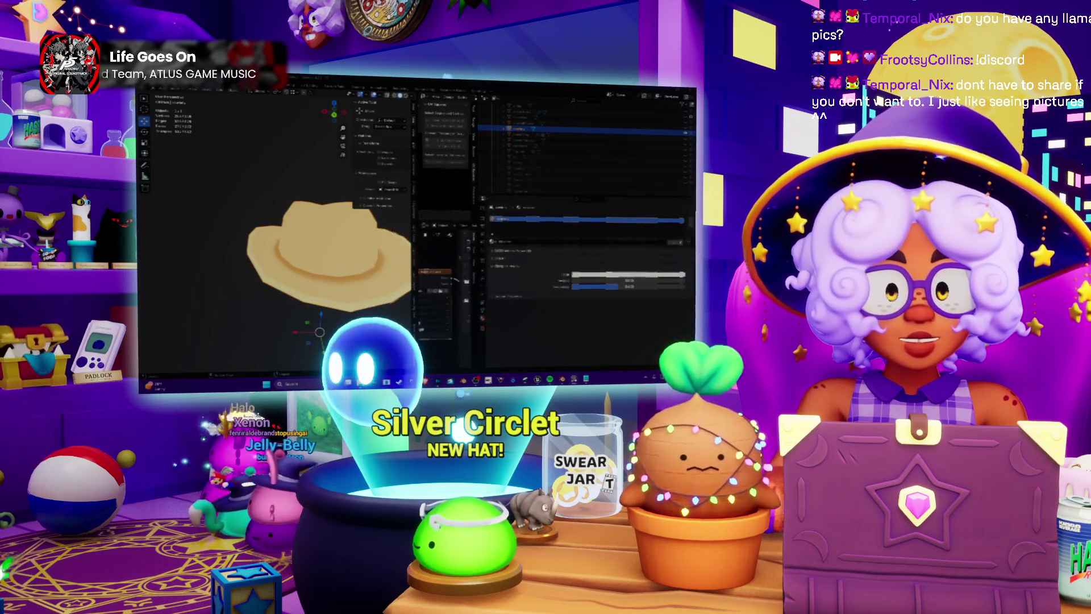
# Enter Edit Mode on the hat and inspect its edges and seams from above and the side.
pyautogui.moveTo(318, 284); pyautogui.dragTo(310, 256, button='middle')
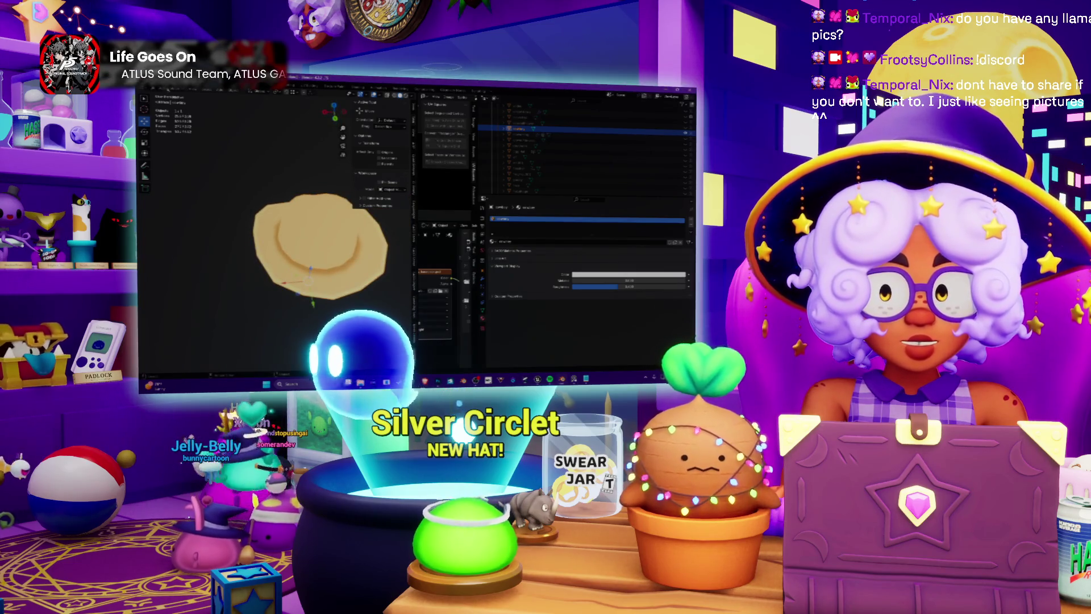
pyautogui.click(163, 92)
pyautogui.press('Tab')
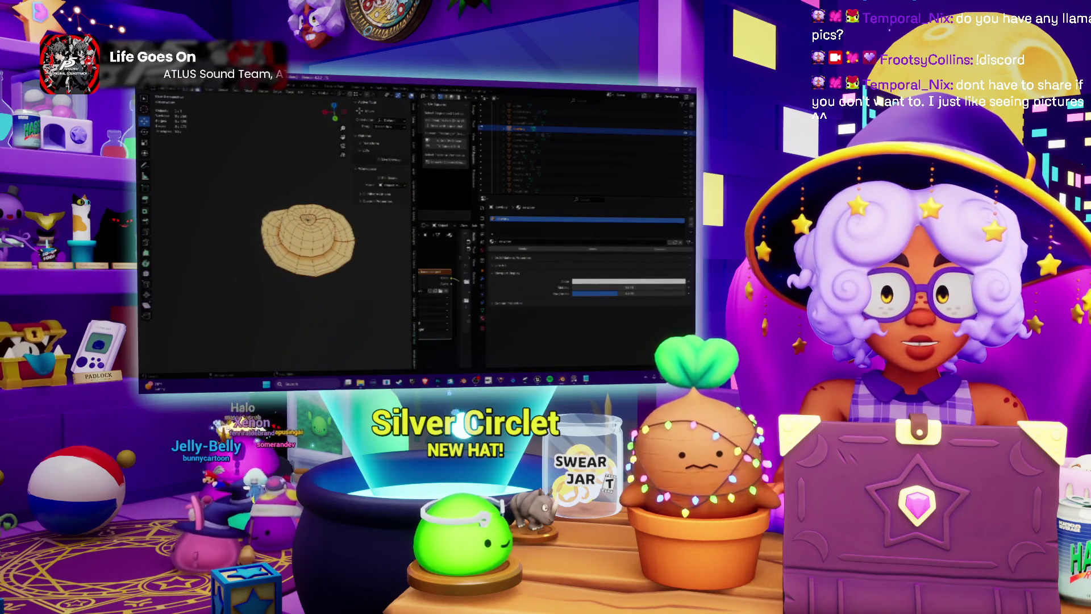
pyautogui.moveTo(278, 216); pyautogui.dragTo(243, 203, button='middle')
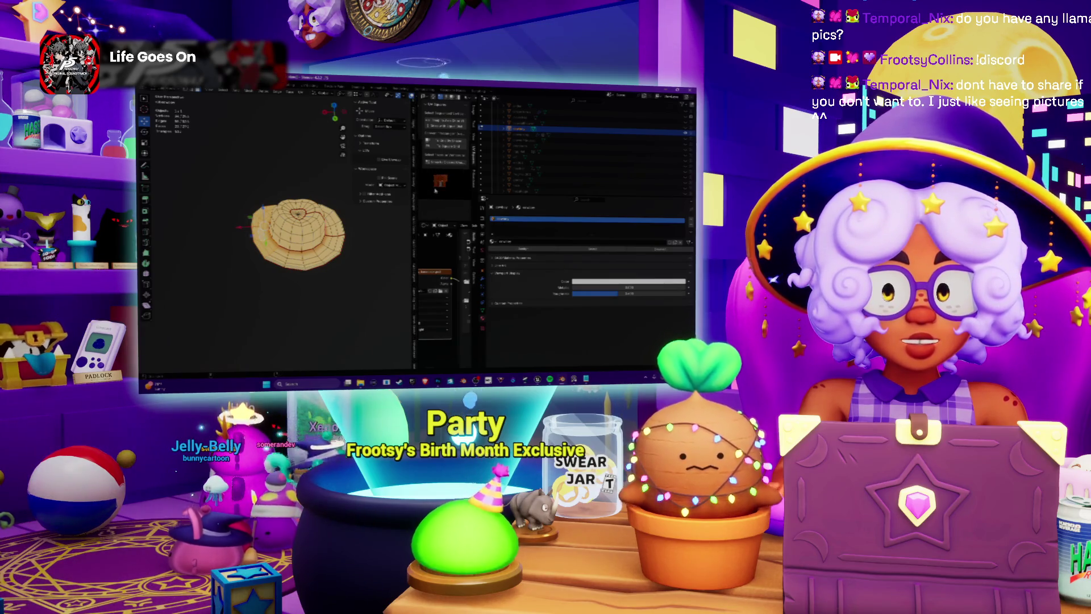
pyautogui.moveTo(298, 236); pyautogui.dragTo(307, 227, button='middle')
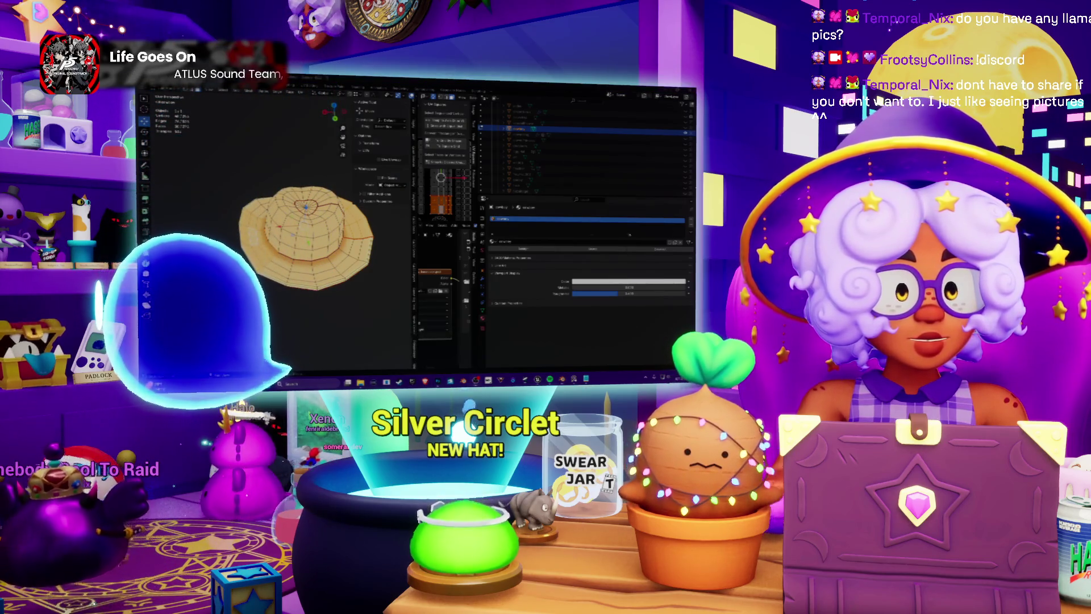
pyautogui.hotkey('alt', 'Tab')
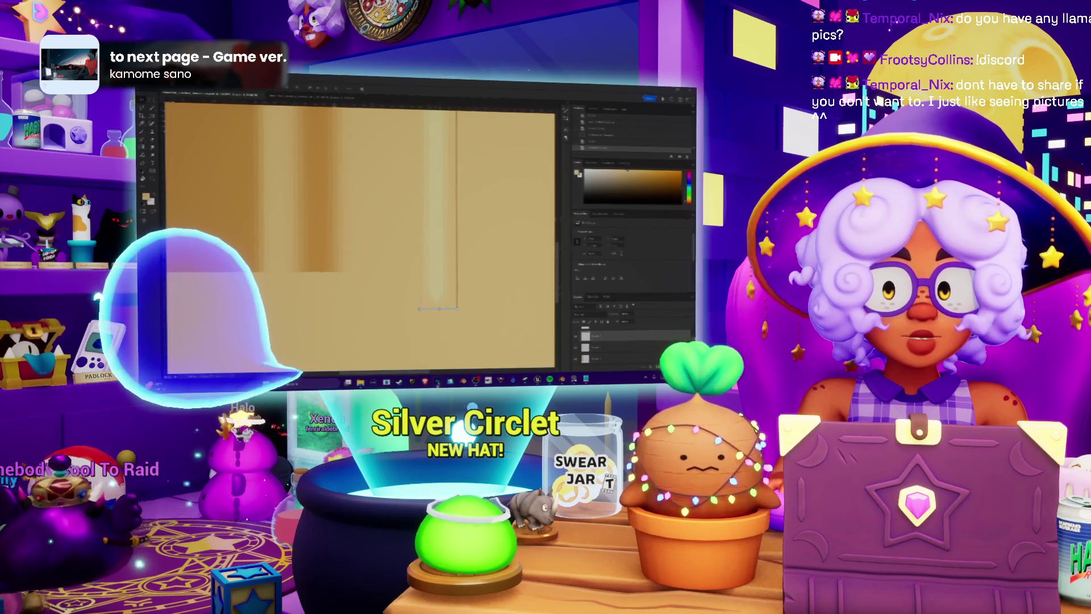
pyautogui.keyDown('alt'); pyautogui.scroll(-3, 421, 228); pyautogui.keyUp('alt')
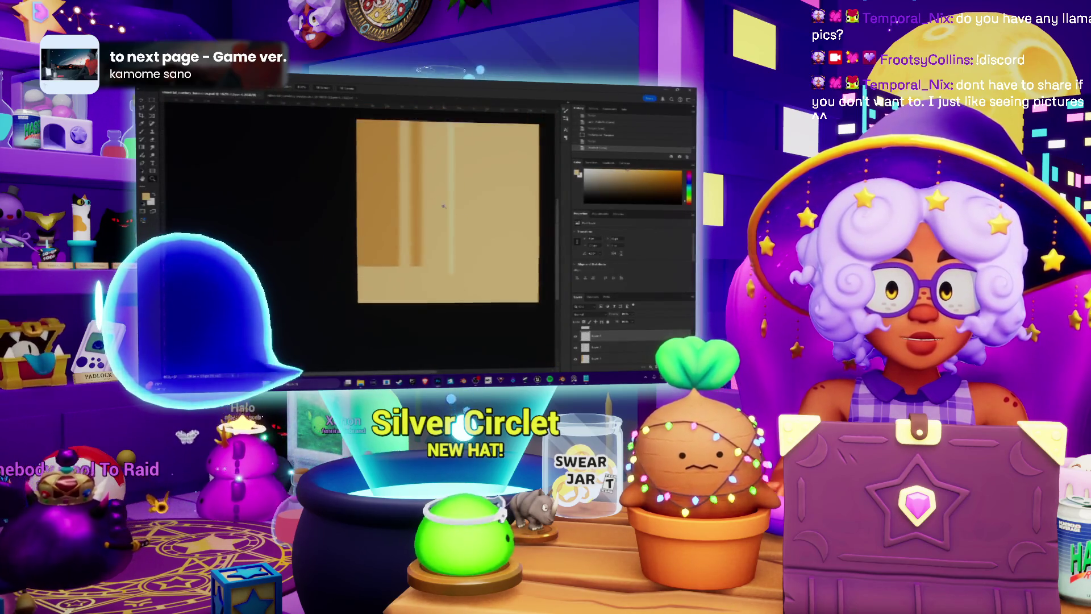
# Paste the UV layout over the texture, hide its layer, and select the middle layer.
pyautogui.hotkey('ctrl', 'v')
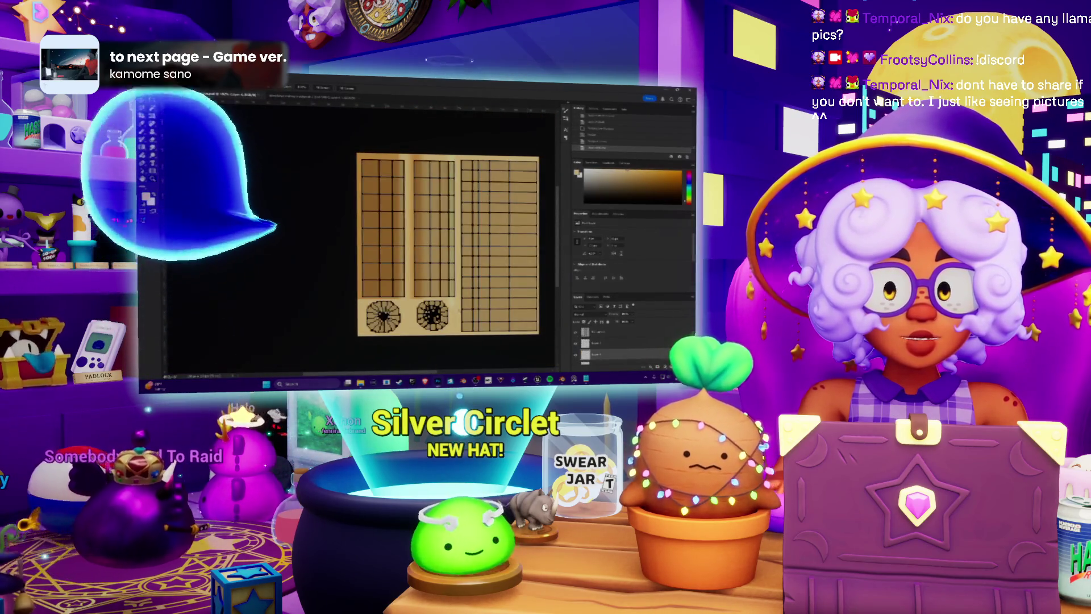
pyautogui.click(576, 332)
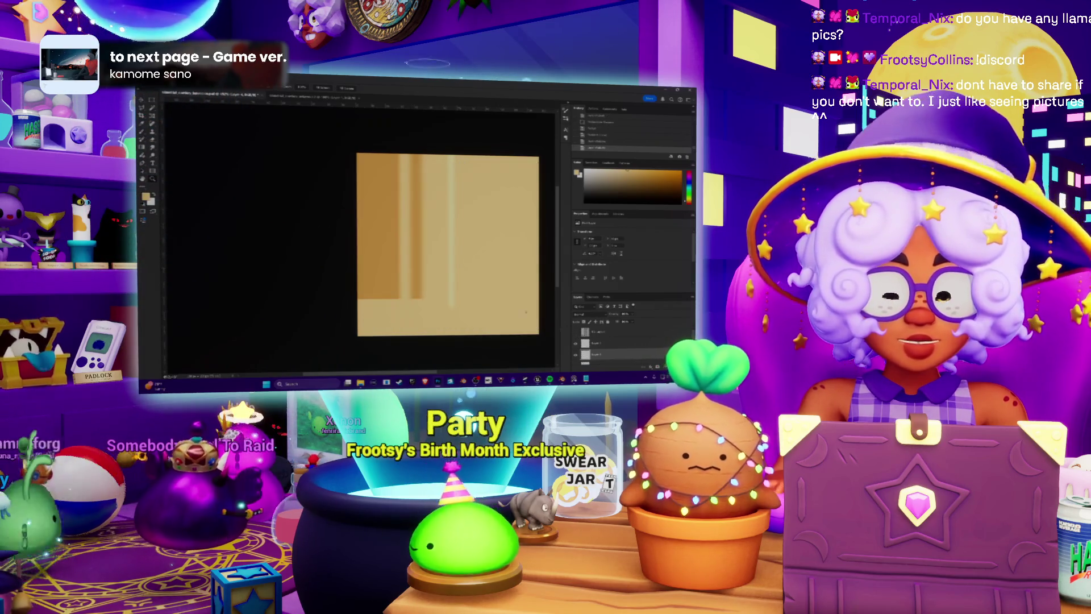
pyautogui.click(596, 343)
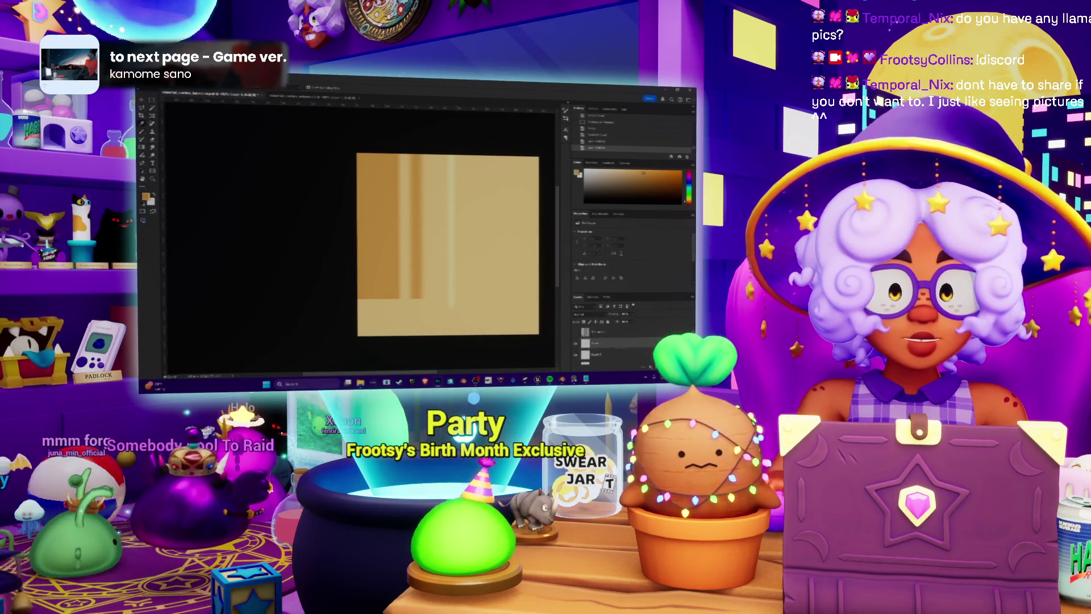
# Paint a straight darker brown vertical line down the texture with the brush.
pyautogui.press('b')
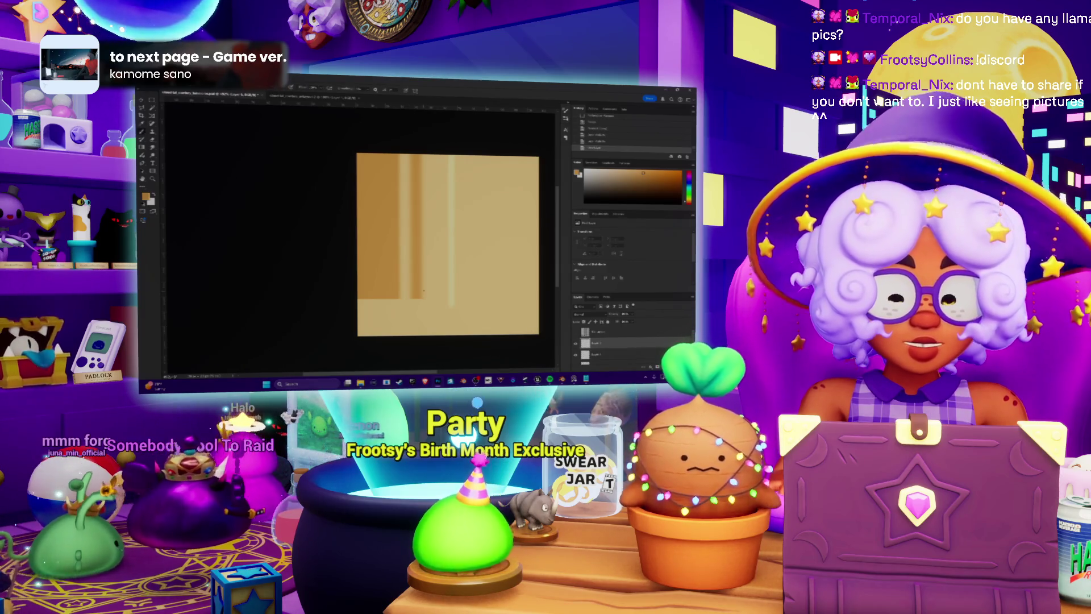
pyautogui.click(428, 291)
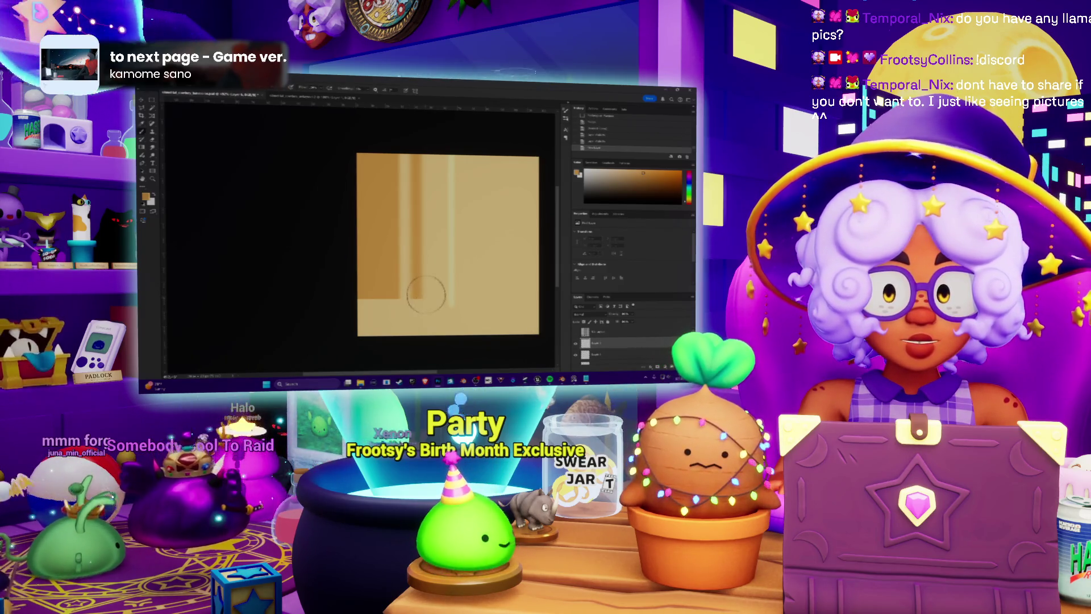
pyautogui.keyDown('shift'); pyautogui.click(424, 164); pyautogui.keyUp('shift')
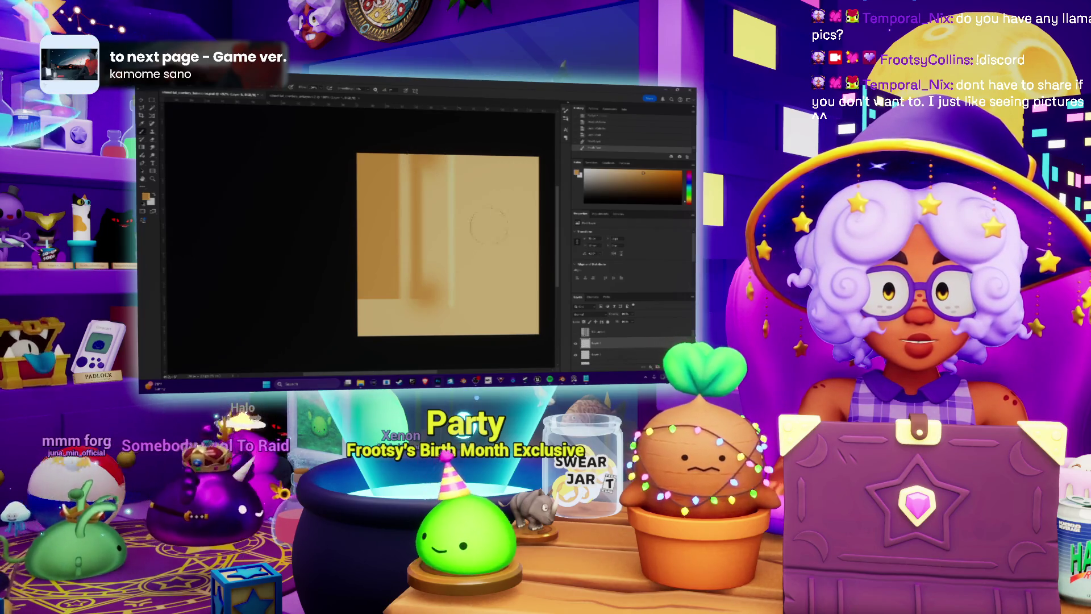
pyautogui.hotkey('alt', 'Tab')
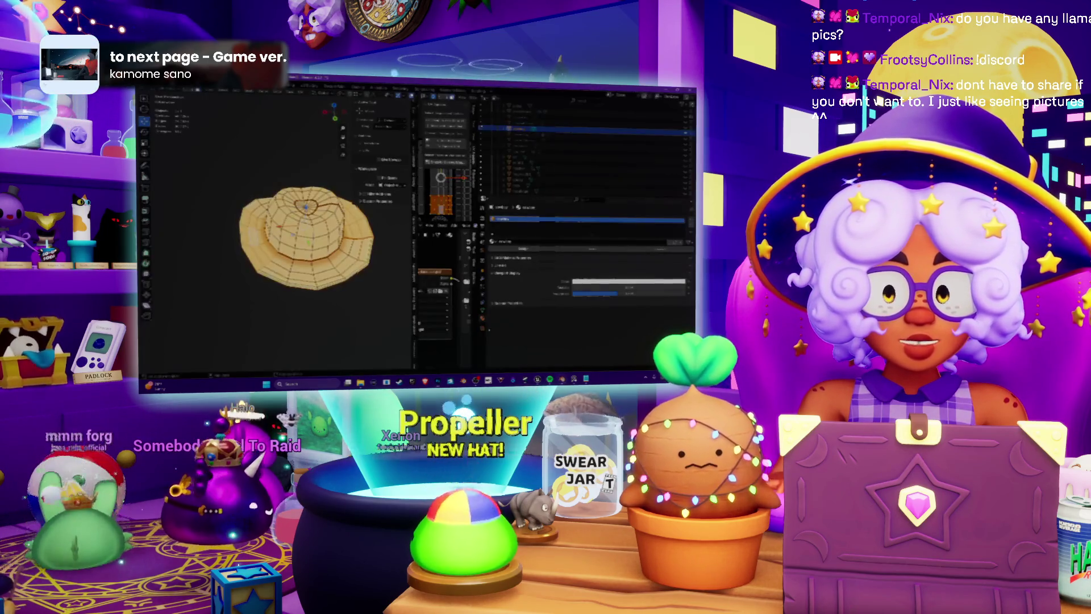
# Reload the updated texture, leave Edit Mode, and view the hat from above and the side.
pyautogui.hotkey('alt', 'Tab')
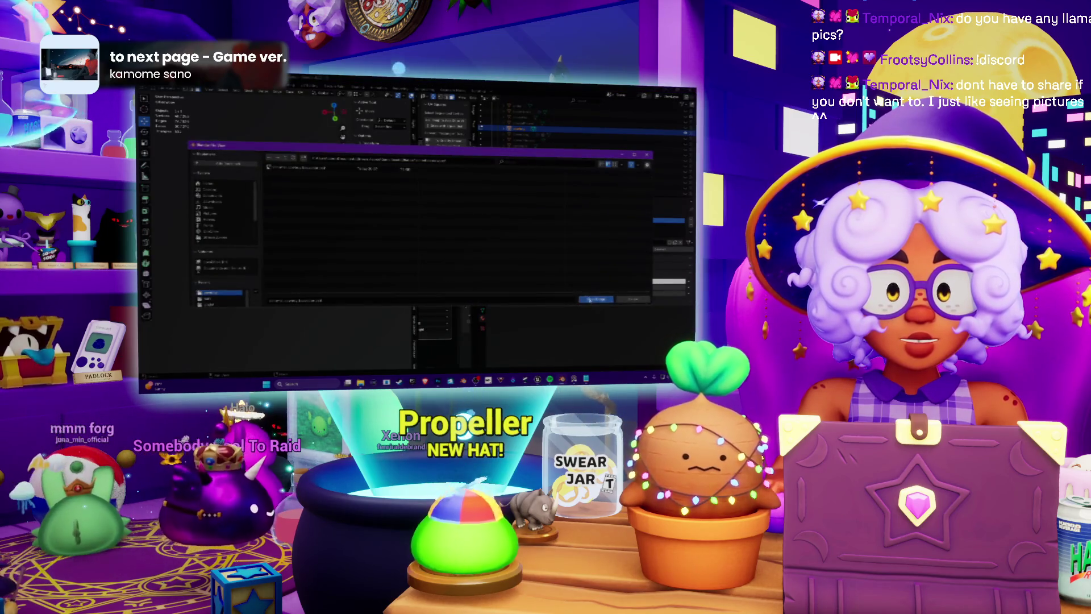
pyautogui.hotkey('alt', 'Tab')
pyautogui.moveTo(319, 250); pyautogui.dragTo(318, 278, button='middle')
pyautogui.press('Tab')
pyautogui.scroll(3, 307, 238)
pyautogui.moveTo(307, 239); pyautogui.dragTo(307, 210, button='middle')
pyautogui.moveTo(247, 183); pyautogui.dragTo(280, 206, button='middle')
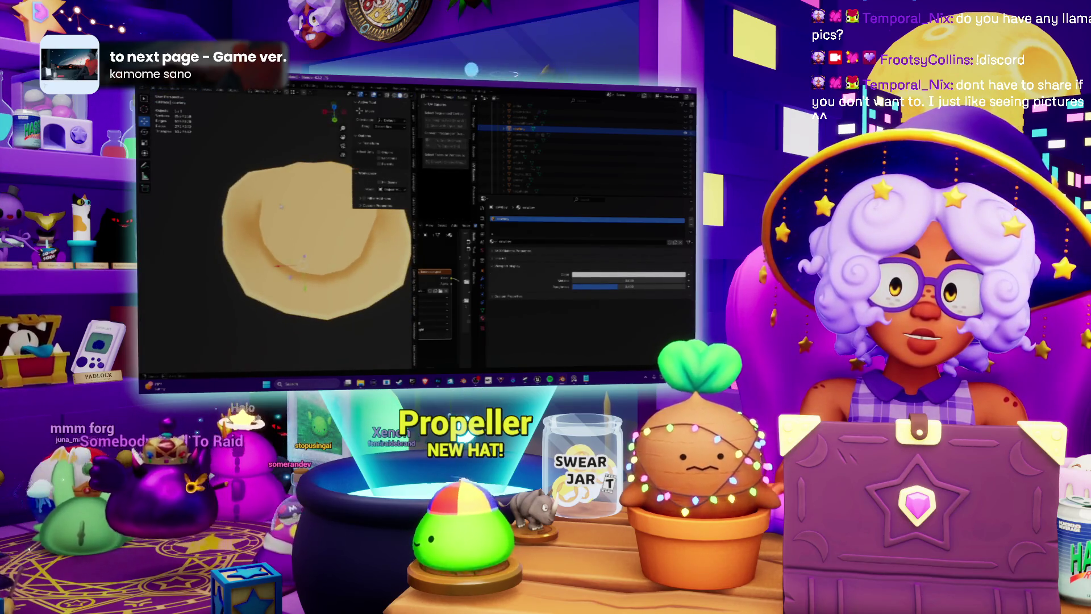
pyautogui.hotkey('alt', 'Tab')
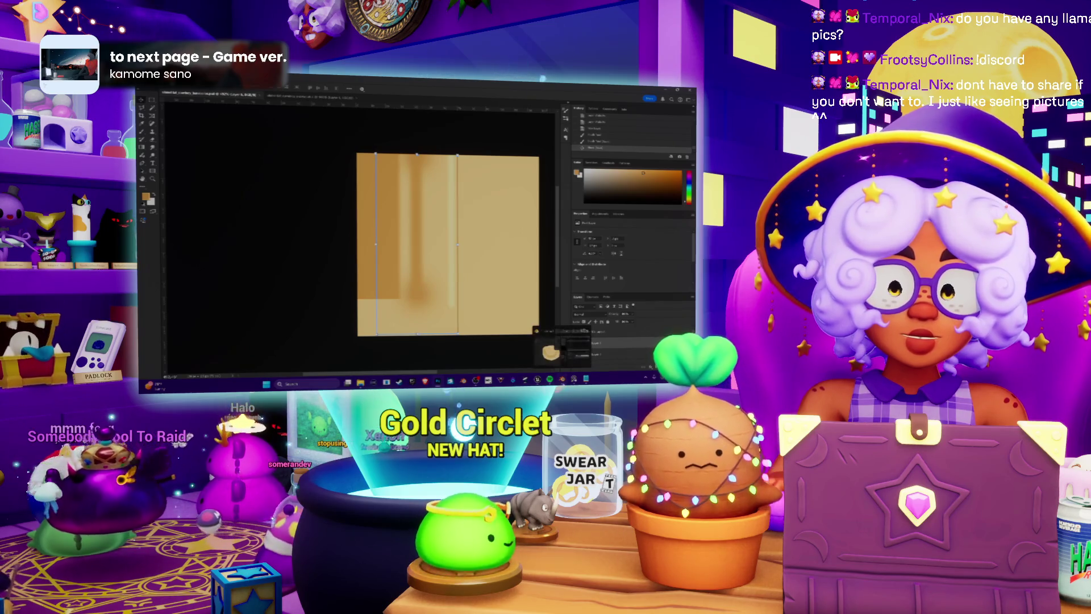
# Reload the texture once more and look down on the hat to check the stroke.
pyautogui.hotkey('alt', 'Tab')
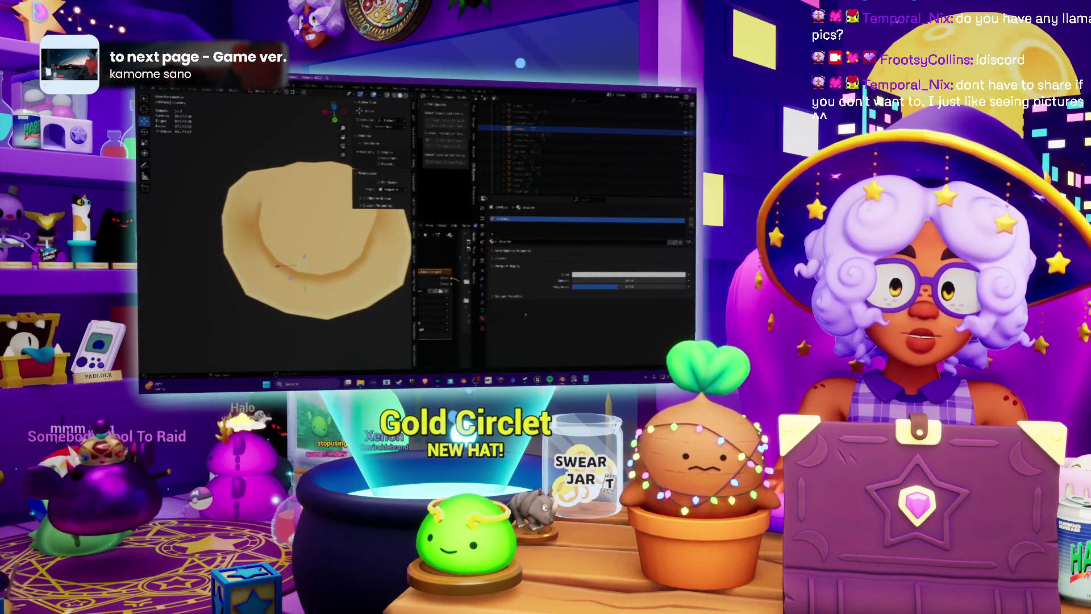
pyautogui.hotkey('alt', 'Tab')
pyautogui.hotkey('alt', 'Tab')
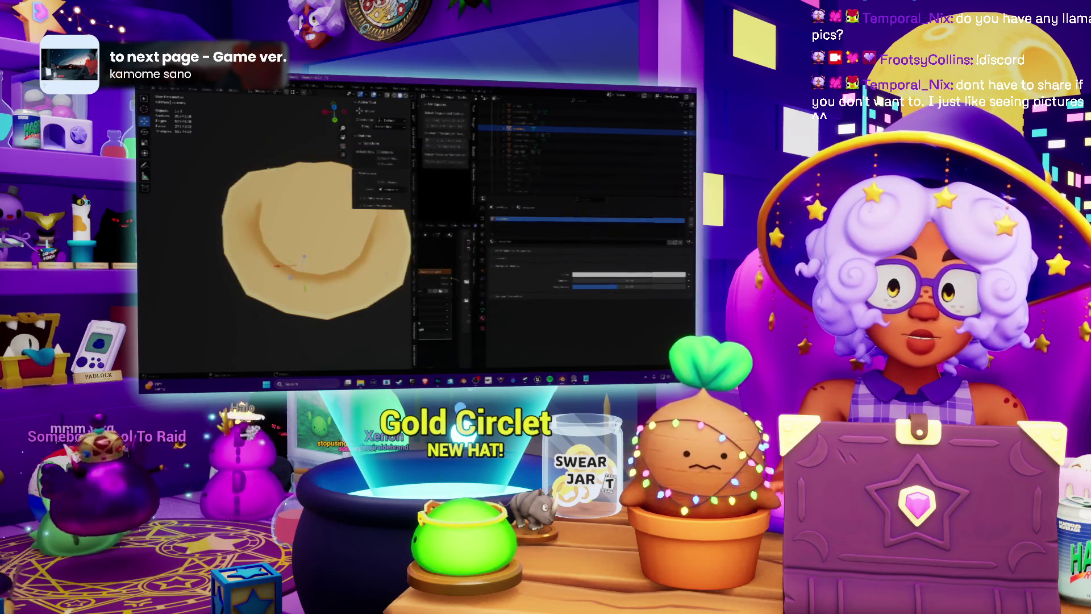
pyautogui.scroll(-3, 301, 239)
pyautogui.moveTo(298, 253)
pyautogui.mouseDown(button='middle')
pyautogui.moveTo(298, 267)
pyautogui.moveTo(299, 239)
pyautogui.moveTo(300, 278)
pyautogui.moveTo(310, 262)
pyautogui.moveTo(272, 246)
pyautogui.moveTo(272, 233)
pyautogui.moveTo(367, 284)
pyautogui.mouseUp(button='middle')
pyautogui.scroll(2, 299, 252)
pyautogui.hotkey('alt', 'Tab')
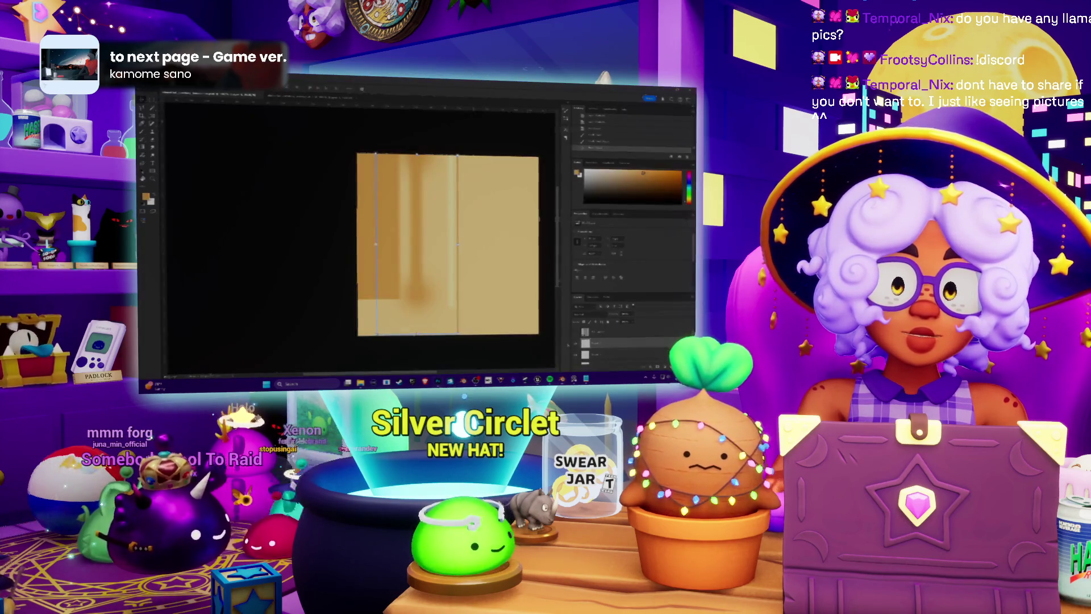
# Move the vertical strip down and right, rotate it horizontal, and lower it about 38 px.
pyautogui.press('Return')
pyautogui.hotkey('ctrl', 't')
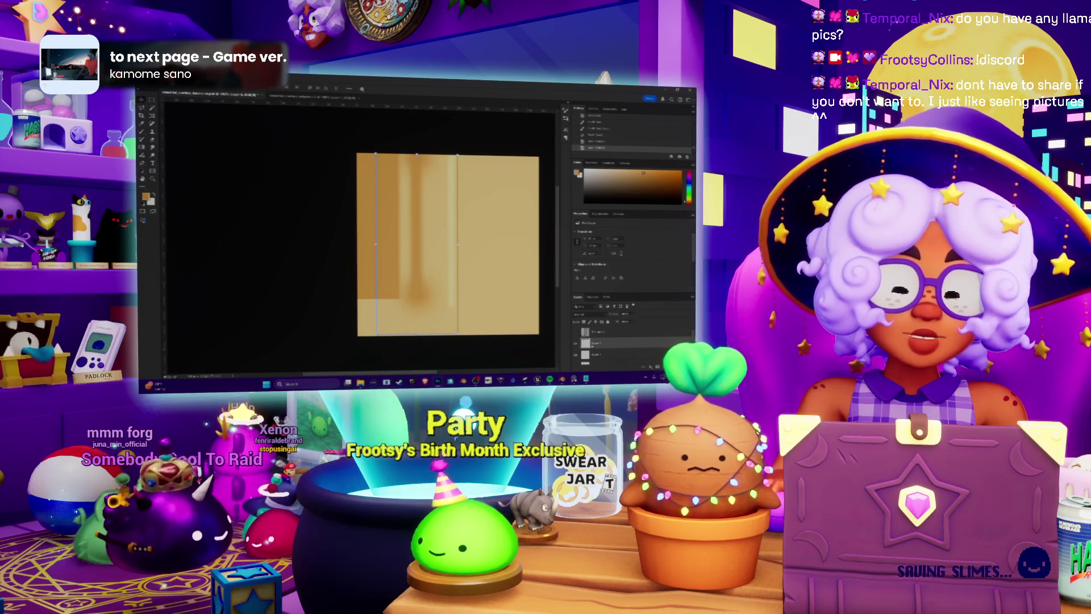
pyautogui.press('Return')
pyautogui.press('b')
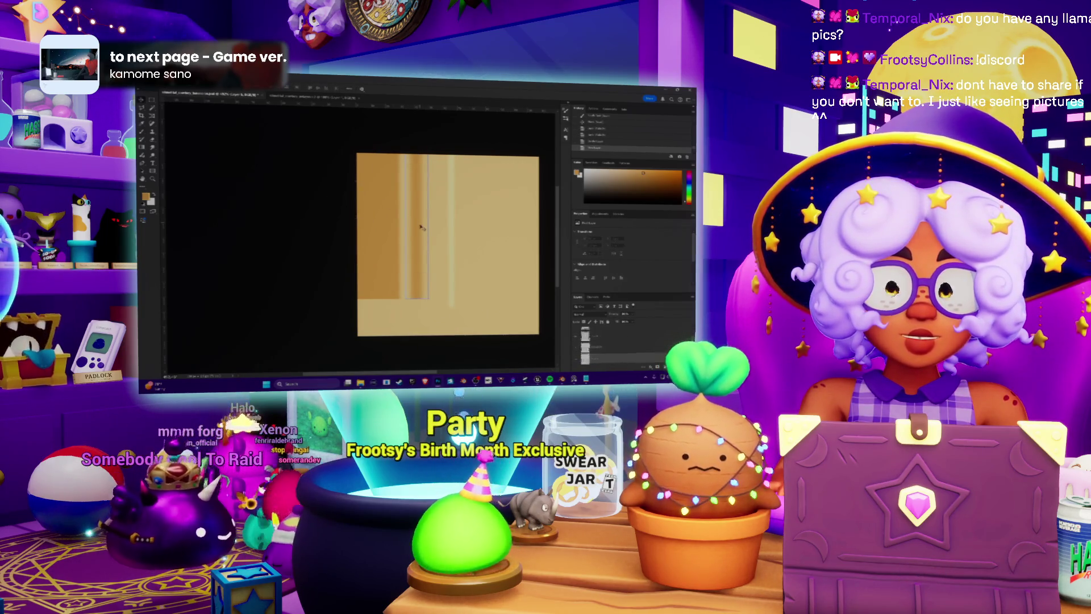
pyautogui.moveTo(433, 221); pyautogui.dragTo(438, 267)
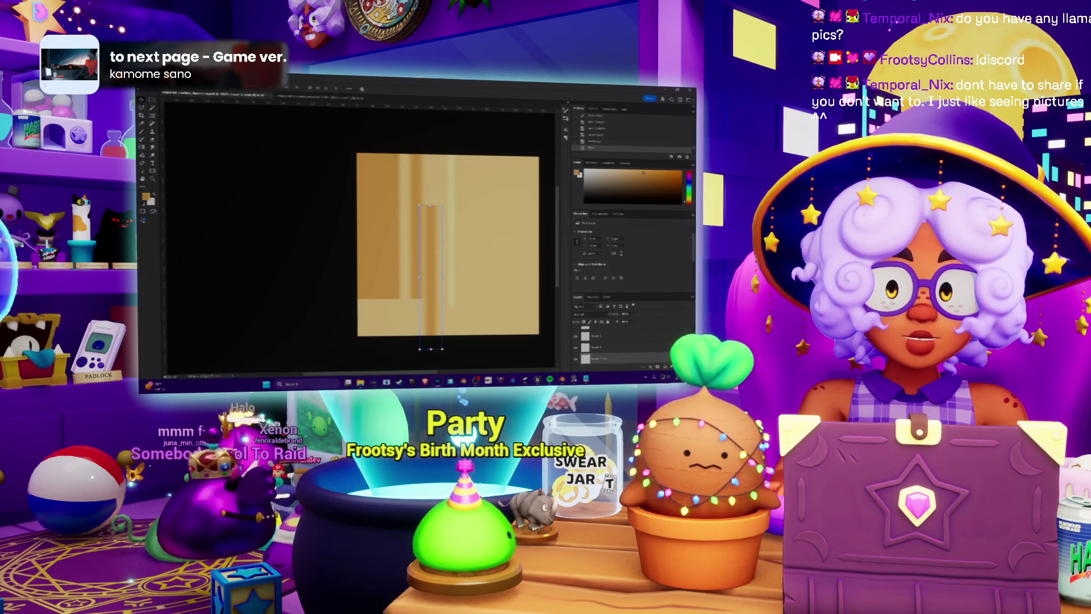
pyautogui.moveTo(431, 202)
pyautogui.mouseDown()
pyautogui.moveTo(377, 239)
pyautogui.moveTo(371, 283)
pyautogui.mouseUp()
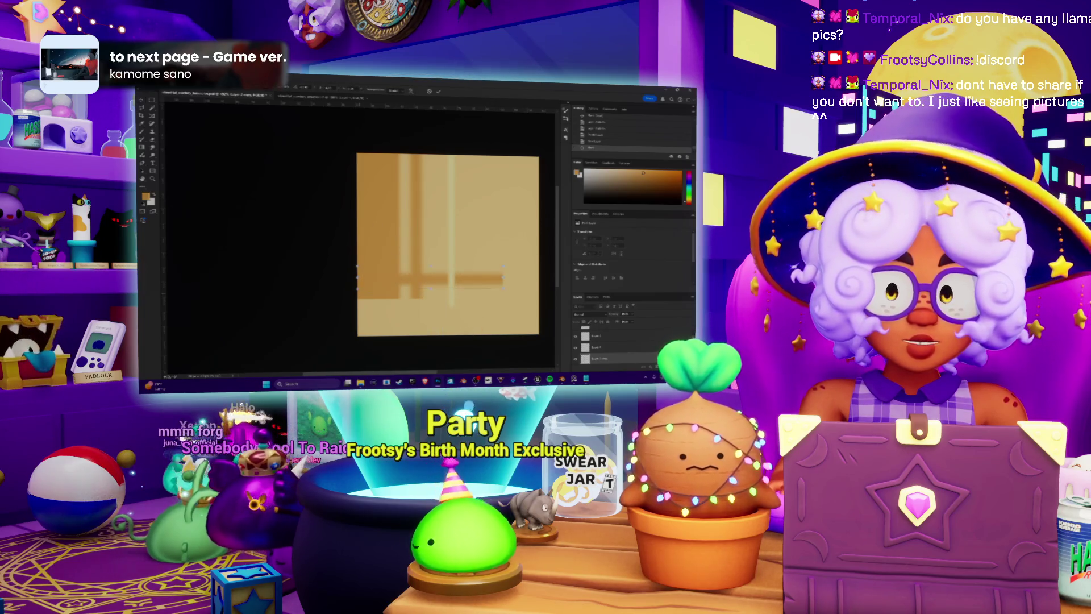
pyautogui.moveTo(443, 278); pyautogui.dragTo(443, 299)
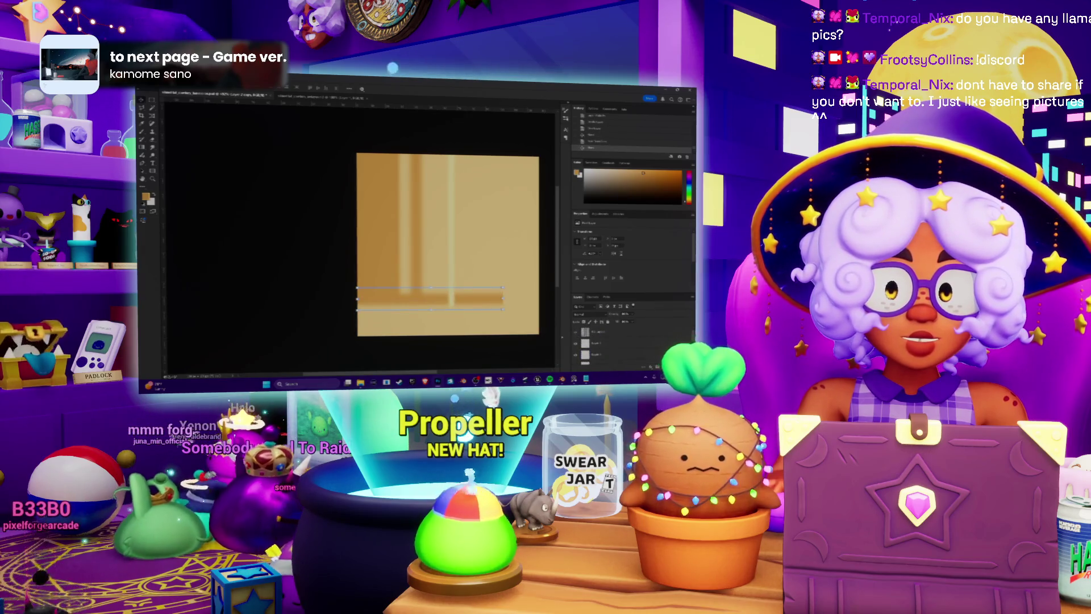
# Paste the dark strip into the grid texture sheet, nudge it over the doors' top, and hide the door grid.
pyautogui.hotkey('ctrl', 'Tab')
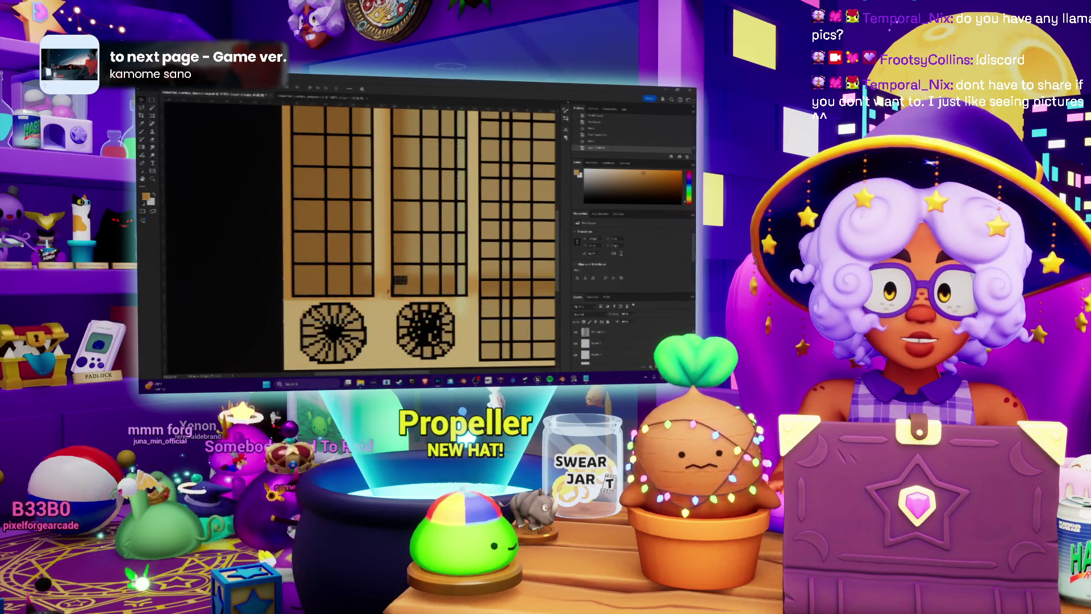
pyautogui.hotkey('ctrl', 'v')
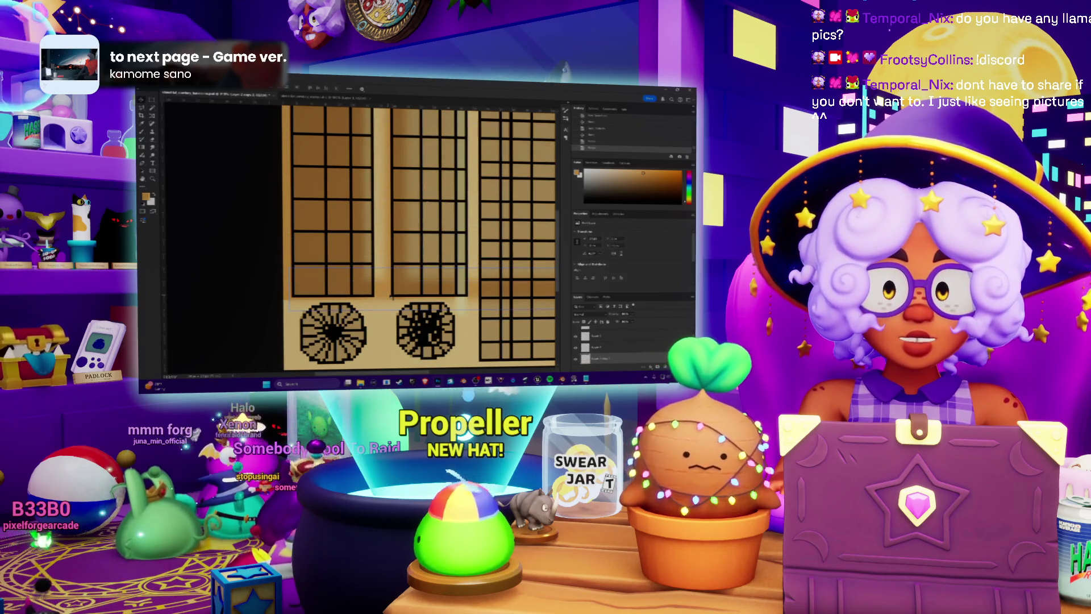
pyautogui.hotkey('ctrl', 't')
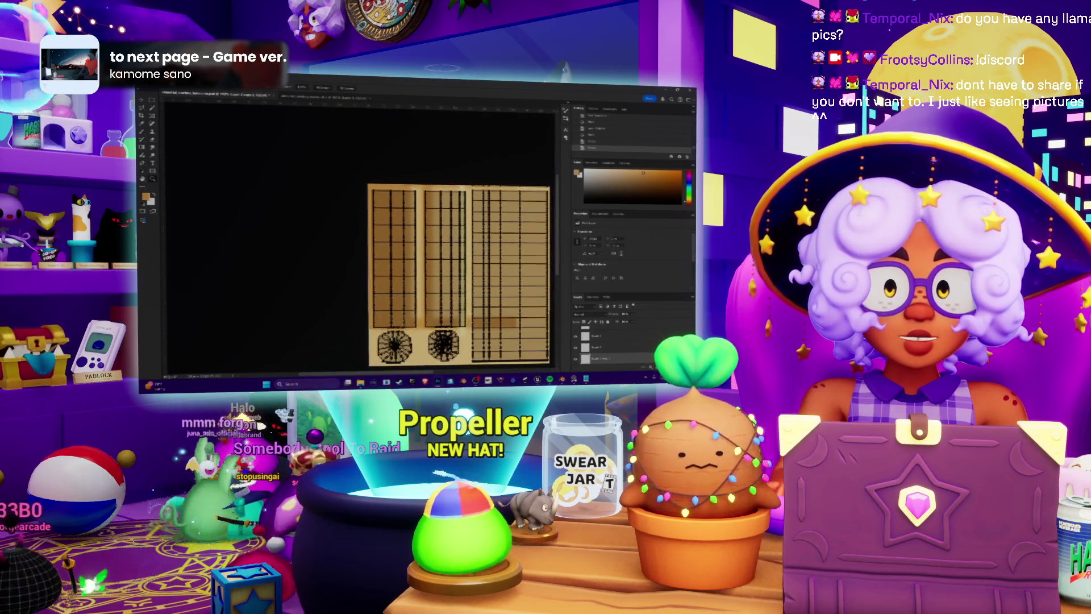
pyautogui.hotkey('shift', 'Down')
pyautogui.hotkey('shift', 'Down')
pyautogui.hotkey('shift', 'Down')
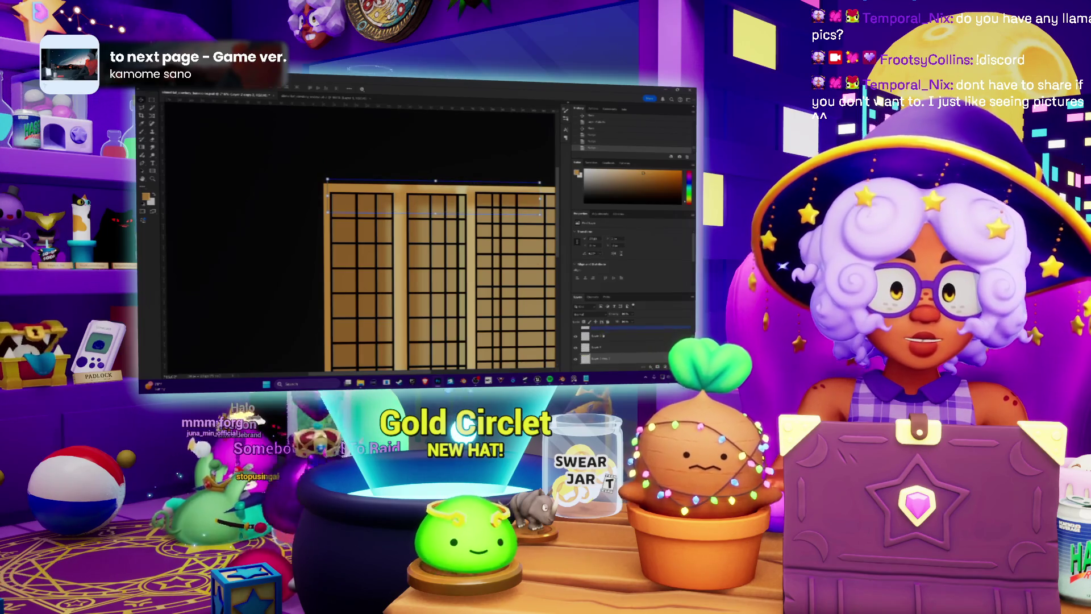
pyautogui.hotkey('ctrl', ',')
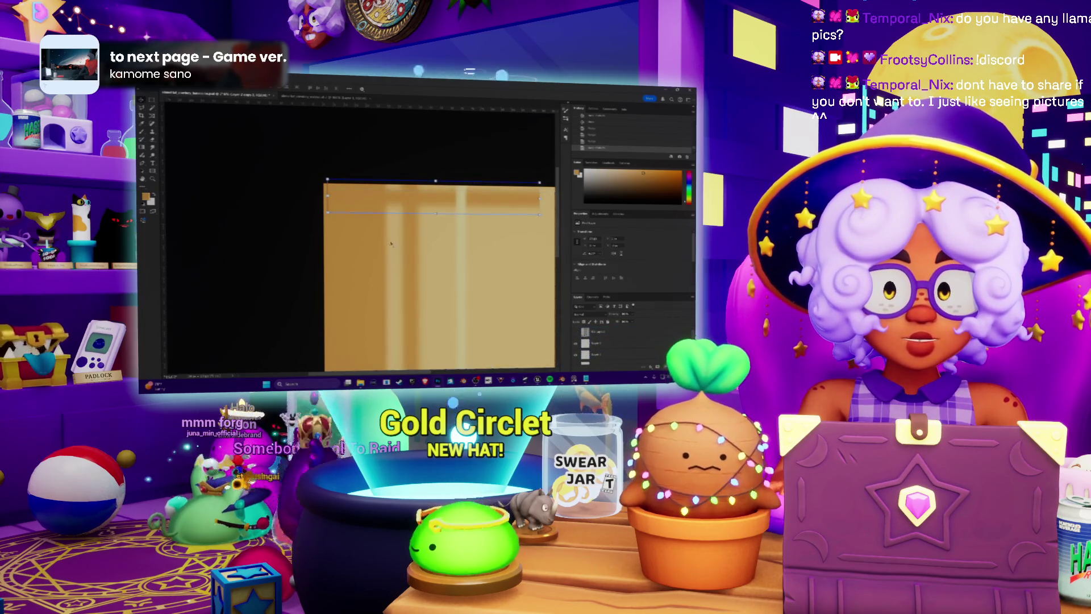
pyautogui.hotkey('alt', 'Tab')
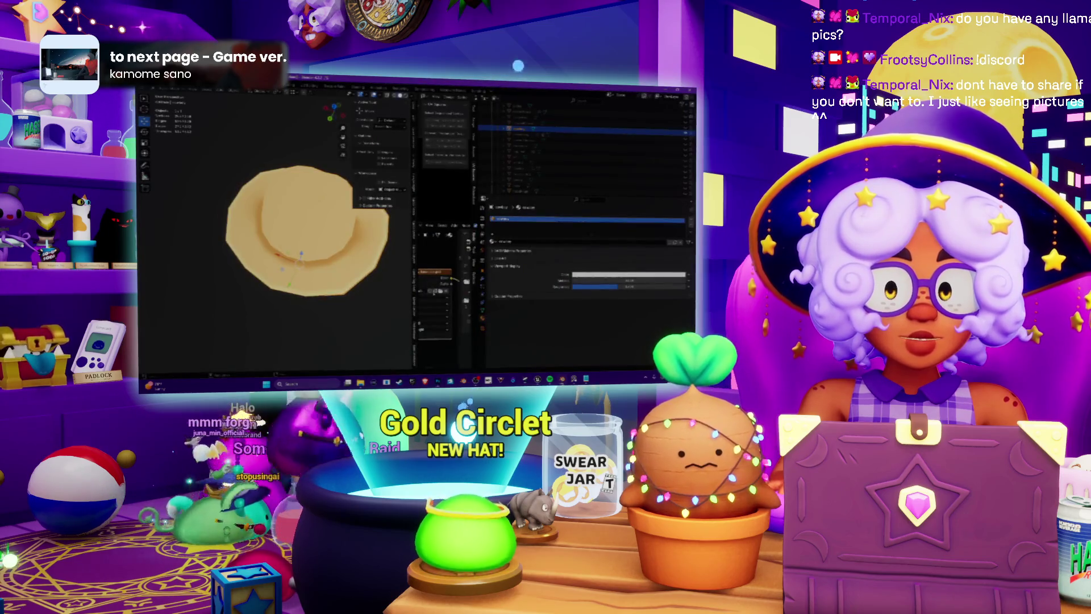
# Orbit the tan hat to view it from another angle, then return to Photoshop.
pyautogui.moveTo(441, 291)
pyautogui.mouseDown(button='middle')
pyautogui.moveTo(290, 310)
pyautogui.moveTo(295, 246)
pyautogui.moveTo(279, 242)
pyautogui.moveTo(366, 296)
pyautogui.mouseUp(button='middle')
pyautogui.hotkey('alt', 'Tab')
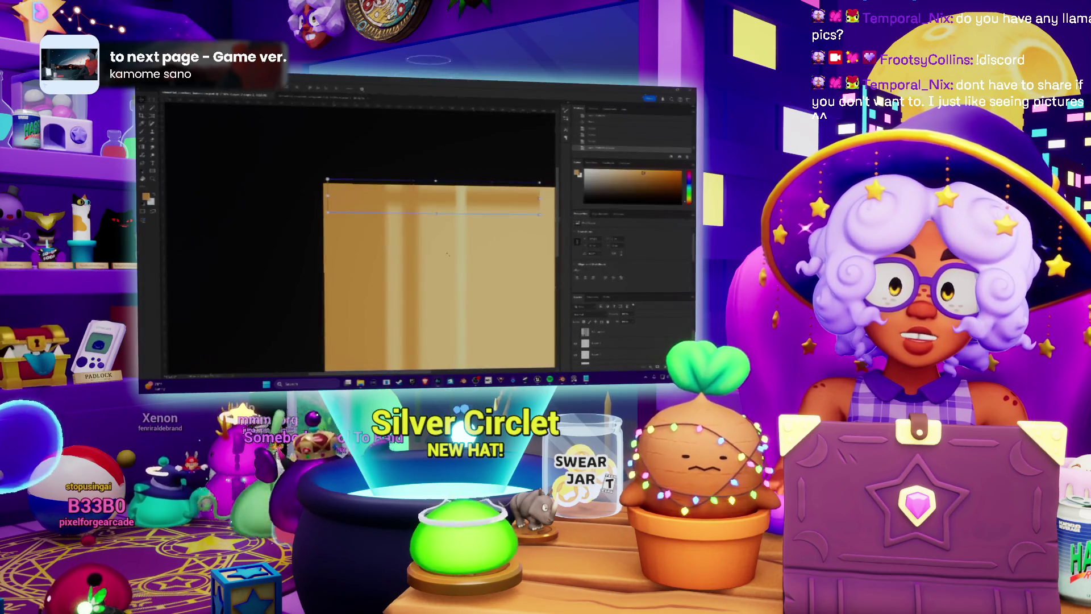
# Move the darker shaded band down and back up on the texture and commit its position.
pyautogui.moveTo(435, 202); pyautogui.dragTo(418, 228)
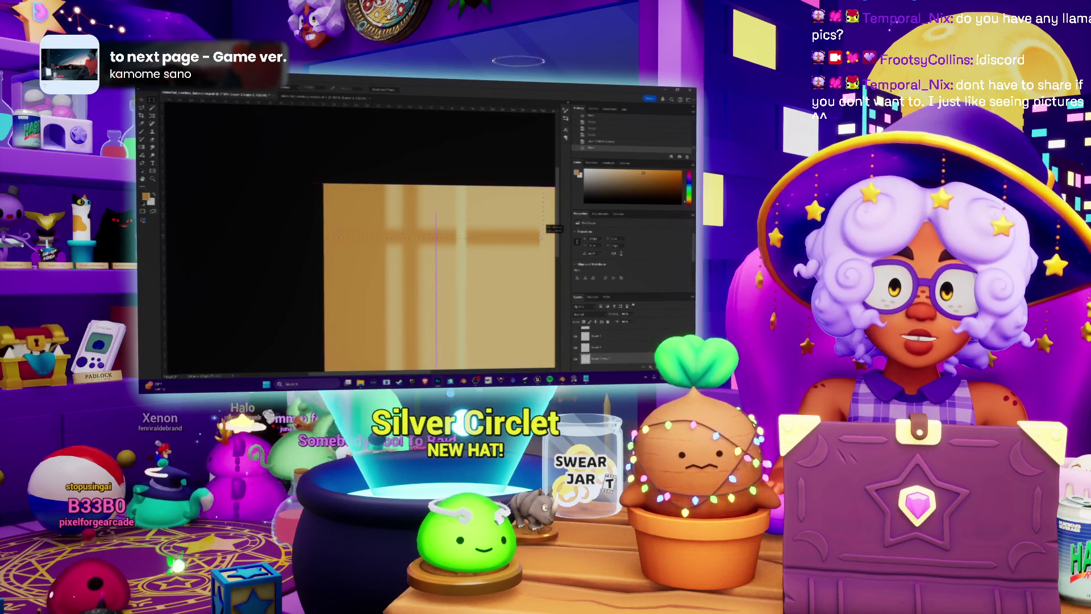
pyautogui.moveTo(506, 240); pyautogui.dragTo(505, 204)
pyautogui.press('Return')
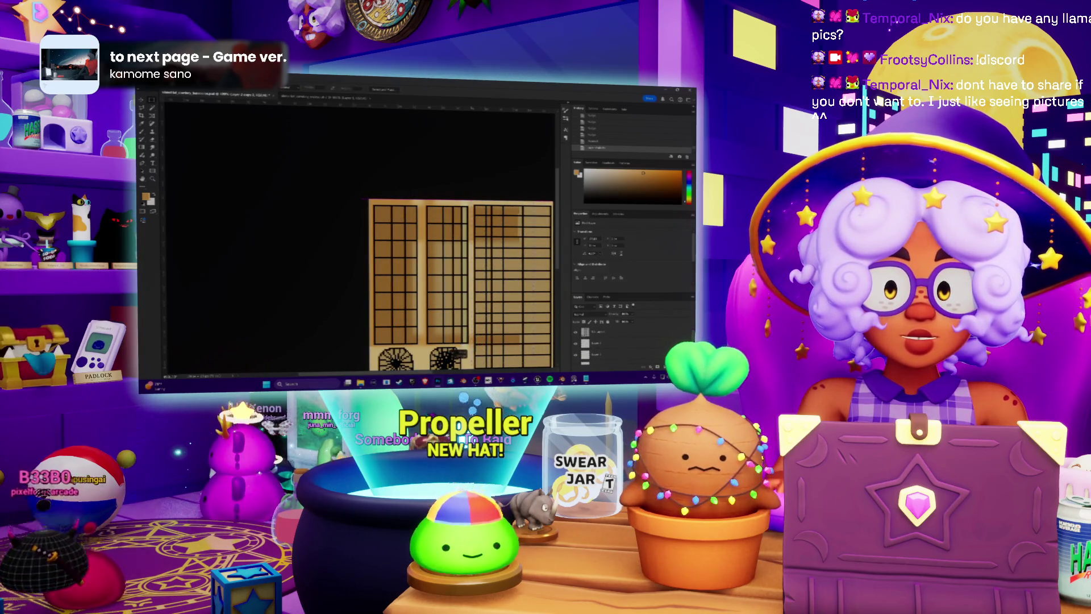
pyautogui.scroll(-2, 461, 278)
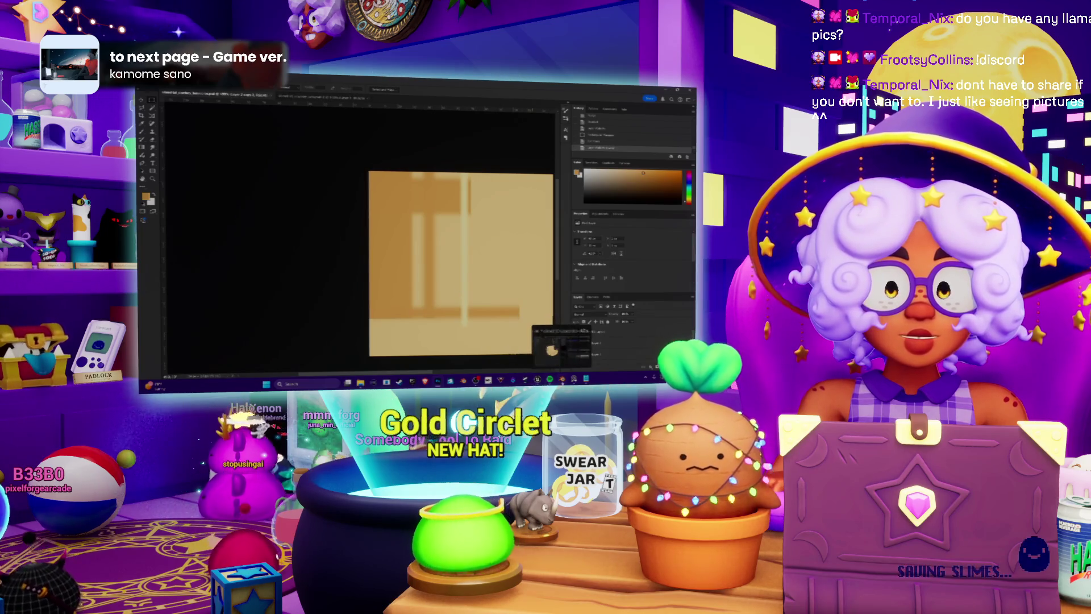
pyautogui.hotkey('alt', 'Tab')
pyautogui.hotkey('alt', 'Tab')
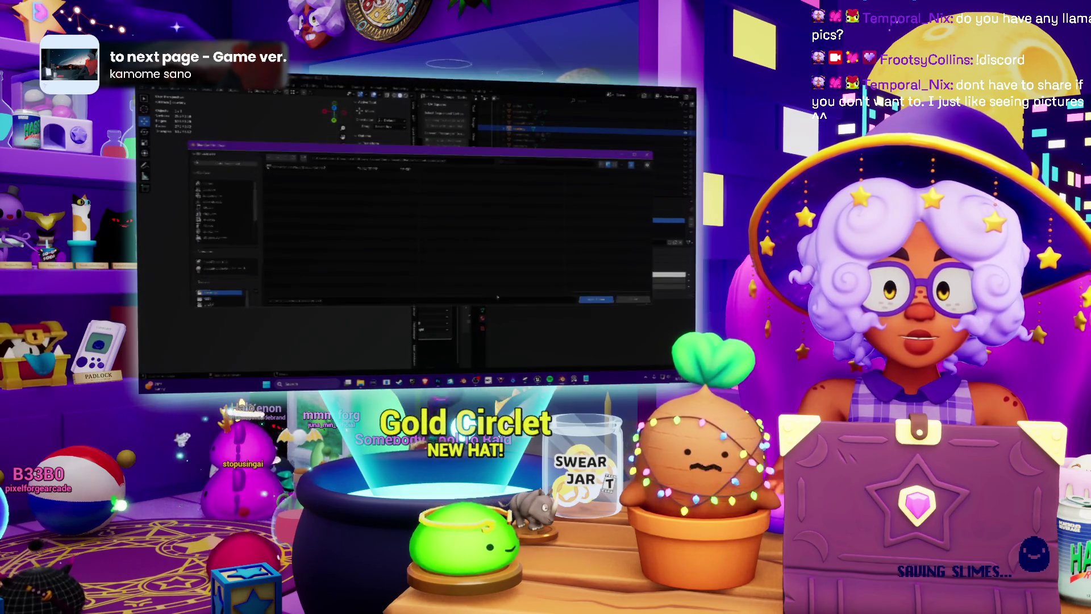
pyautogui.hotkey('alt', 'Tab')
# Orbit to a straight-down view of the banded hat, then return to the Photoshop texture.
pyautogui.moveTo(318, 233)
pyautogui.mouseDown(button='middle')
pyautogui.moveTo(234, 237)
pyautogui.moveTo(238, 251)
pyautogui.mouseUp(button='middle')
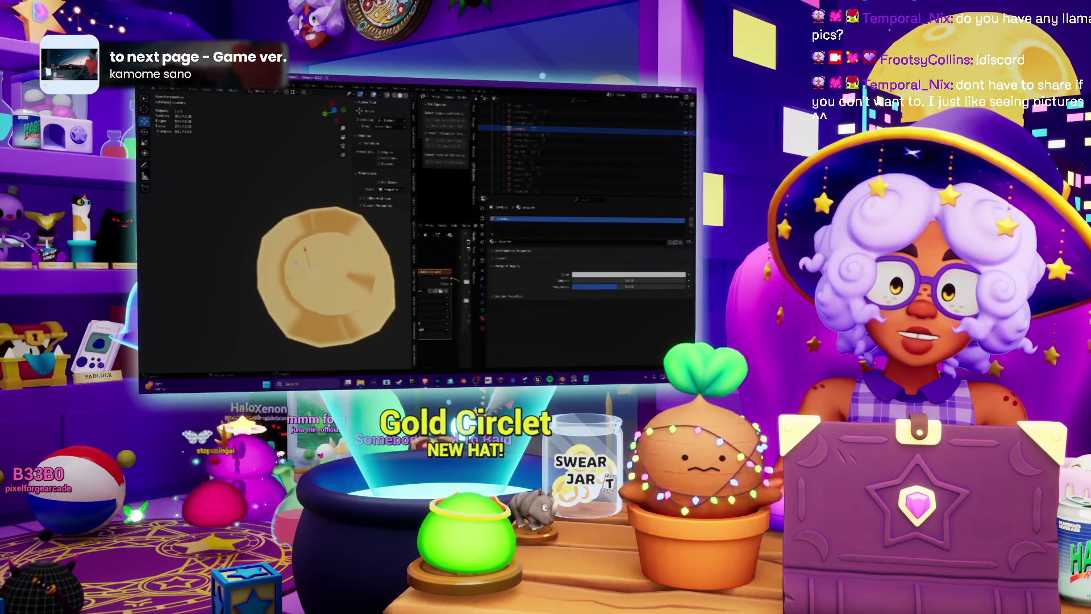
pyautogui.hotkey('alt', 'Tab')
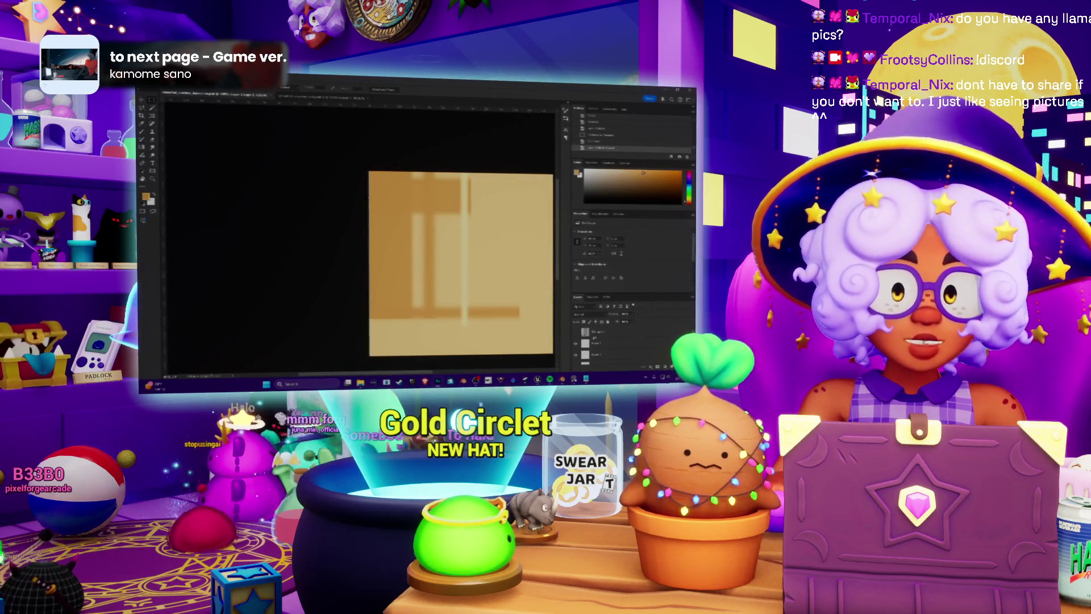
# Undo the last edit on the tan texture and slide its layer left and back to centre.
pyautogui.hotkey('ctrl', 'Tab')
pyautogui.hotkey('ctrl', 'Tab')
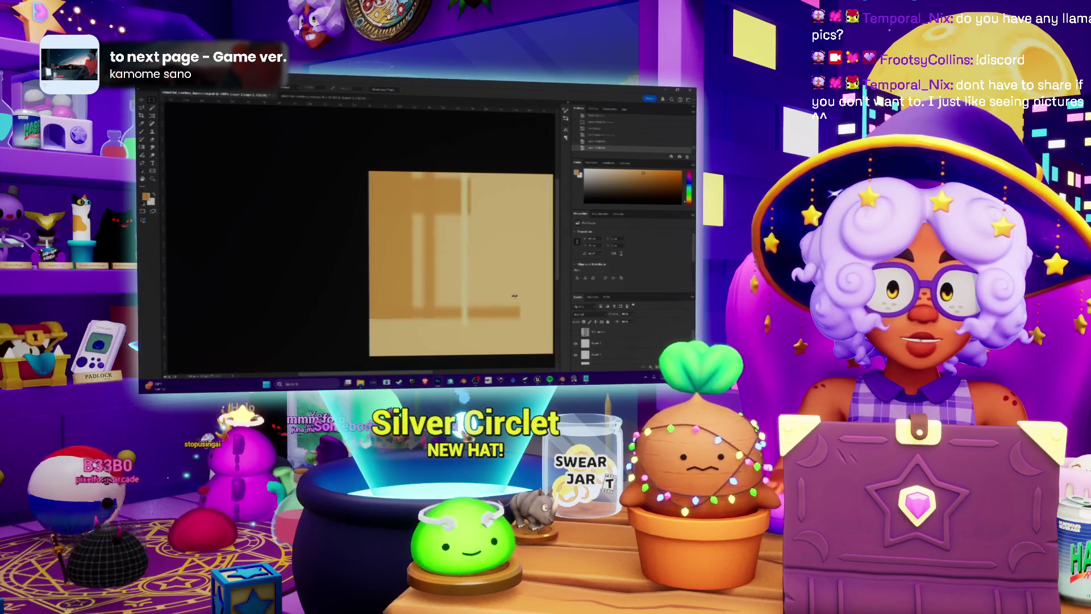
pyautogui.hotkey('ctrl', 'Tab')
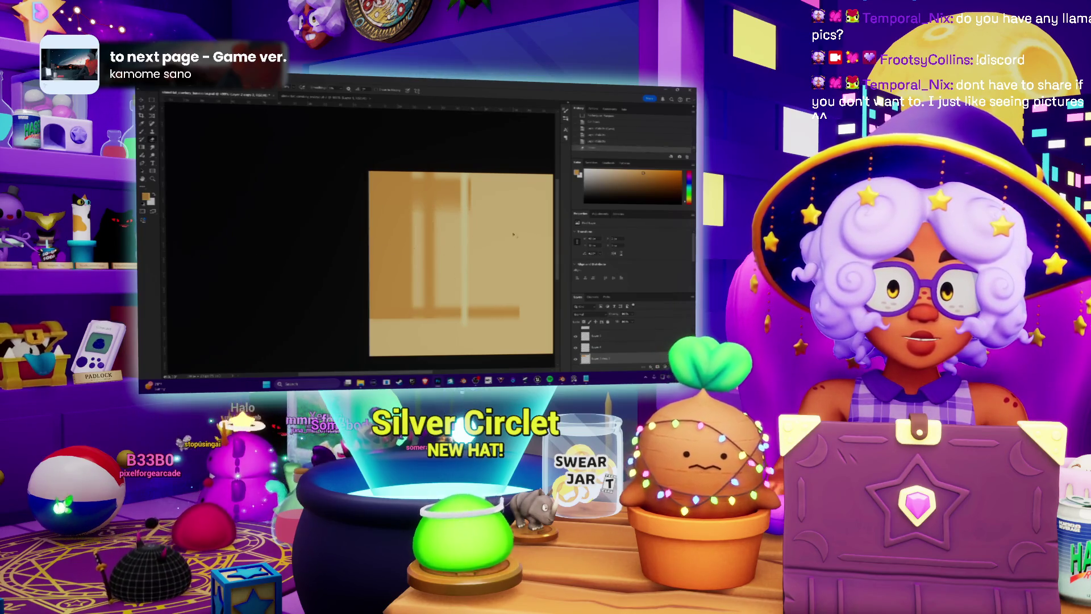
pyautogui.hotkey('ctrl', 'z')
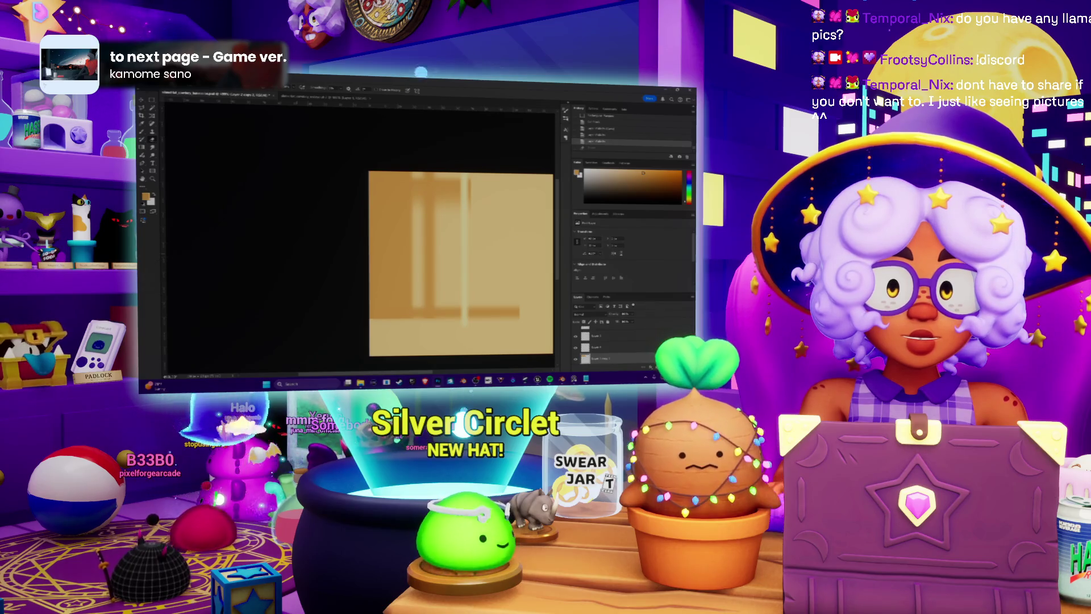
pyautogui.moveTo(512, 261); pyautogui.dragTo(158, 261)
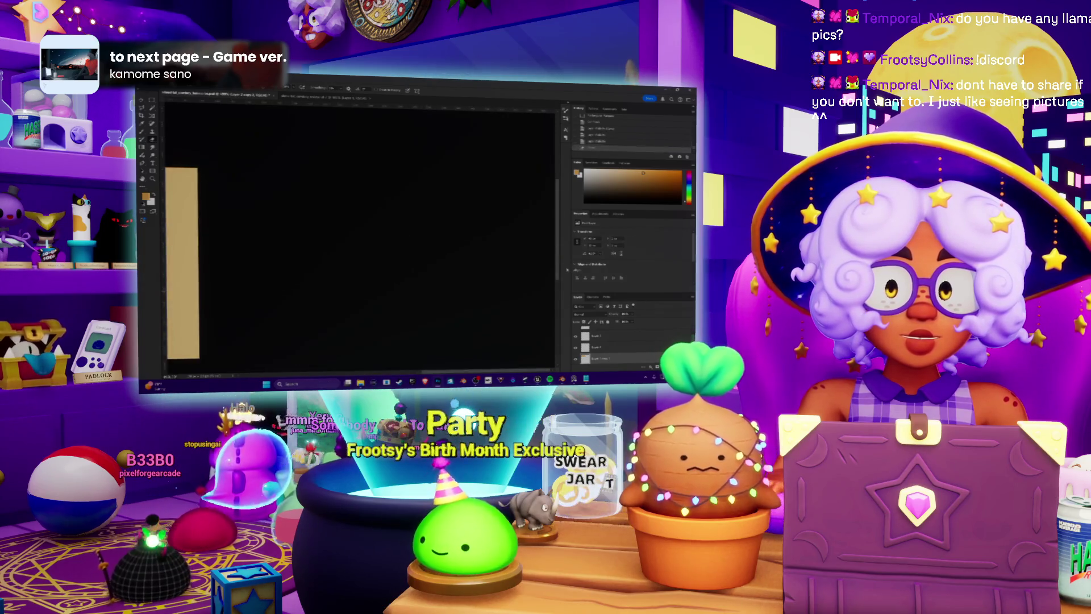
pyautogui.moveTo(382, 249); pyautogui.dragTo(670, 250)
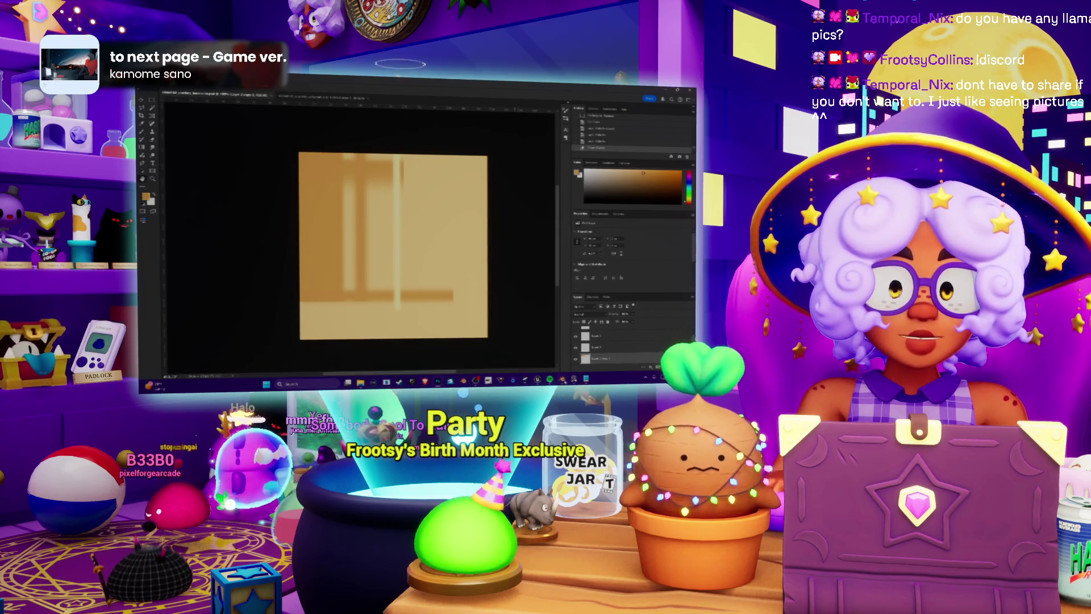
# Compare against the hat in Blender, orbiting it to a new viewing angle.
pyautogui.hotkey('alt', 'Tab')
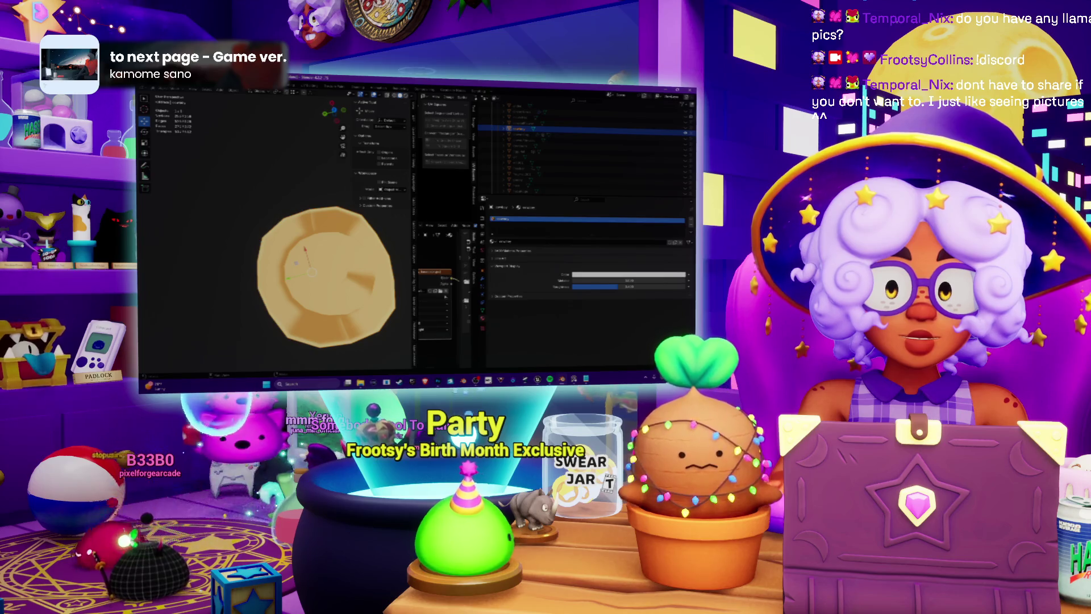
pyautogui.hotkey('alt', 'Tab')
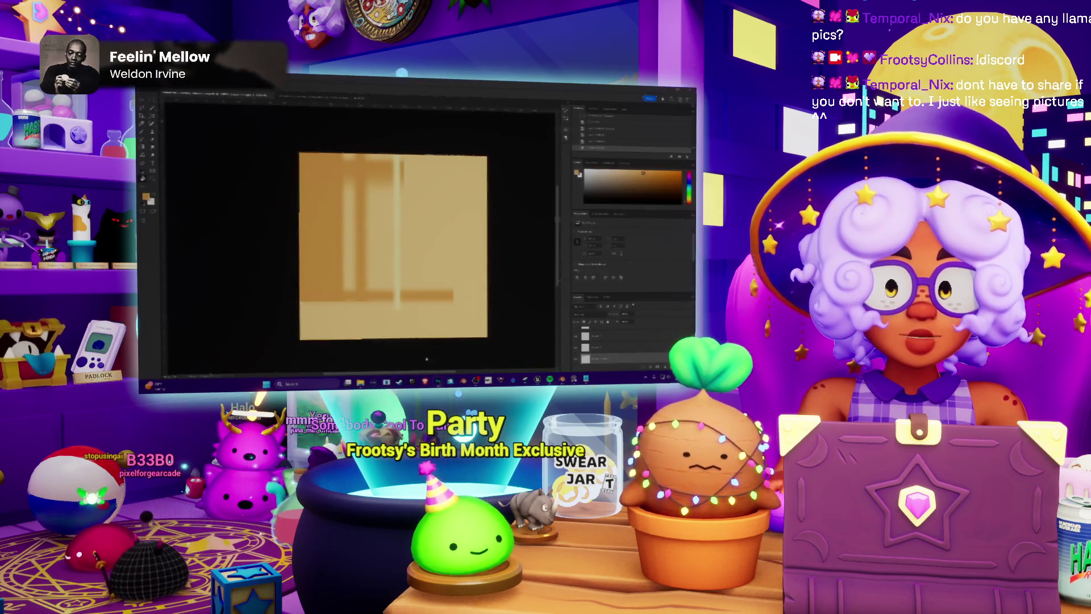
pyautogui.moveTo(550, 379)
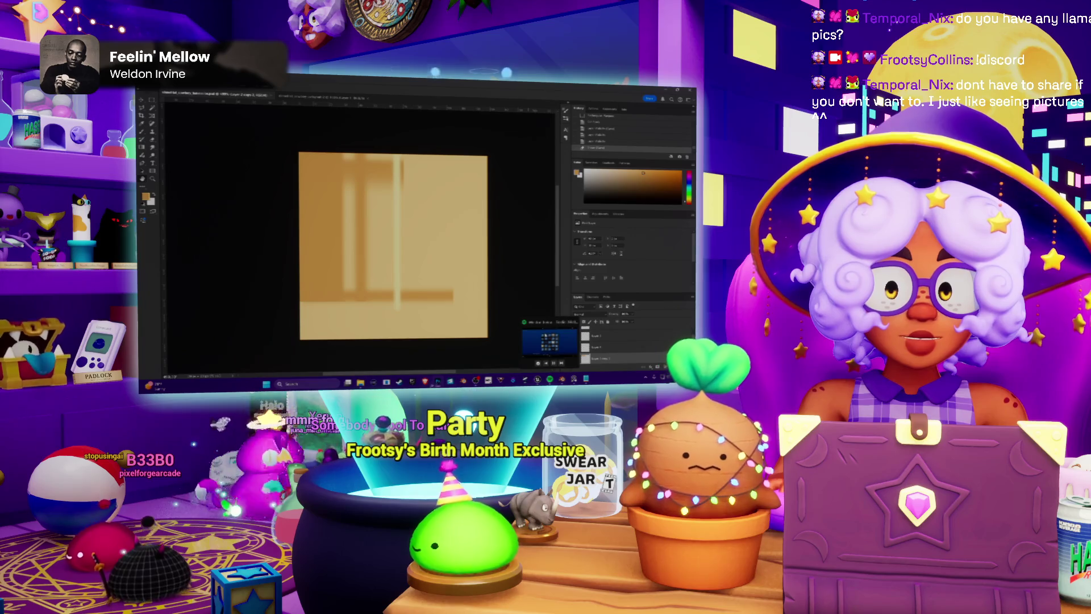
pyautogui.click(437, 382)
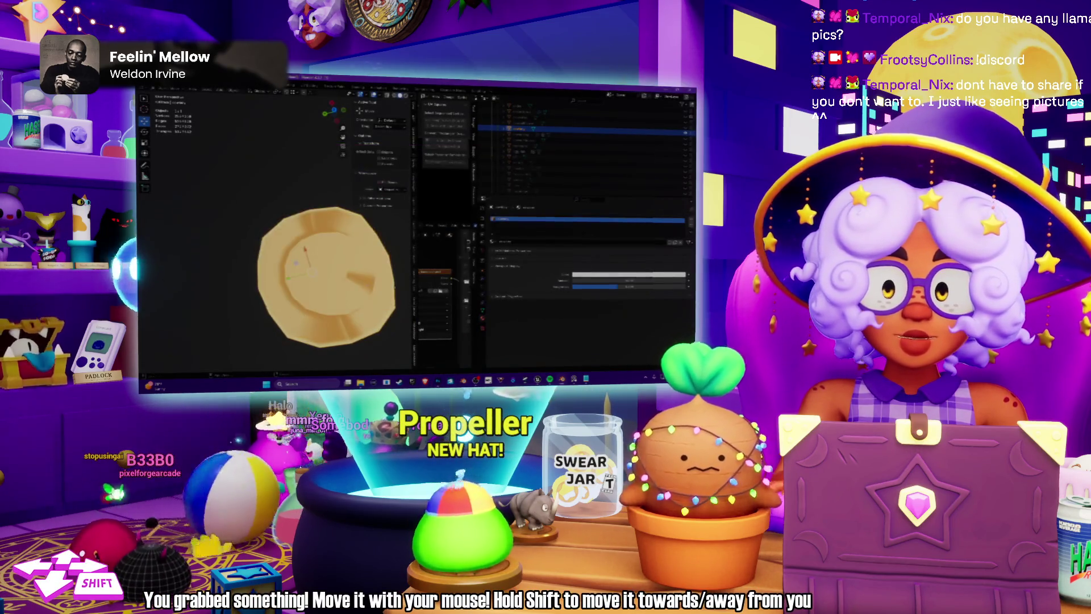
pyautogui.moveTo(326, 276)
pyautogui.mouseDown(button='middle')
pyautogui.moveTo(314, 288)
pyautogui.moveTo(314, 274)
pyautogui.moveTo(301, 278)
pyautogui.mouseUp(button='middle')
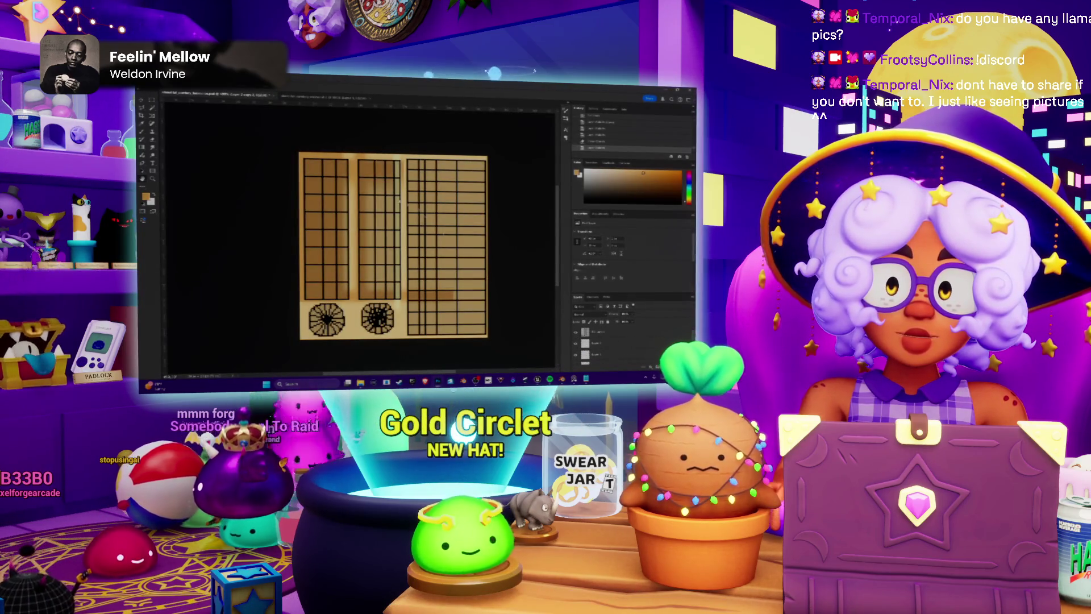
# Paste the tan shaded strip as a new layer over the door-grid UV layout and commit it.
pyautogui.scroll(3, 376, 158)
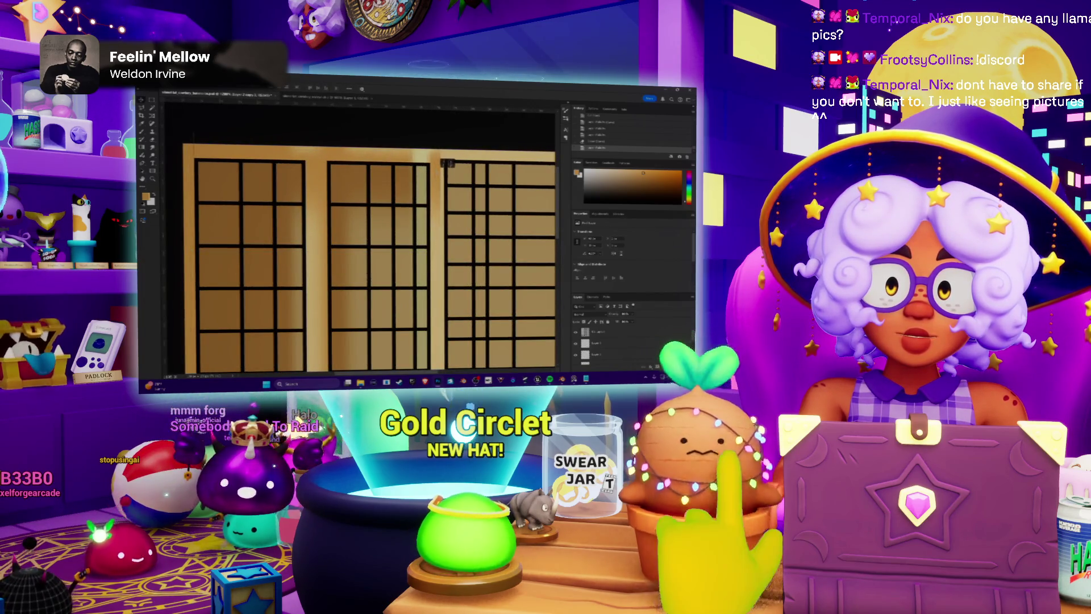
pyautogui.hotkey('ctrl', 'v')
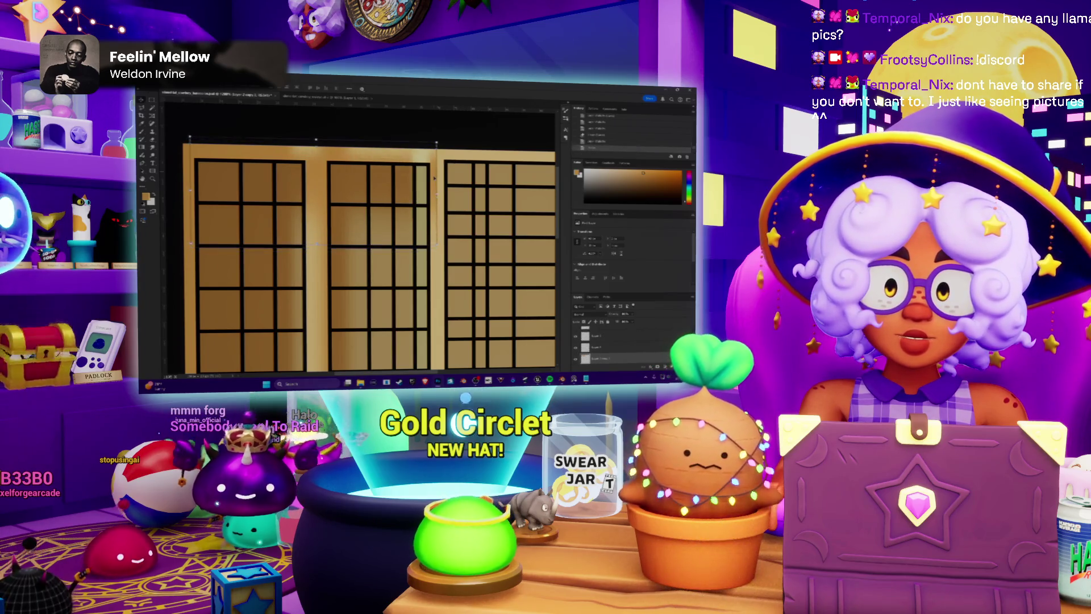
pyautogui.scroll(-3, 434, 177)
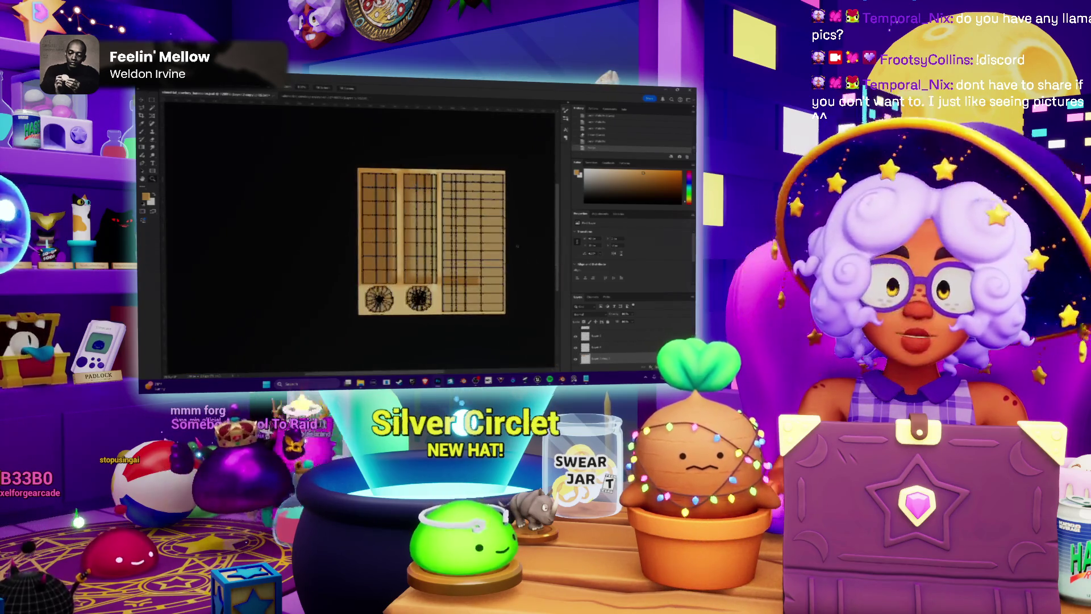
pyautogui.hotkey('ctrl', 'v')
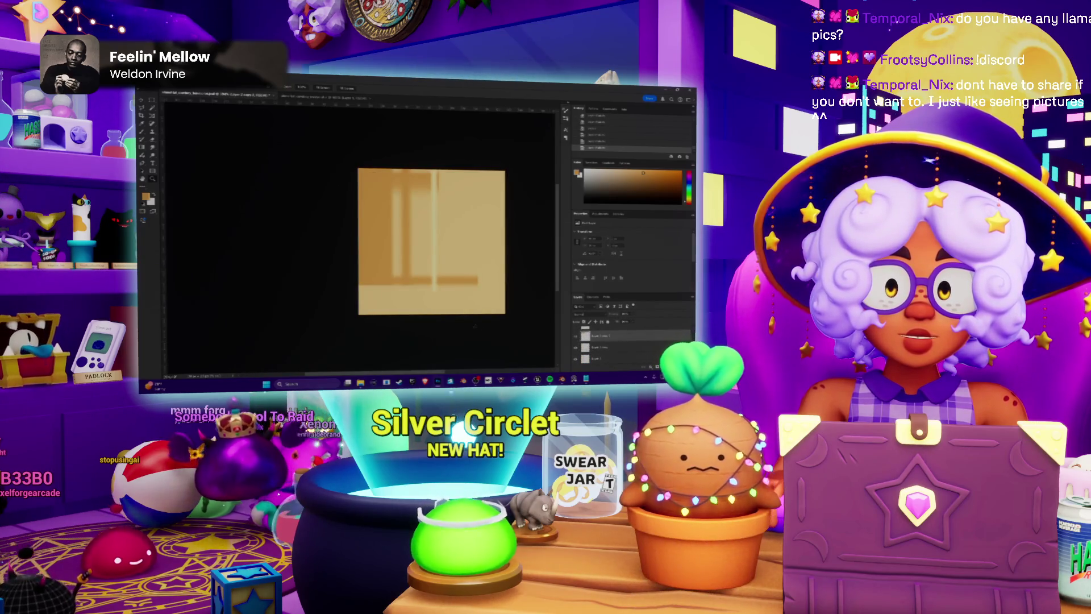
# Move the pasted strip toward the canvas bottom, undo the misstep and confirm its placement.
pyautogui.moveTo(462, 282); pyautogui.dragTo(435, 305)
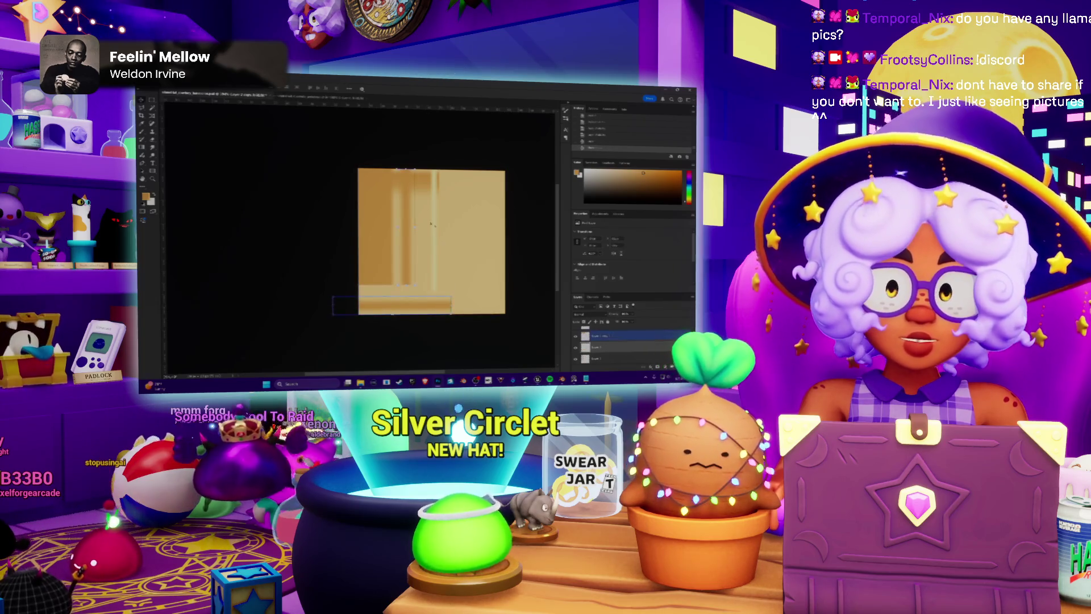
pyautogui.scroll(2, 423, 156)
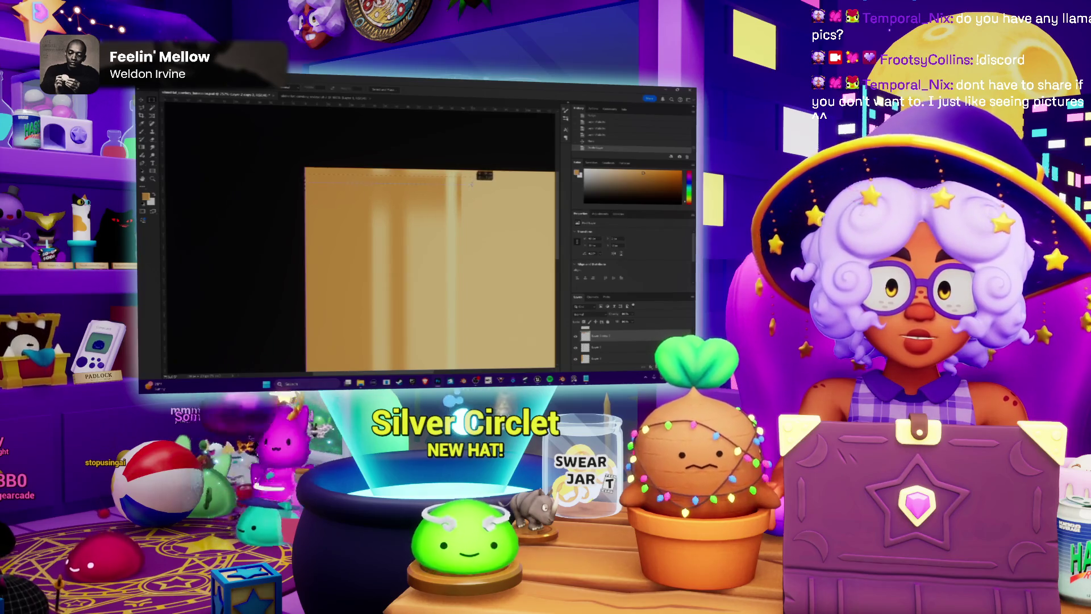
pyautogui.hotkey('ctrl', 'z')
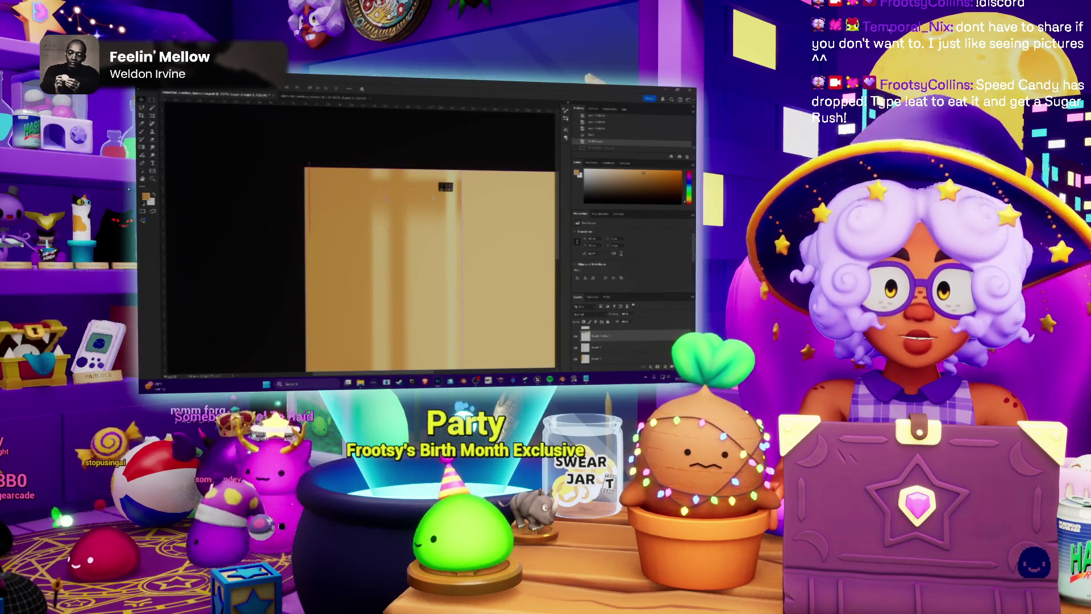
pyautogui.press('m')
# Marquee a thin band of the texture and open Hue/Saturation on the top layer.
pyautogui.moveTo(310, 182); pyautogui.dragTo(482, 185)
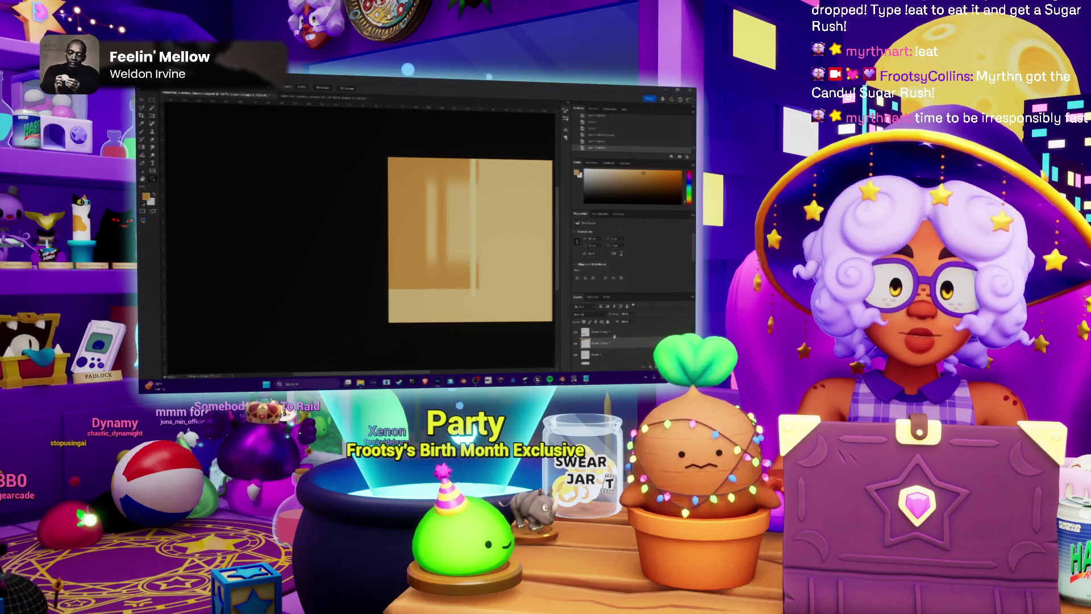
pyautogui.click(614, 336)
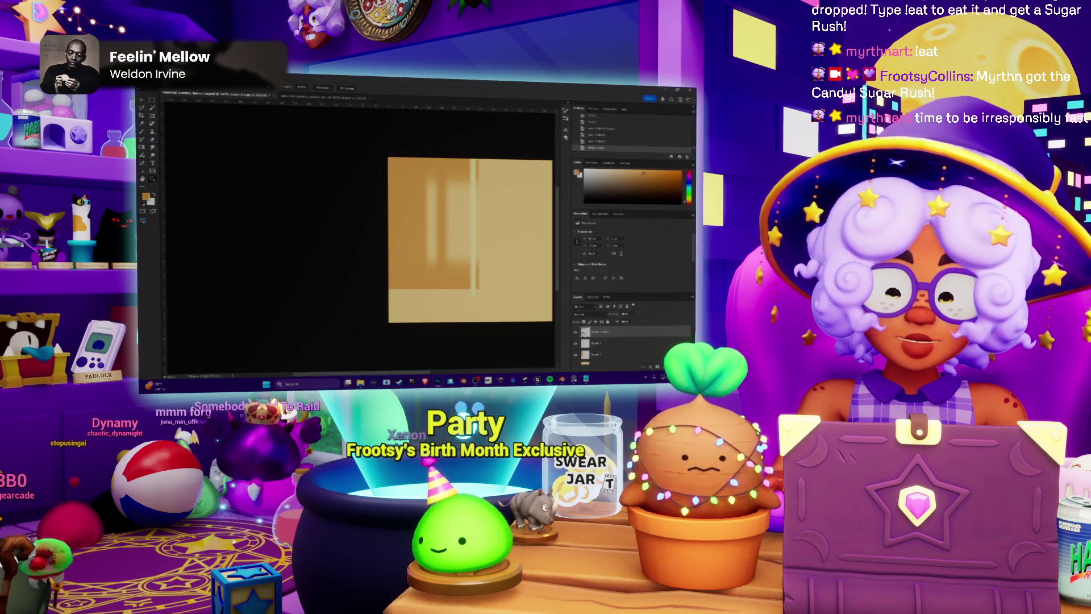
pyautogui.hotkey('ctrl', 'u')
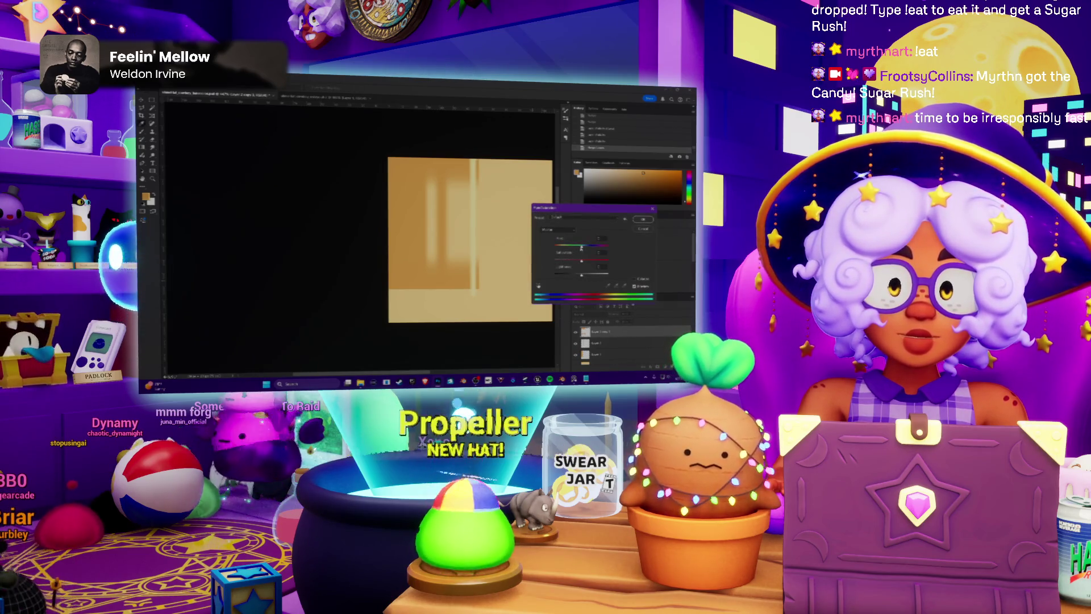
# Try shifting the left band's hue toward orange and yellow, then discard the change.
pyautogui.moveTo(582, 248); pyautogui.dragTo(580, 248)
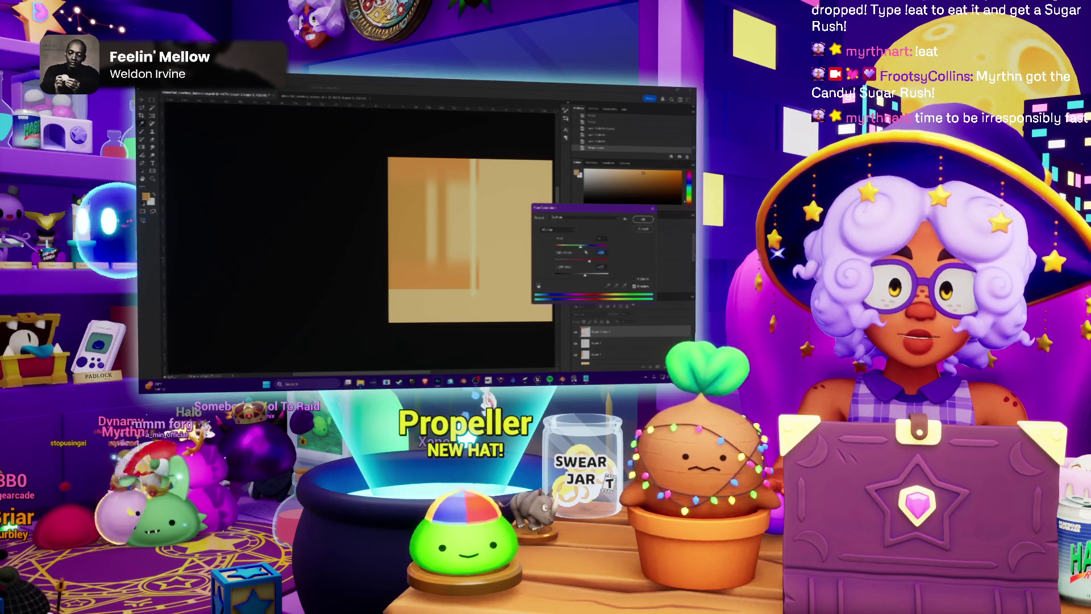
pyautogui.moveTo(581, 248); pyautogui.dragTo(583, 248)
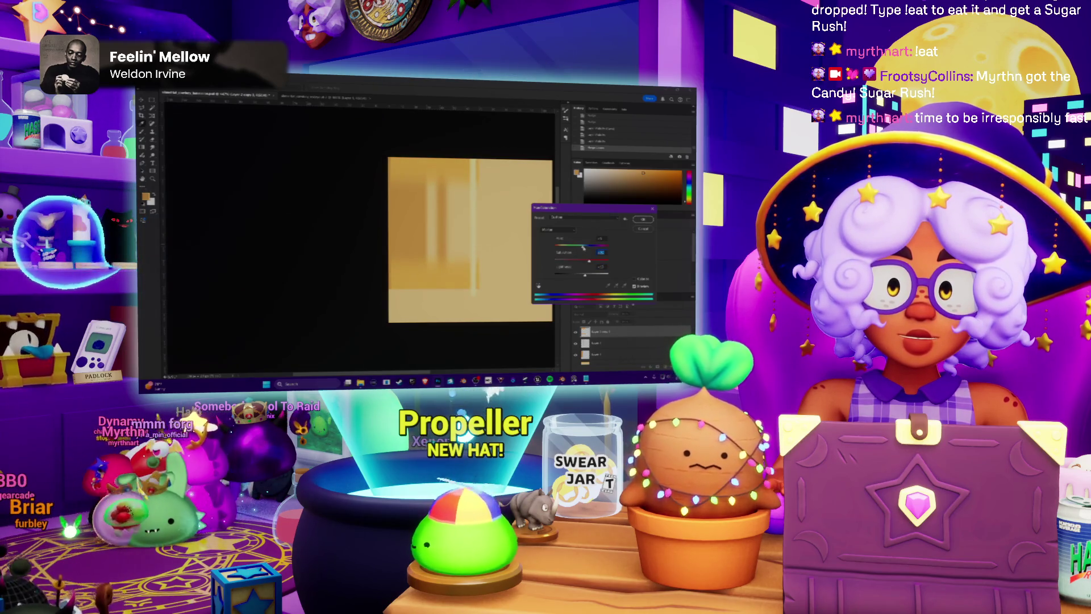
pyautogui.click(643, 228)
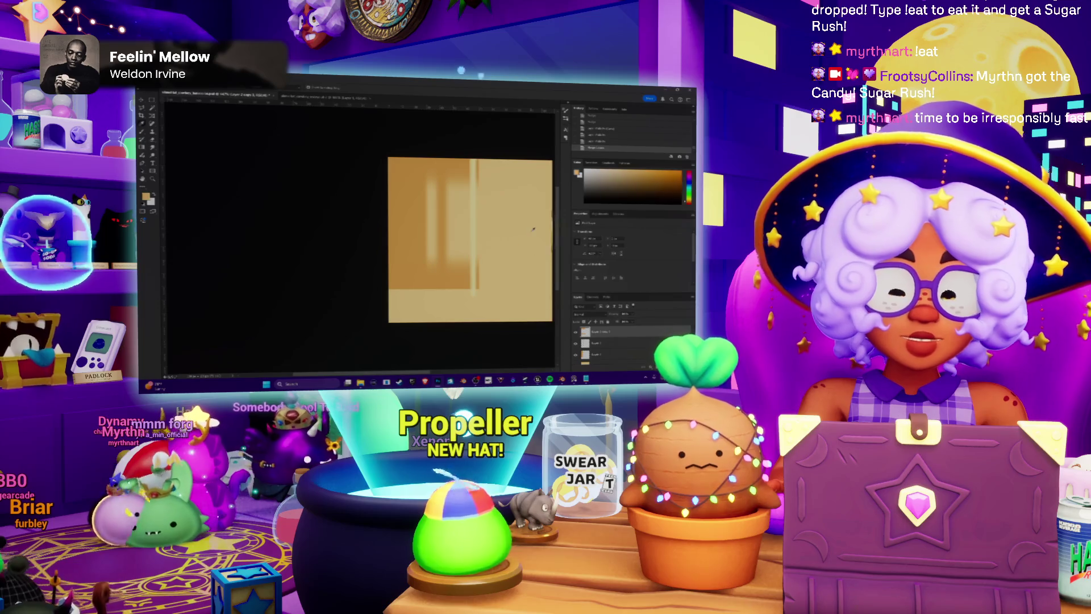
# Raise Lightness to even out the left band, apply it, and select the bottom layer.
pyautogui.hotkey('ctrl', 'z')
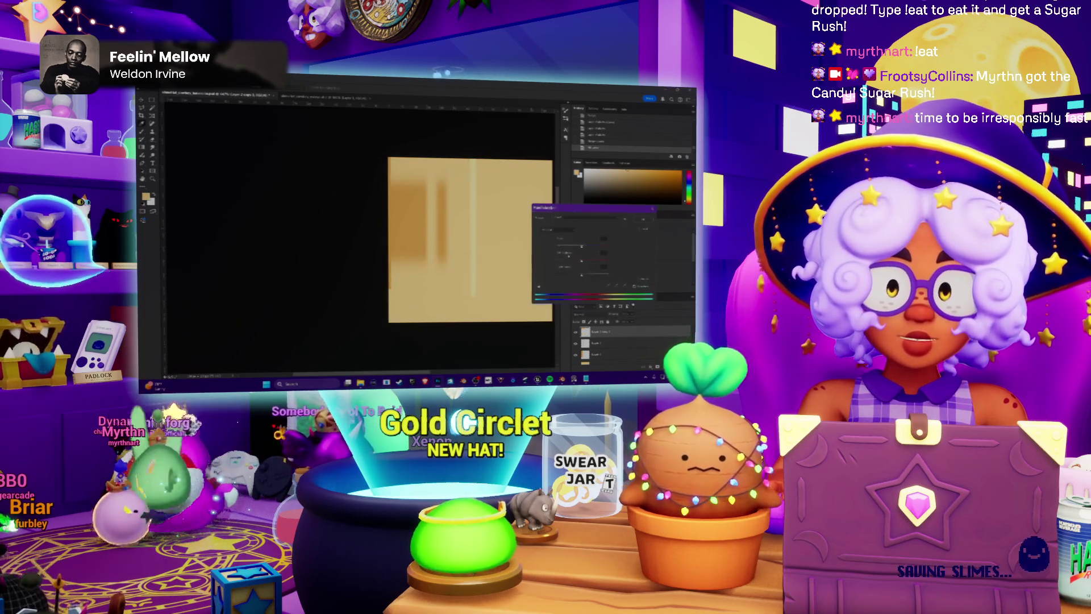
pyautogui.hotkey('ctrl', 'u')
pyautogui.moveTo(580, 276); pyautogui.dragTo(578, 274)
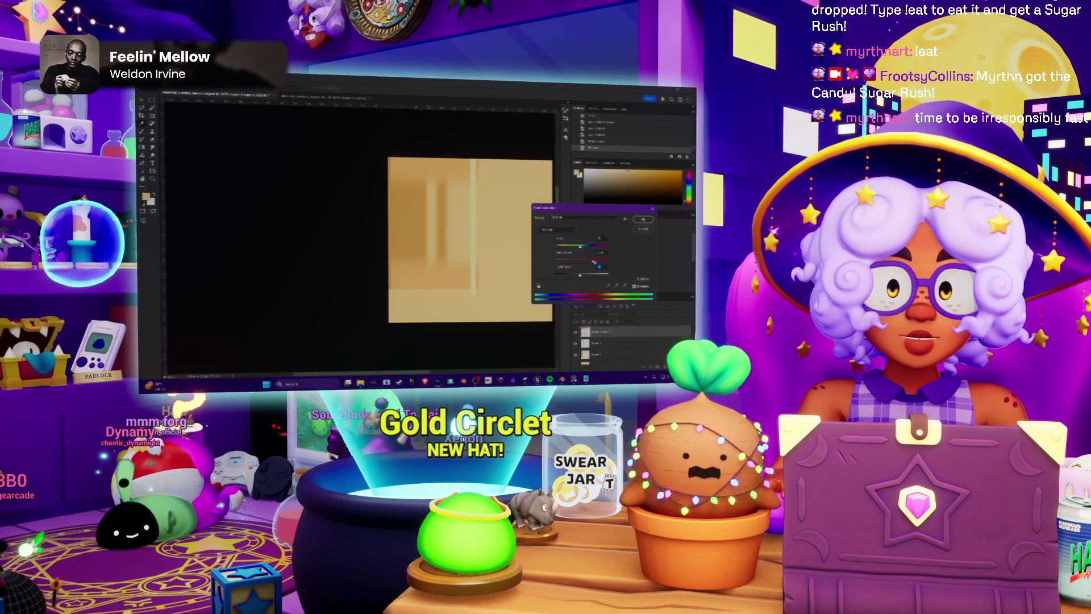
pyautogui.press('Return')
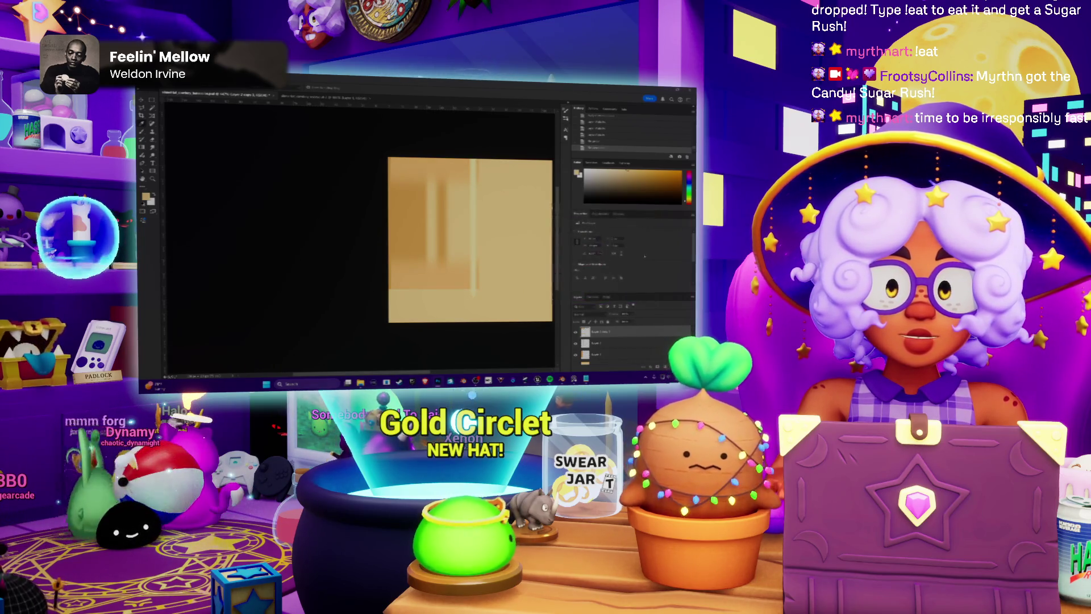
pyautogui.click(611, 357)
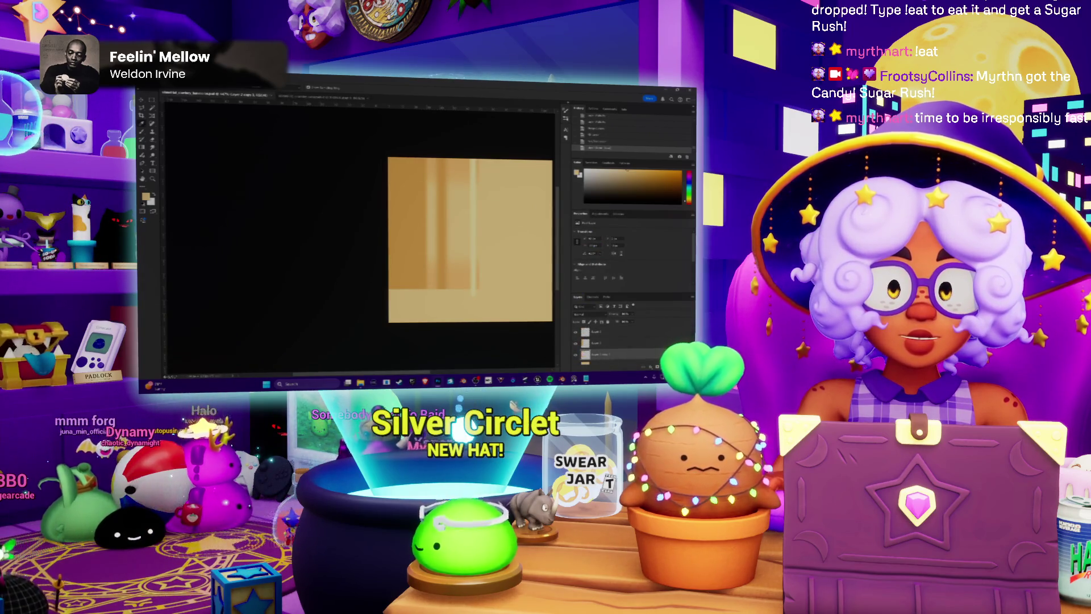
pyautogui.hotkey('alt', 'Tab')
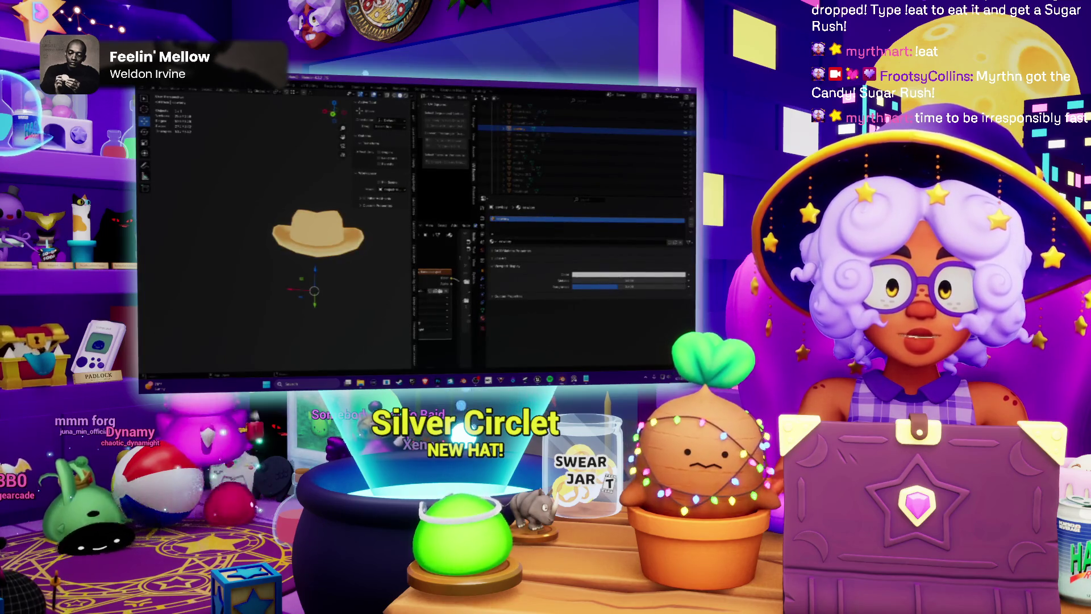
# After a glance at the hat, nudge the texture's hue slightly with Hue/Saturation.
pyautogui.hotkey('alt', 'Tab')
pyautogui.hotkey('alt', 'Tab')
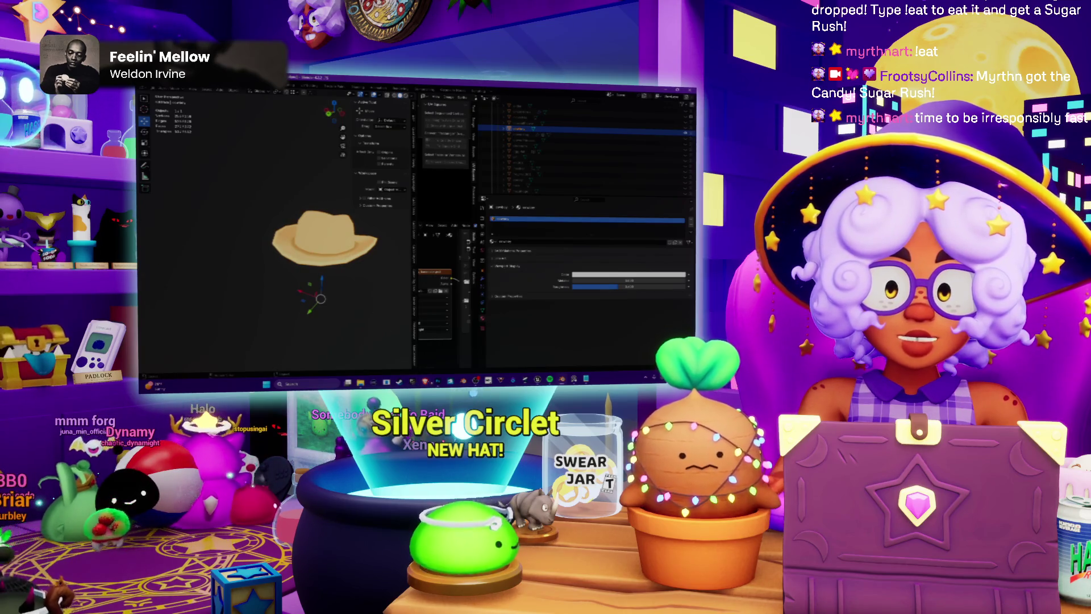
pyautogui.hotkey('alt', 'Tab')
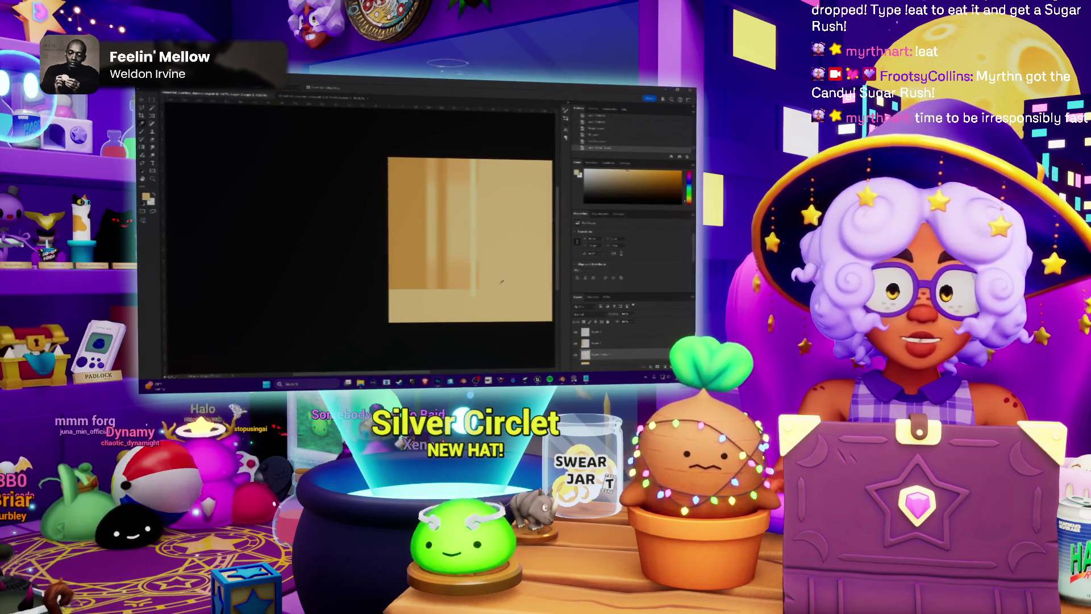
pyautogui.hotkey('ctrl', 'u')
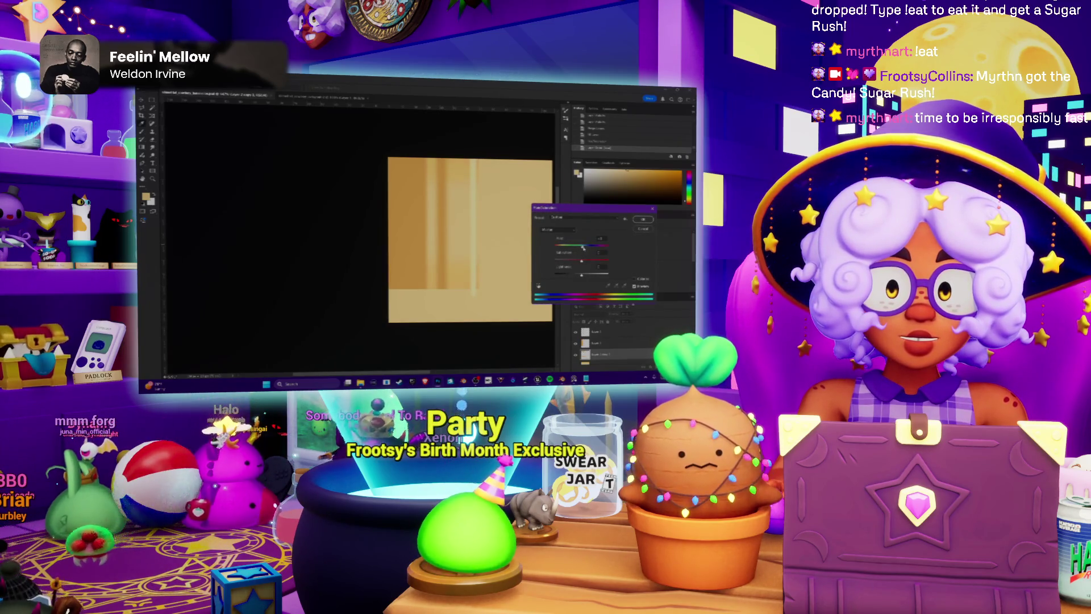
pyautogui.moveTo(583, 247); pyautogui.dragTo(585, 248)
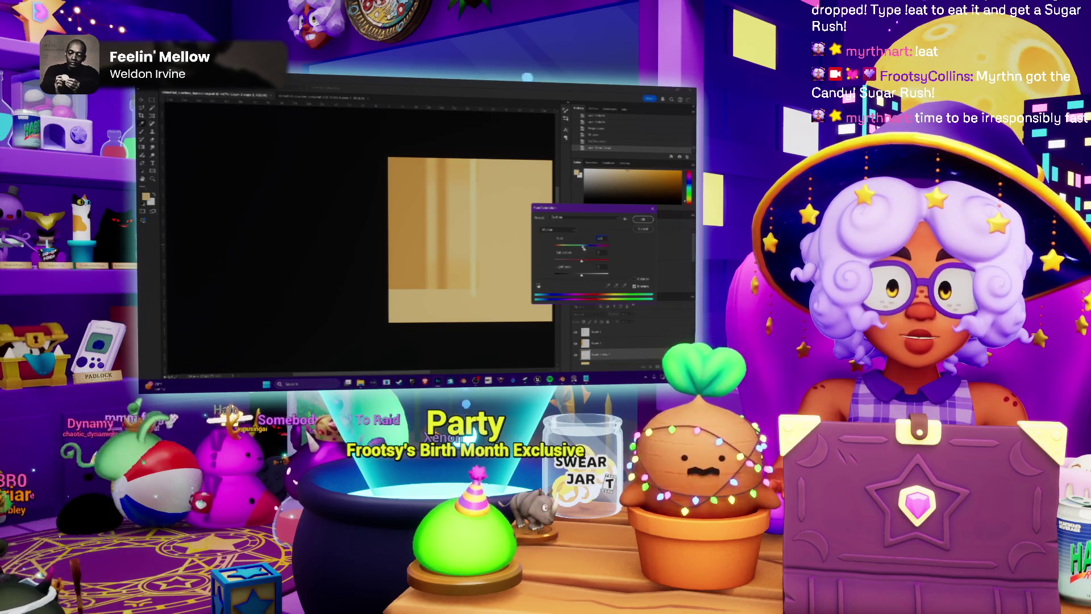
pyautogui.press('Return')
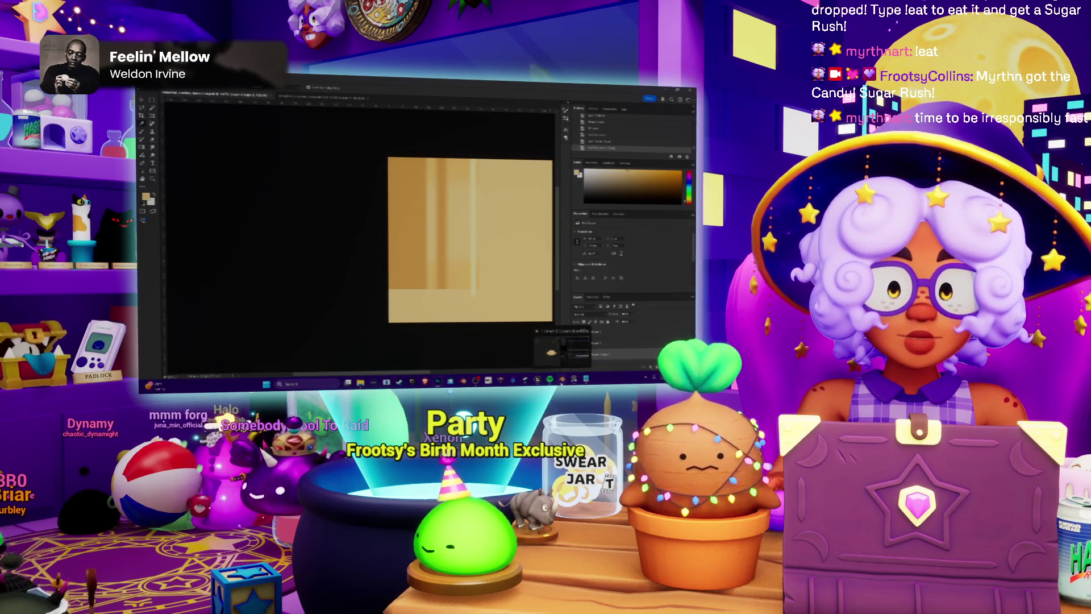
# Reload the updated texture image onto the Blender hat and view it from above.
pyautogui.hotkey('alt', 'Tab')
pyautogui.hotkey('ctrl', 'o')
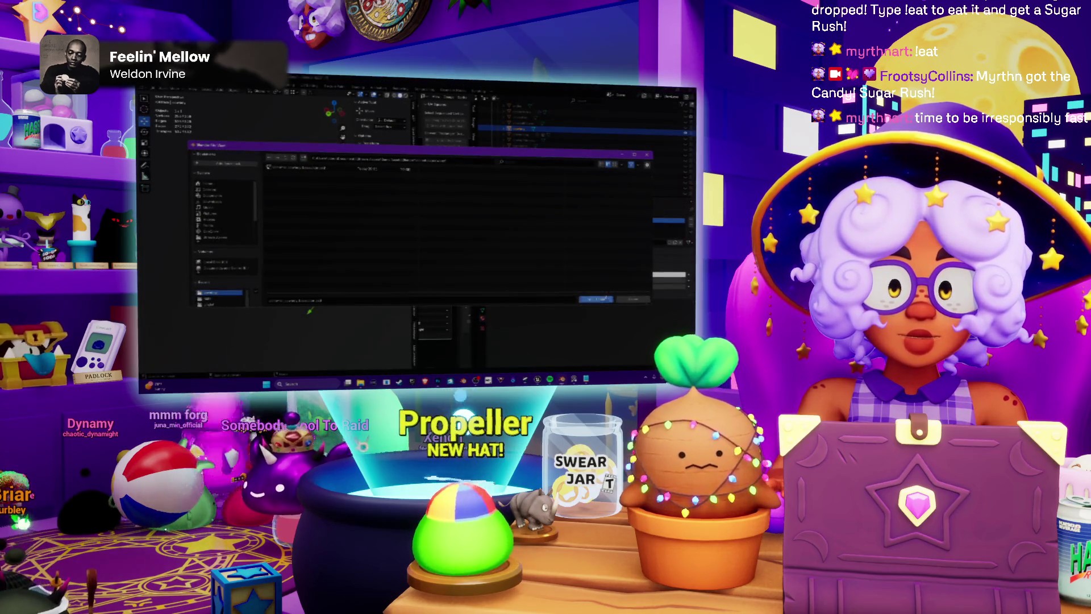
pyautogui.click(596, 299)
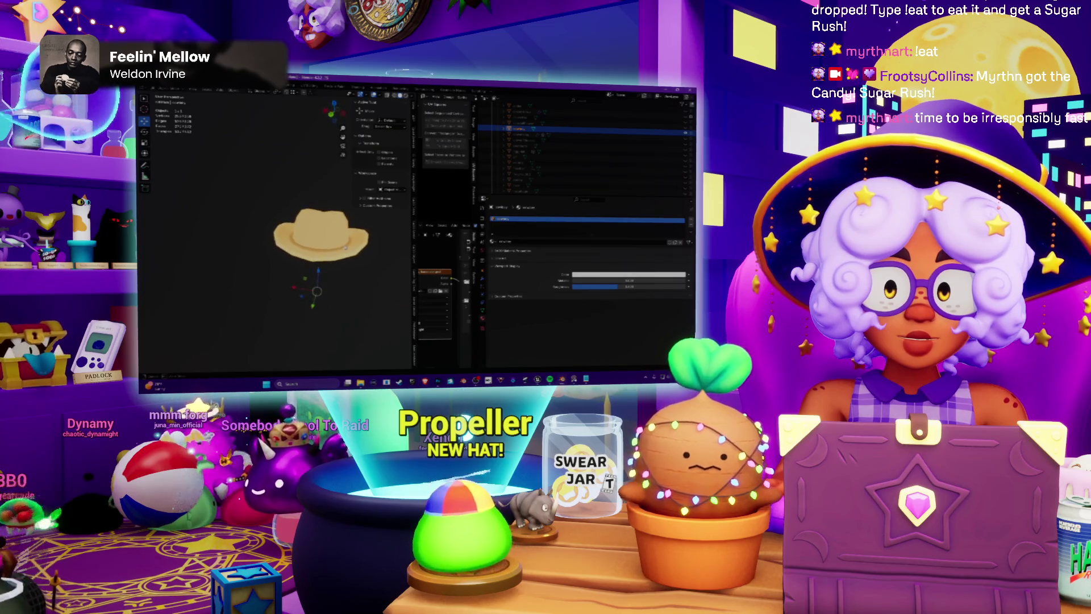
pyautogui.scroll(3, 346, 248)
pyautogui.moveTo(346, 248)
pyautogui.mouseDown(button='middle')
pyautogui.moveTo(320, 266)
pyautogui.moveTo(353, 237)
pyautogui.mouseUp(button='middle')
pyautogui.scroll(-2, 327, 259)
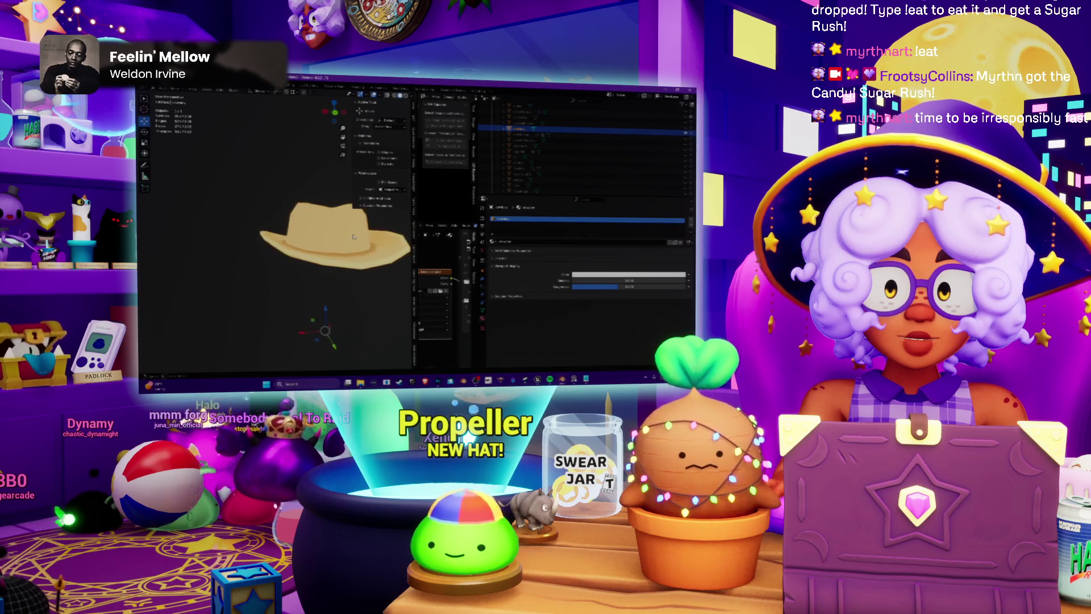
# Apply another Hue/Saturation adjustment to the texture, then check the hat again.
pyautogui.hotkey('alt', 'Tab')
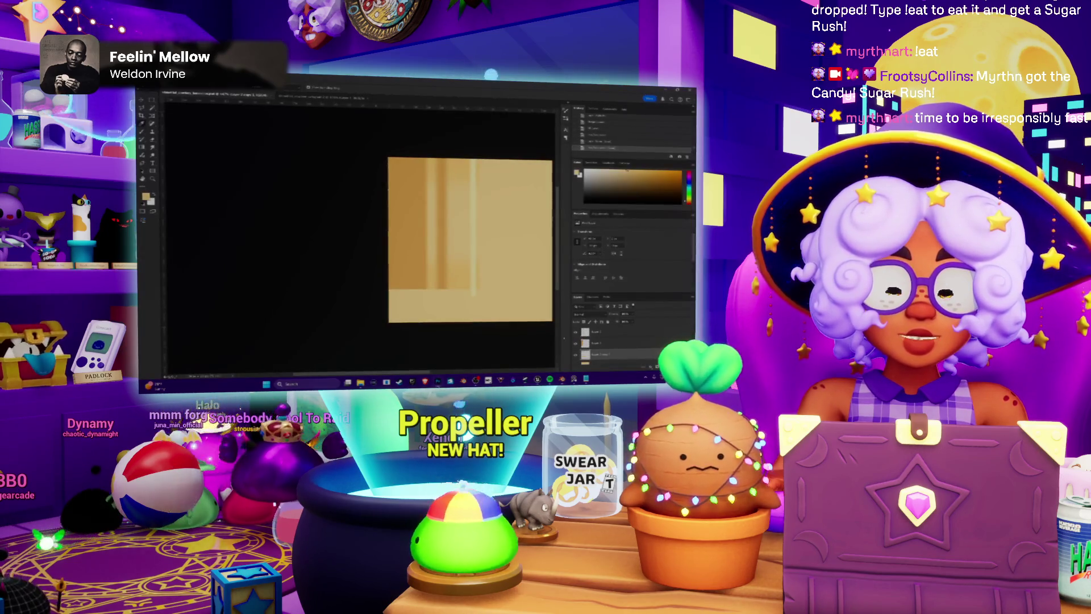
pyautogui.hotkey('ctrl', 'u')
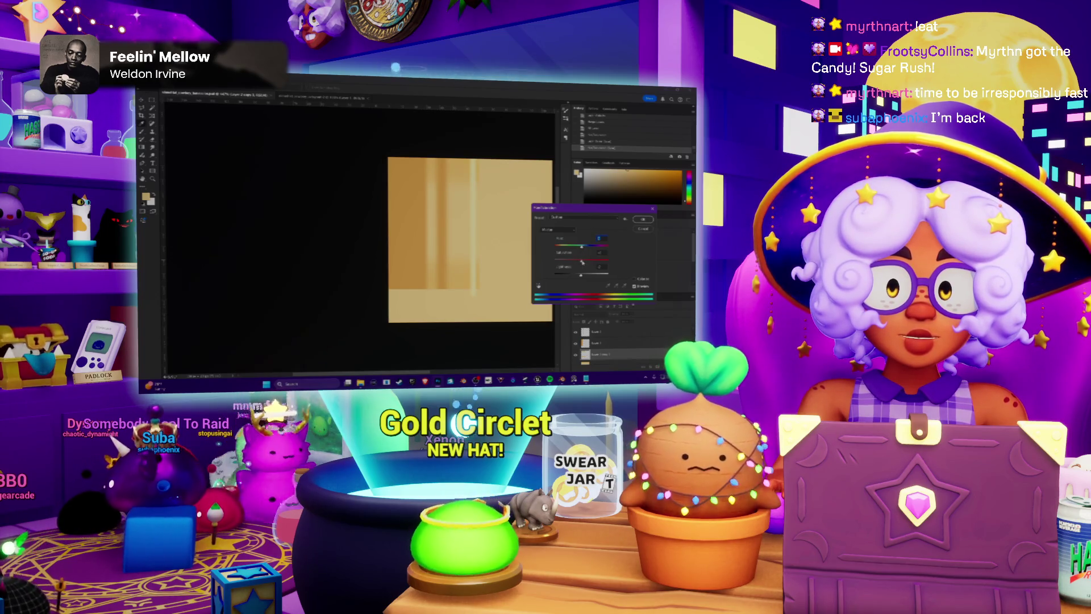
pyautogui.press('Return')
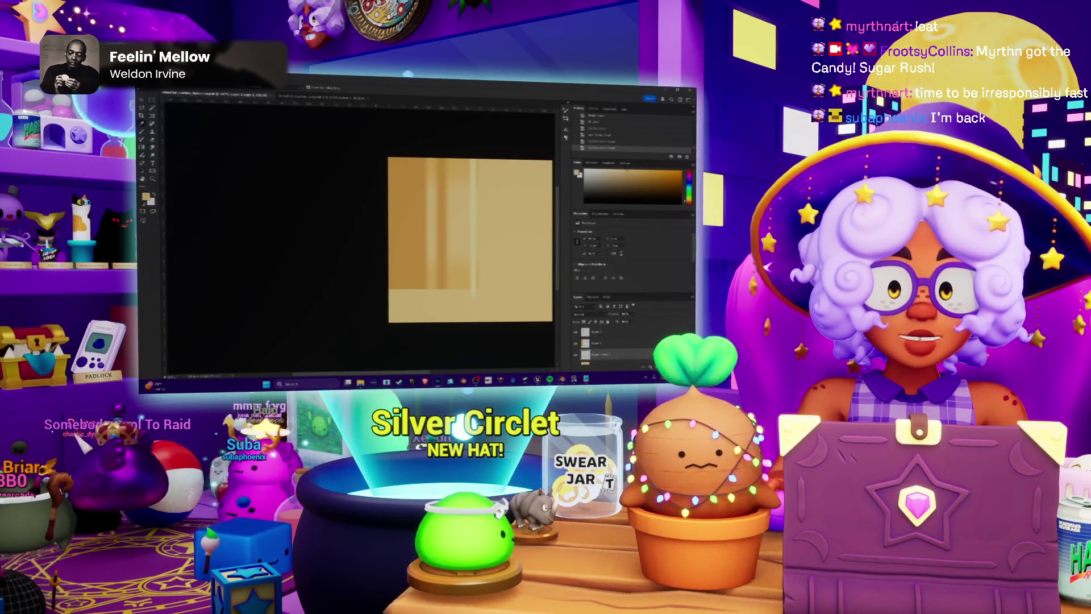
pyautogui.hotkey('alt', 'Tab')
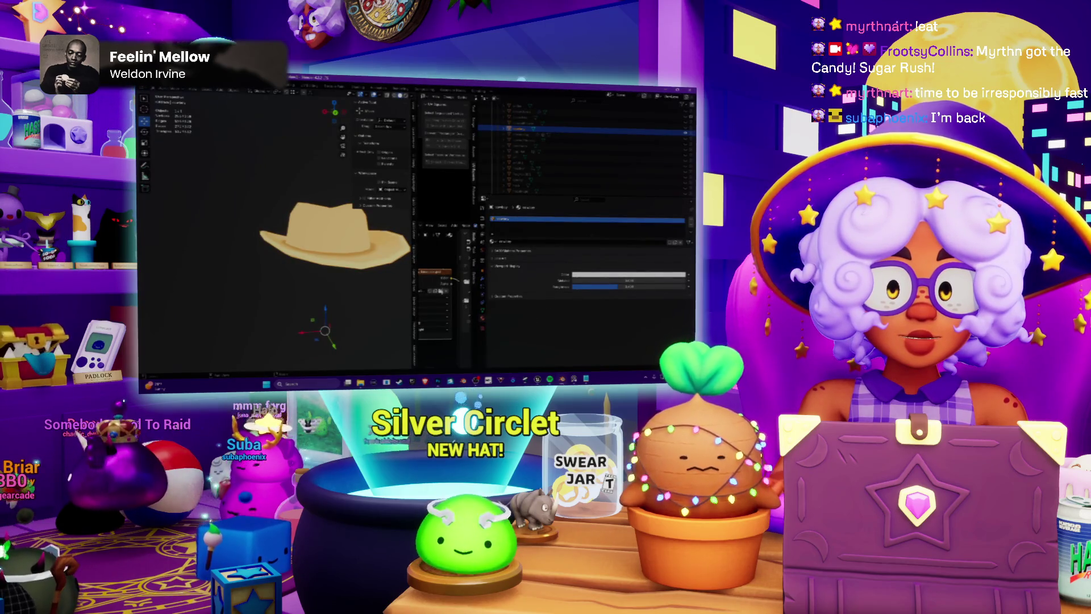
pyautogui.hotkey('alt', 'Tab')
pyautogui.hotkey('alt', 'Tab')
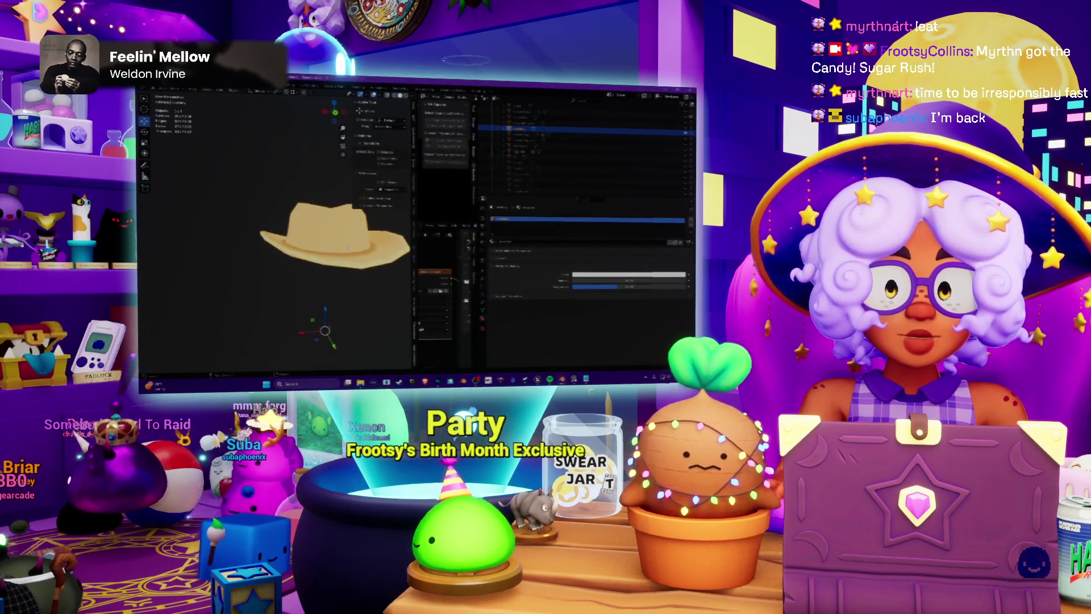
pyautogui.scroll(3, 336, 236)
pyautogui.scroll(-5, 335, 236)
pyautogui.moveTo(318, 238)
pyautogui.mouseDown(button='middle')
pyautogui.moveTo(319, 215)
pyautogui.moveTo(323, 299)
pyautogui.moveTo(322, 259)
pyautogui.moveTo(336, 254)
pyautogui.mouseUp(button='middle')
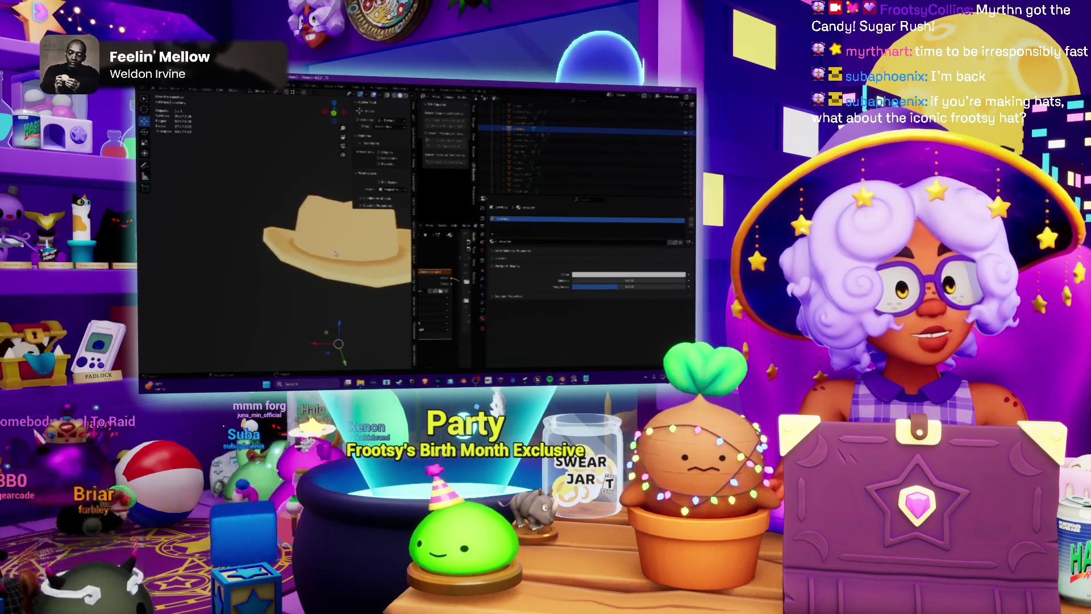
pyautogui.scroll(-3, 336, 254)
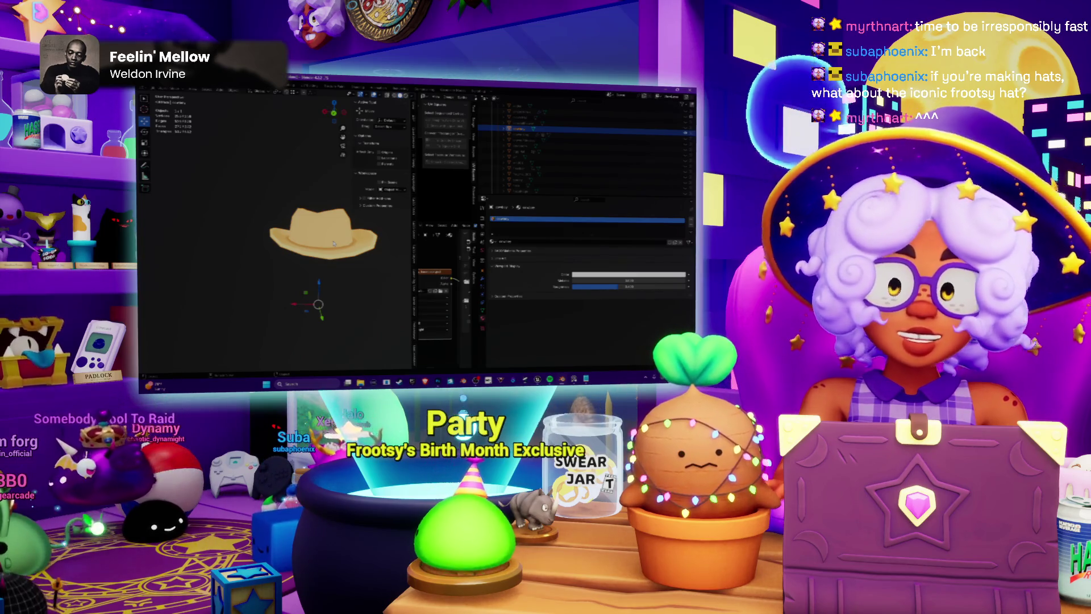
pyautogui.moveTo(334, 243)
pyautogui.mouseDown(button='middle')
pyautogui.moveTo(327, 298)
pyautogui.moveTo(328, 254)
pyautogui.moveTo(322, 264)
pyautogui.mouseUp(button='middle')
# Zoom in and out on the textured hat and open the viewport header's view options dropdown.
pyautogui.scroll(3, 326, 298)
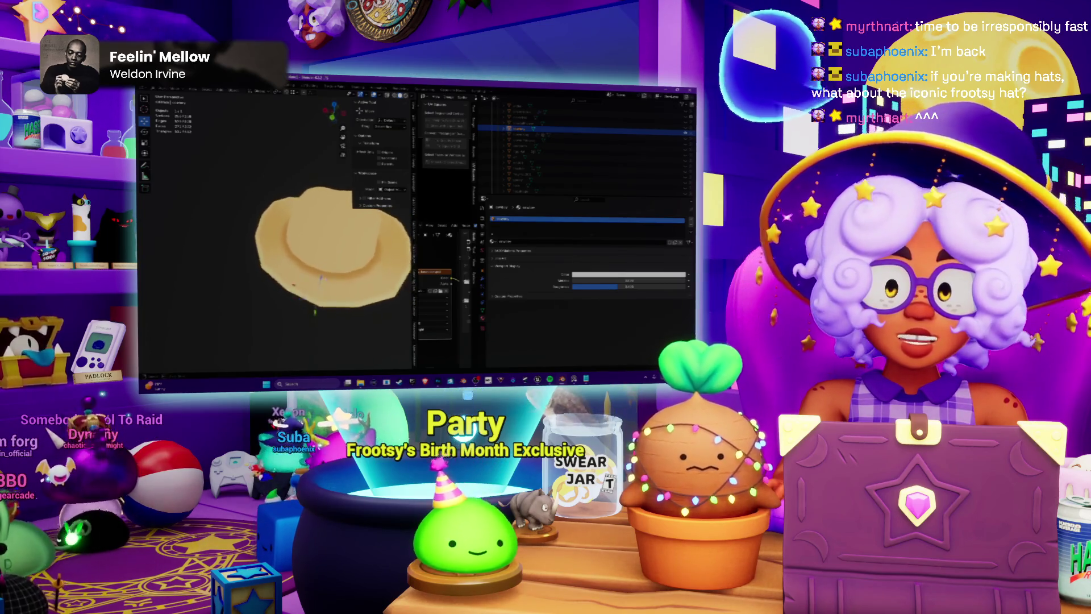
pyautogui.scroll(-3, 323, 265)
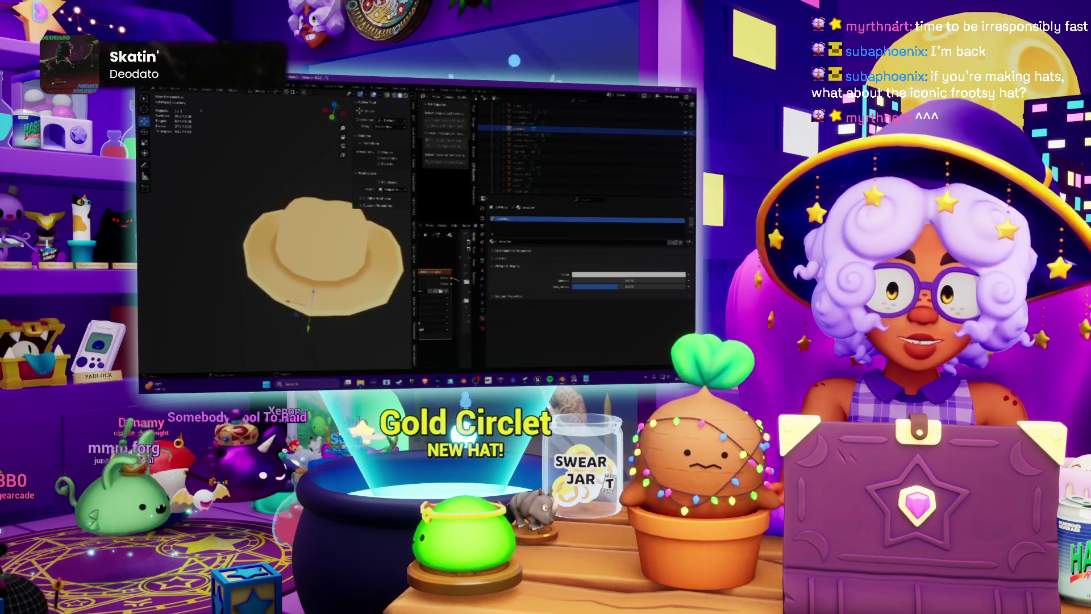
pyautogui.click(165, 89)
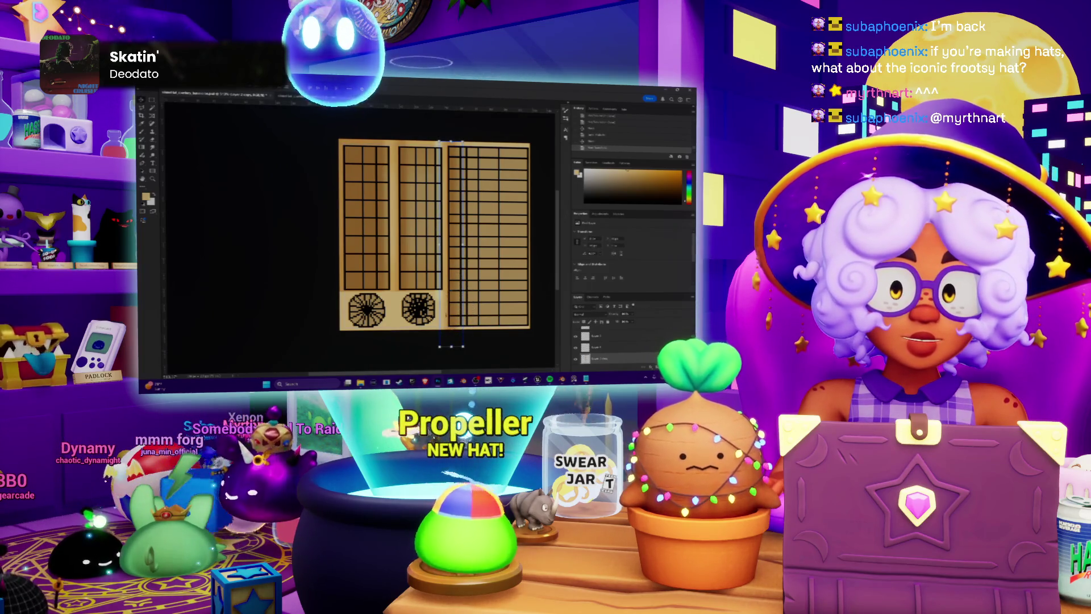
# Commit the vertical strip, hide the black UV grid, and reload the texture on the hat.
pyautogui.press('Return')
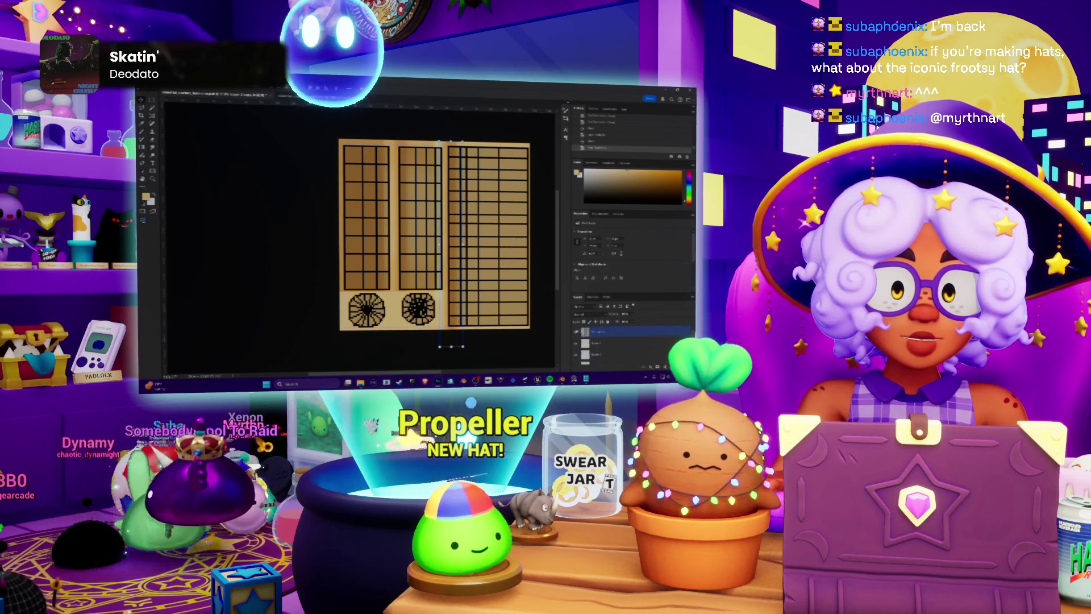
pyautogui.hotkey('ctrl', ',')
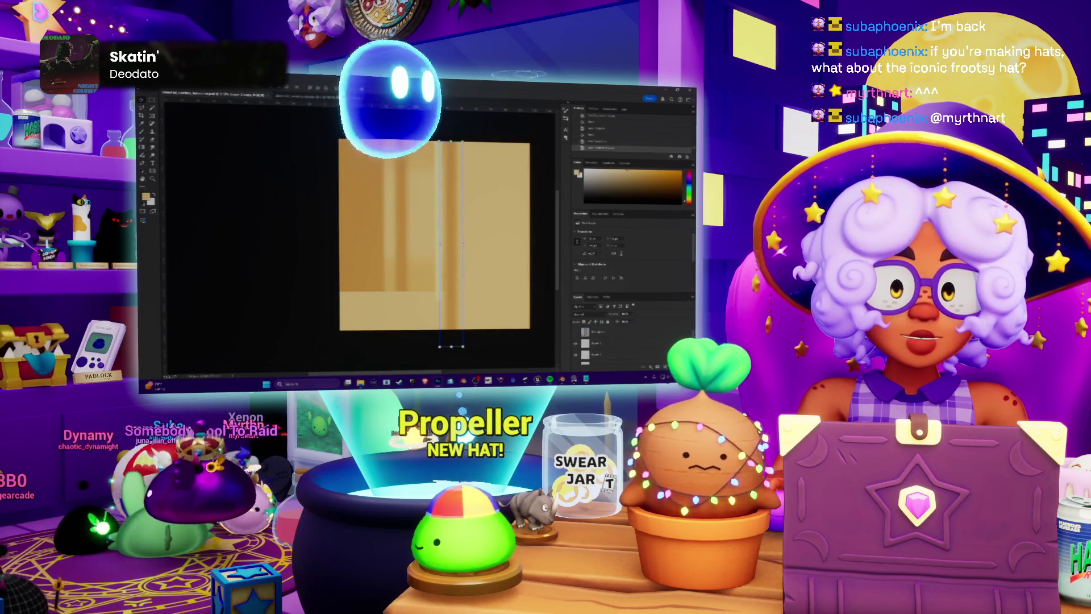
pyautogui.hotkey('alt', 'Tab')
pyautogui.hotkey('ctrl', 'o')
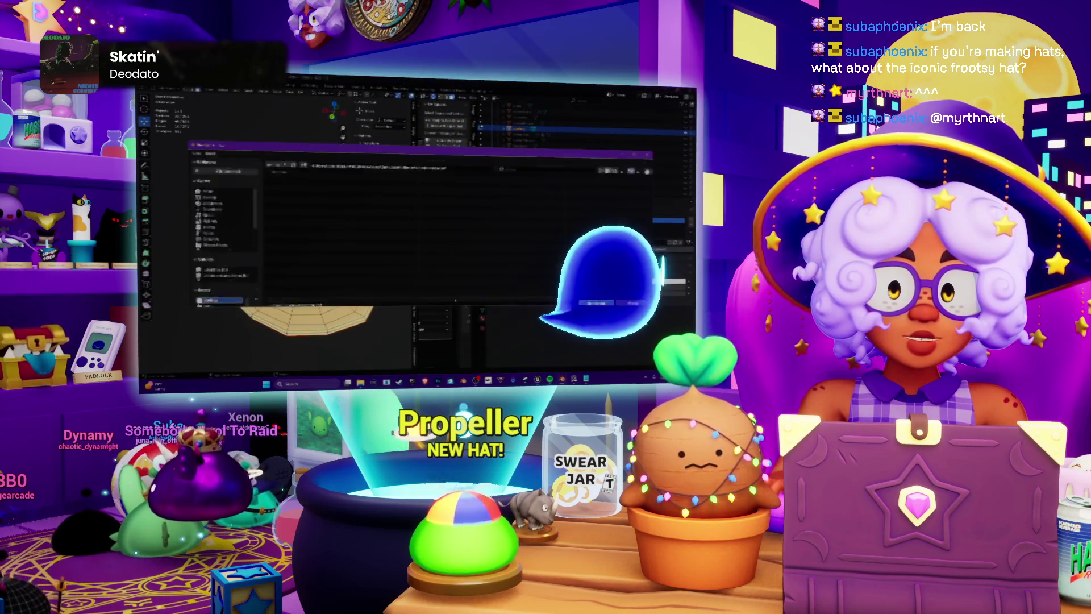
pyautogui.press('Escape')
# Check the hat's top, then marquee a tall narrow strip near the texture's centre.
pyautogui.moveTo(307, 273)
pyautogui.mouseDown(button='middle')
pyautogui.moveTo(307, 238)
pyautogui.moveTo(318, 238)
pyautogui.moveTo(324, 261)
pyautogui.moveTo(329, 244)
pyautogui.moveTo(284, 238)
pyautogui.moveTo(287, 211)
pyautogui.mouseUp(button='middle')
pyautogui.scroll(5, 306, 273)
pyautogui.hotkey('alt', 'Tab')
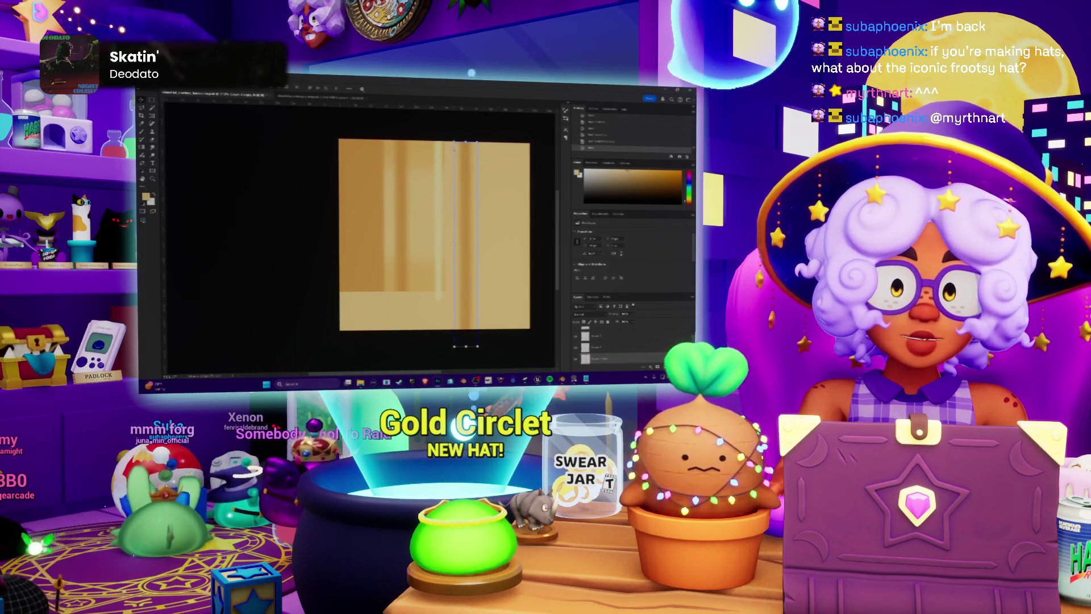
pyautogui.moveTo(460, 142); pyautogui.dragTo(466, 312)
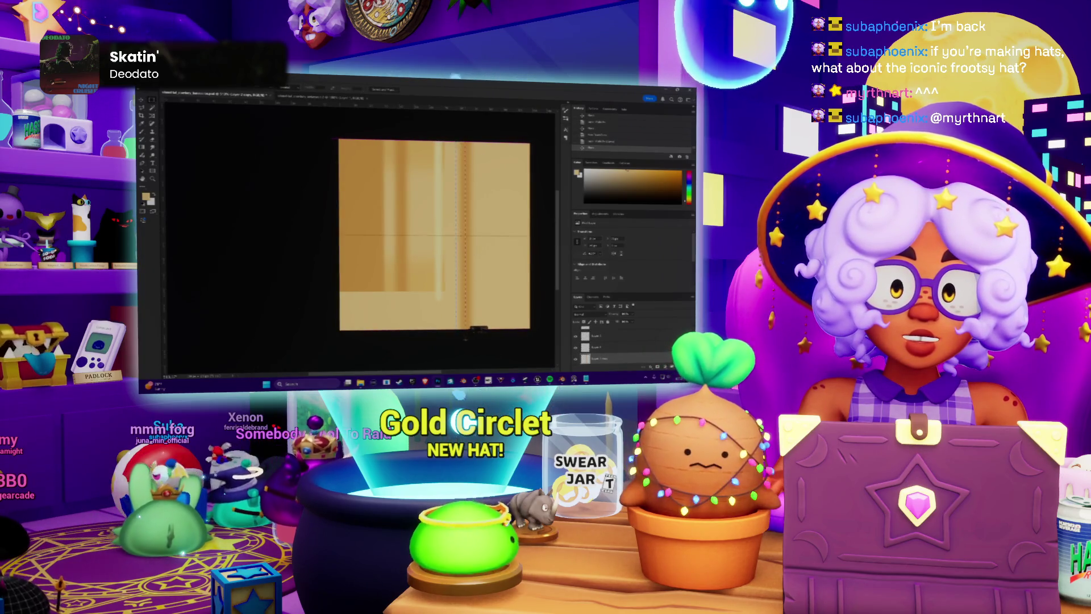
# Drop the narrow selection and switch to the Rectangular Marquee tool.
pyautogui.keyDown('alt'); pyautogui.scroll(3, 465, 337); pyautogui.keyUp('alt')
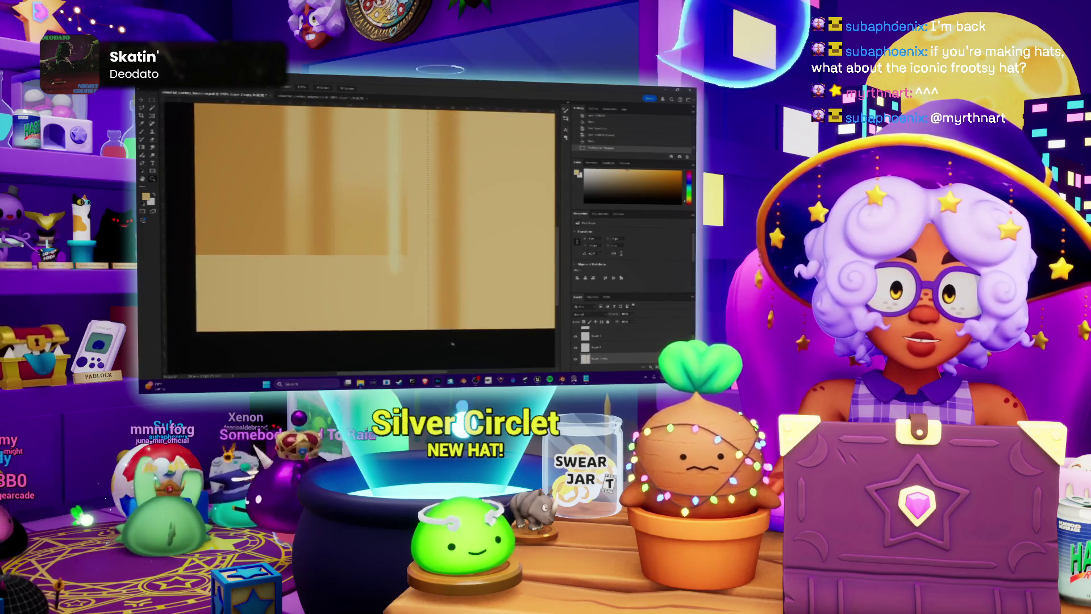
pyautogui.hotkey('ctrl', 'd')
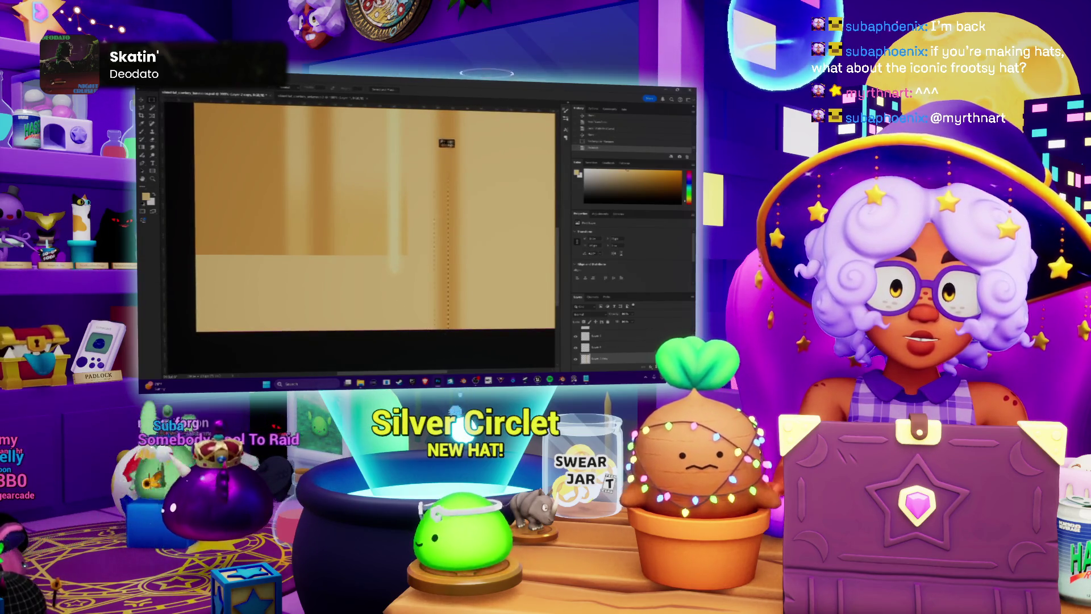
pyautogui.scroll(5, 446, 142)
pyautogui.press('m')
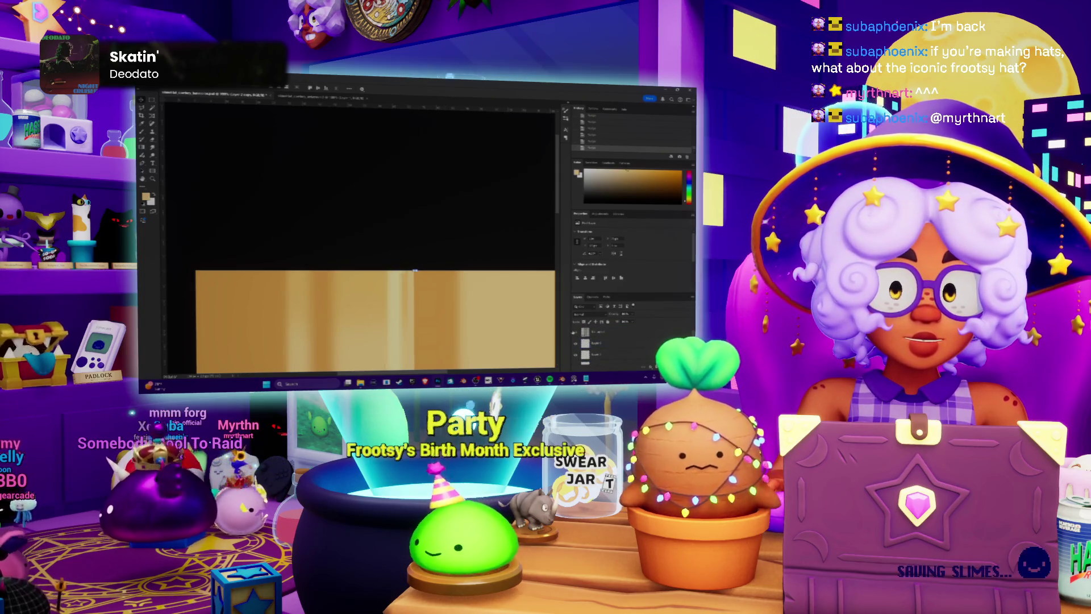
# Toggle the UV layout grid on and off again, then bring up the Blender hat.
pyautogui.hotkey('ctrl', 'v')
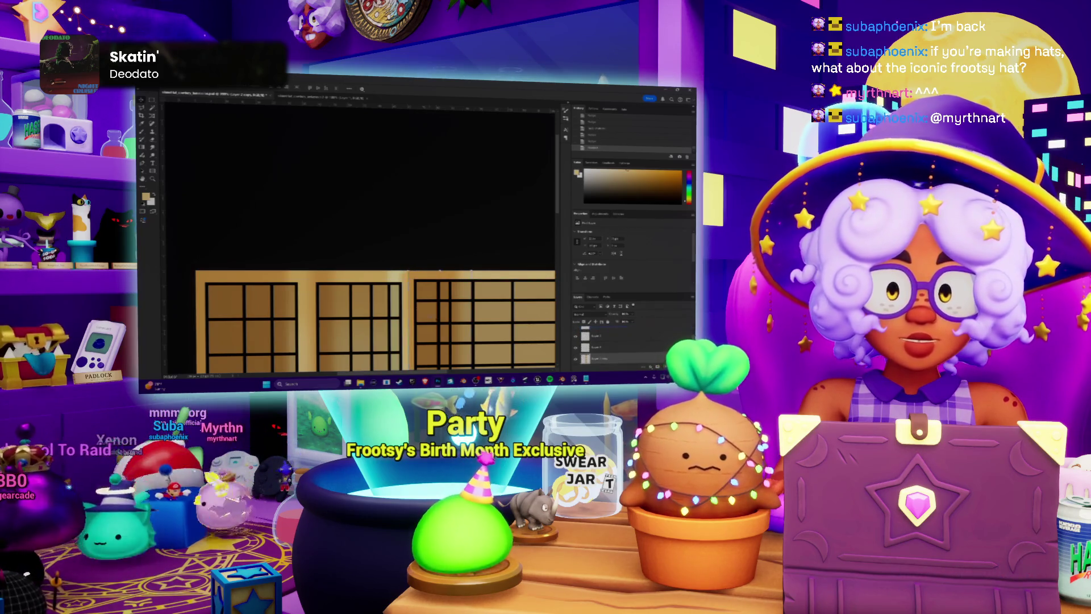
pyautogui.keyDown('alt'); pyautogui.scroll(-5, 360, 236); pyautogui.keyUp('alt')
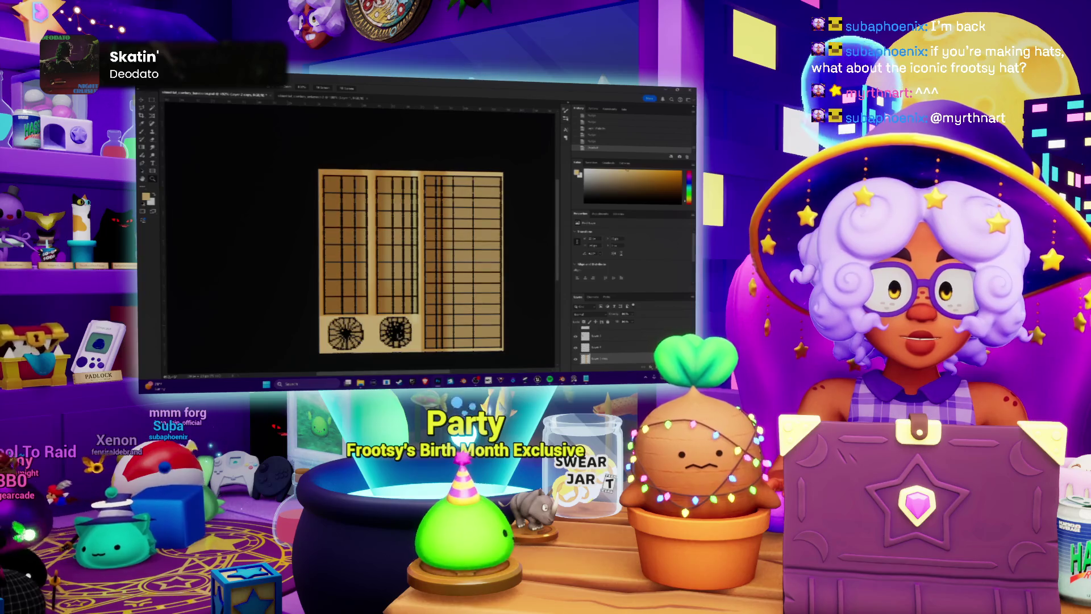
pyautogui.hotkey('ctrl', 'z')
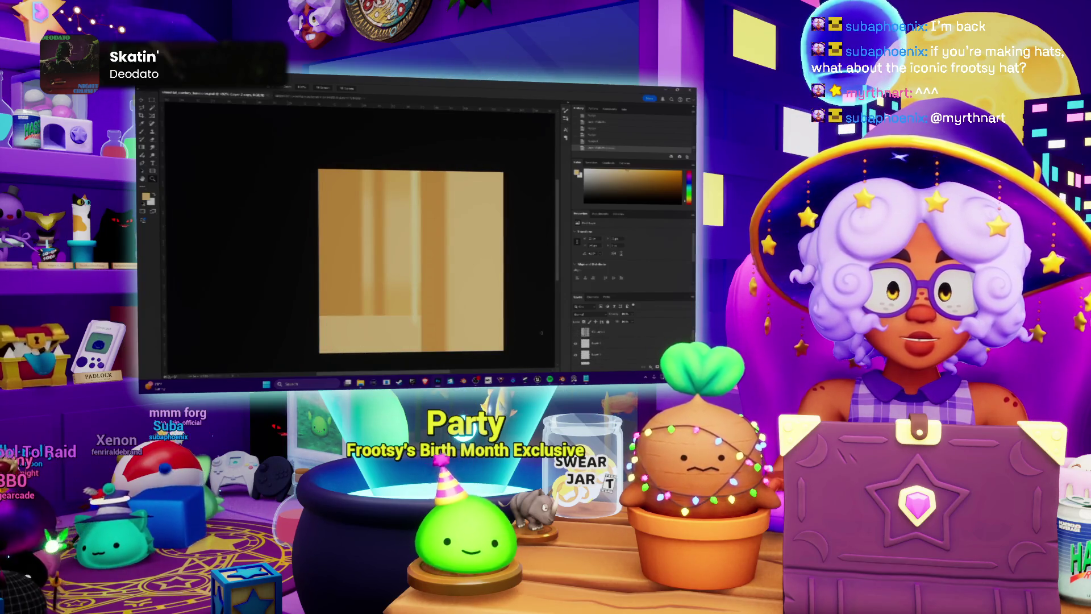
pyautogui.moveTo(476, 380)
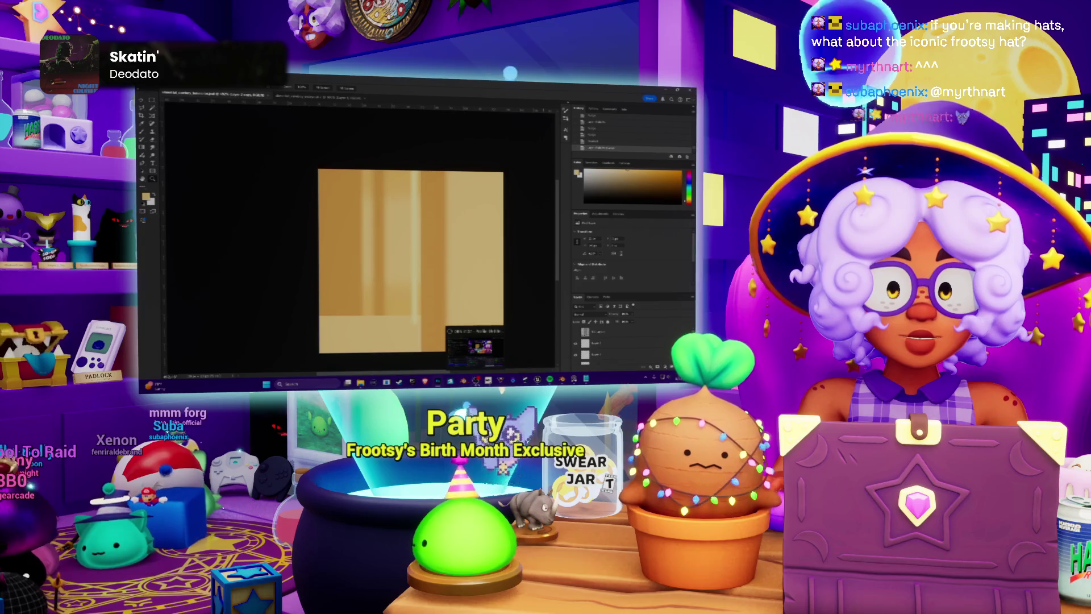
pyautogui.click(475, 344)
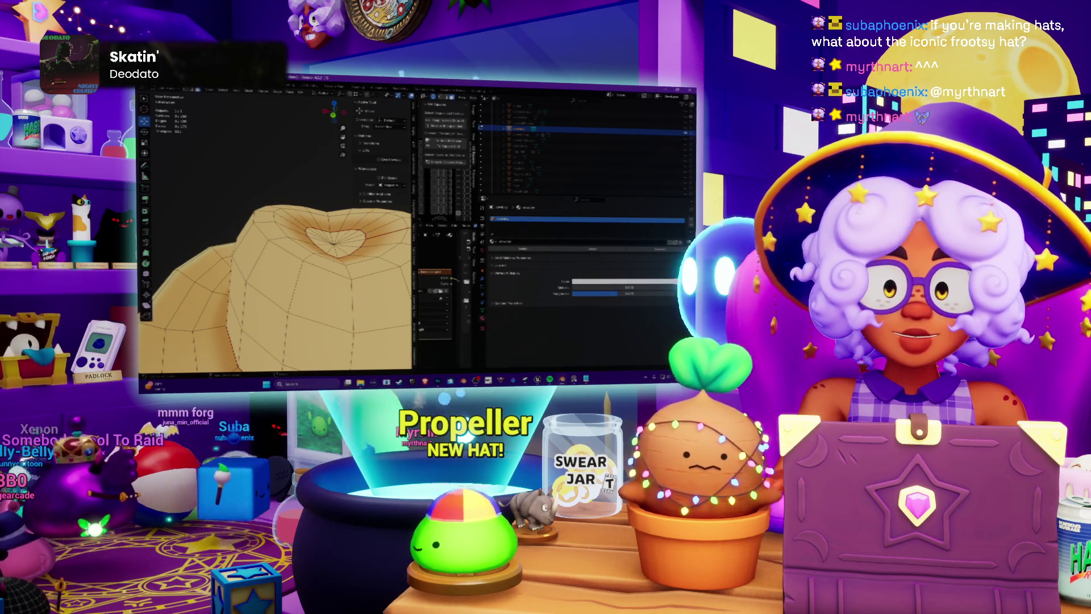
# Fill the texture's bottom-right area with darker tan and save the updated texture.
pyautogui.click(441, 293)
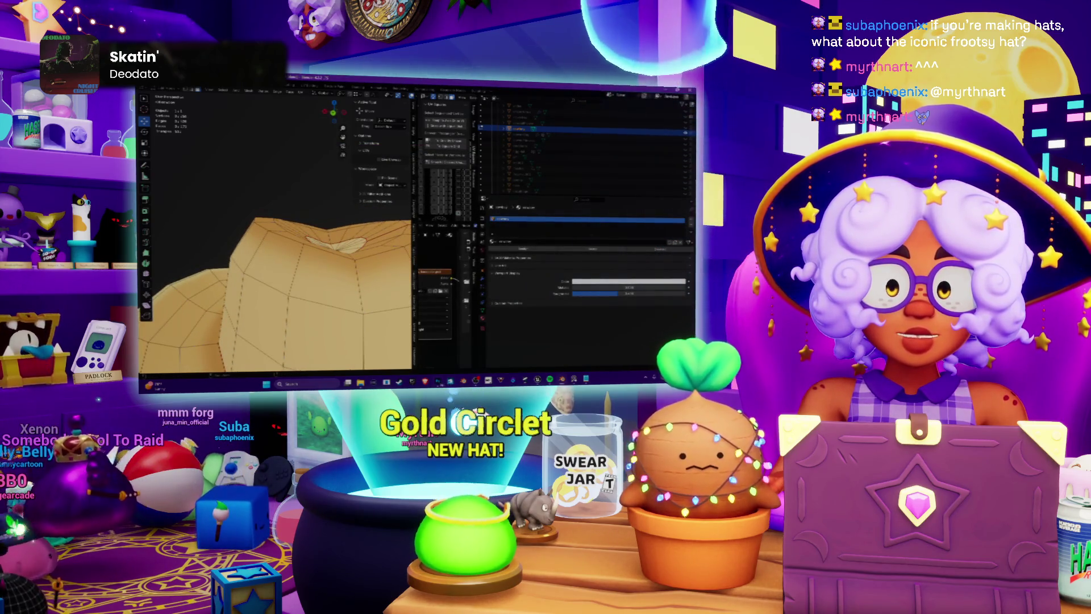
pyautogui.hotkey('alt', 'Tab')
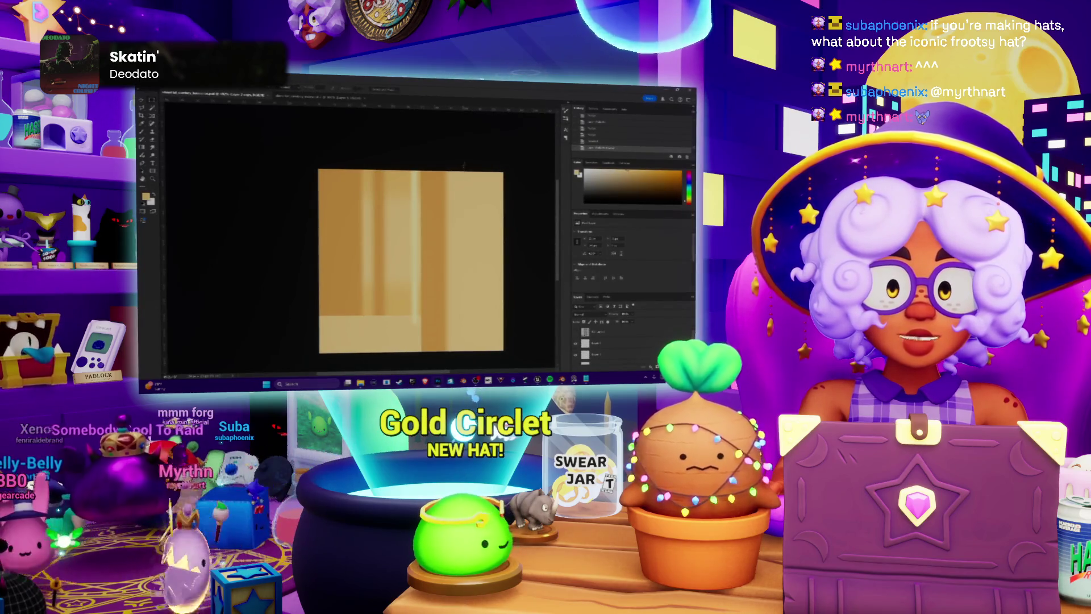
pyautogui.click(428, 341)
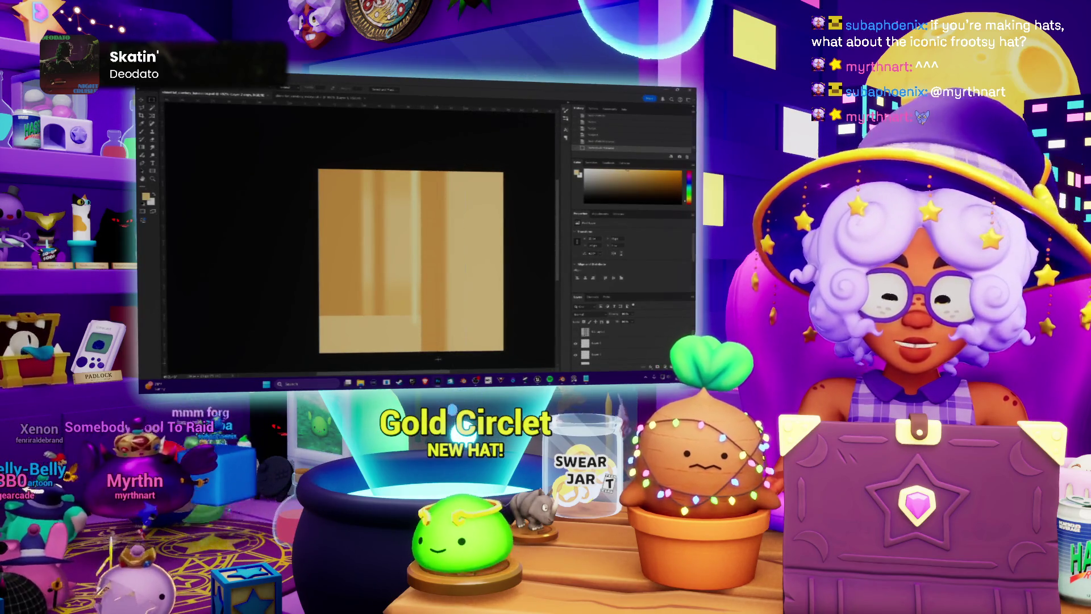
pyautogui.hotkey('ctrl', 'Tab')
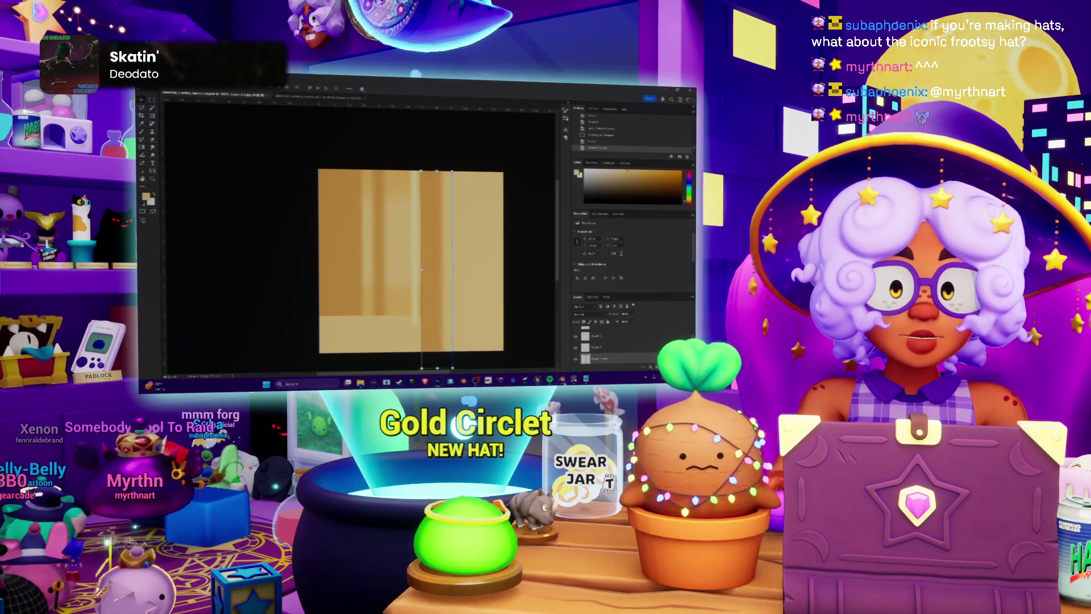
pyautogui.hotkey('alt', 'Tab')
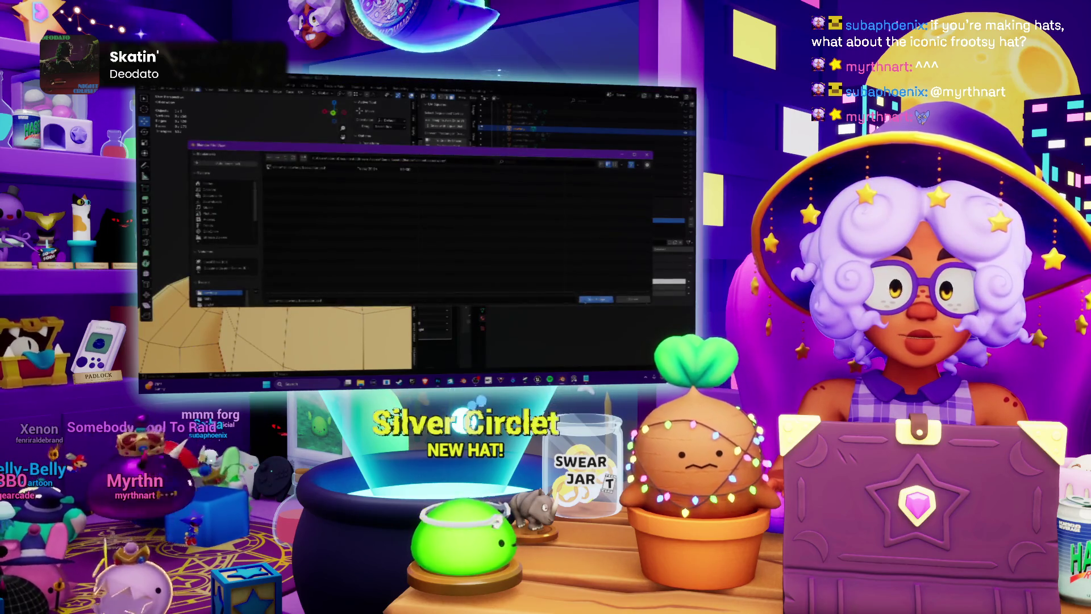
# Leave edit mode and zoom out to view the whole low-poly hat from the side.
pyautogui.press('Tab')
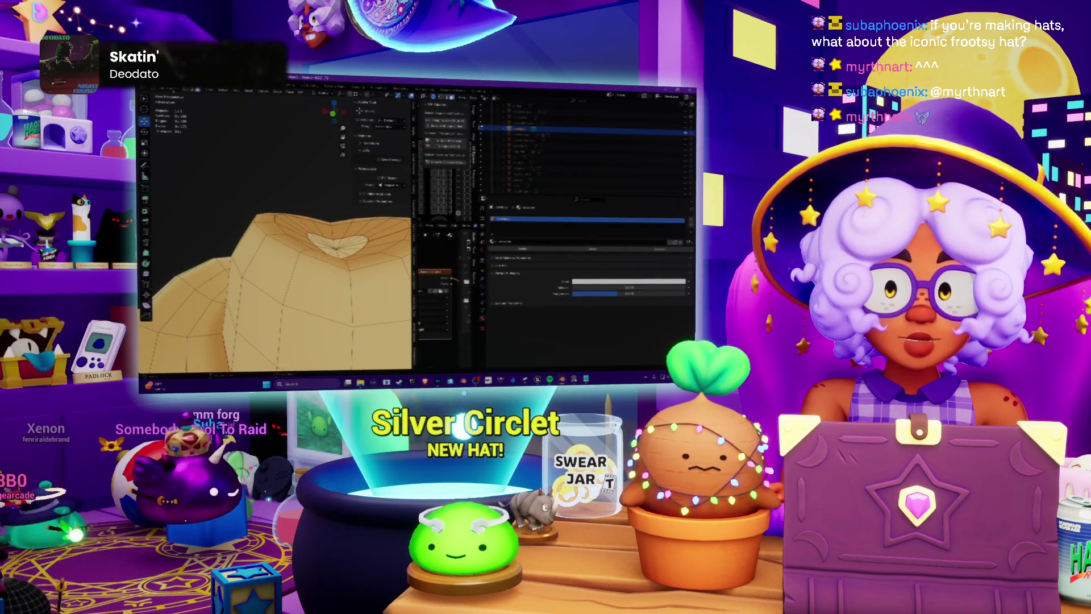
pyautogui.click(170, 100)
pyautogui.scroll(-5, 255, 165)
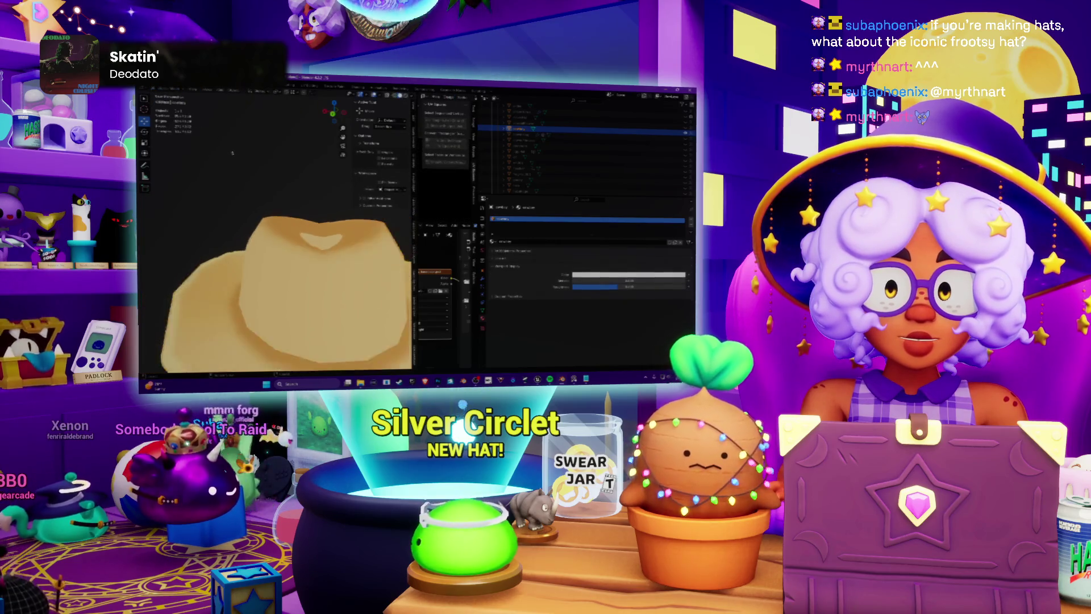
pyautogui.scroll(-4, 258, 172)
pyautogui.moveTo(259, 171)
pyautogui.mouseDown(button='middle')
pyautogui.moveTo(262, 131)
pyautogui.moveTo(267, 180)
pyautogui.mouseUp(button='middle')
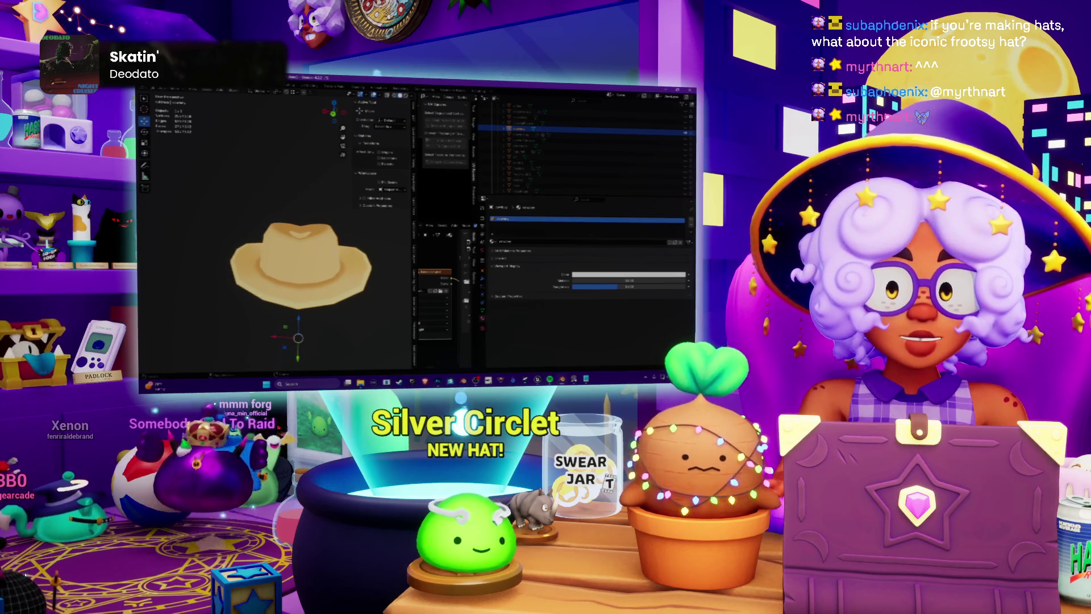
pyautogui.moveTo(329, 242); pyautogui.dragTo(327, 216, button='middle')
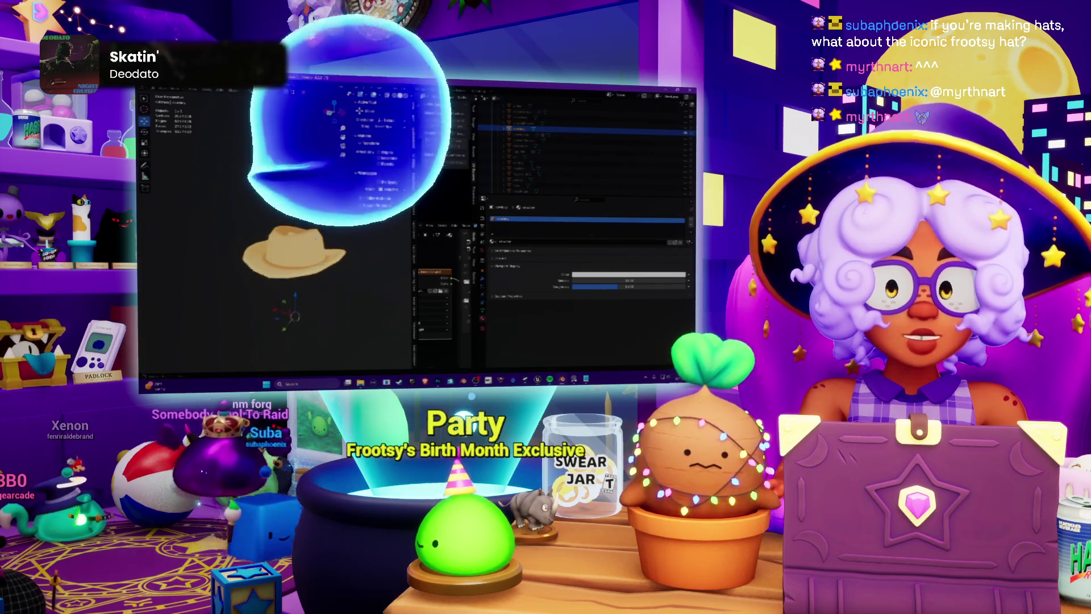
# Undo the last edits to the texture bands in Photoshop.
pyautogui.hotkey('alt', 'Tab')
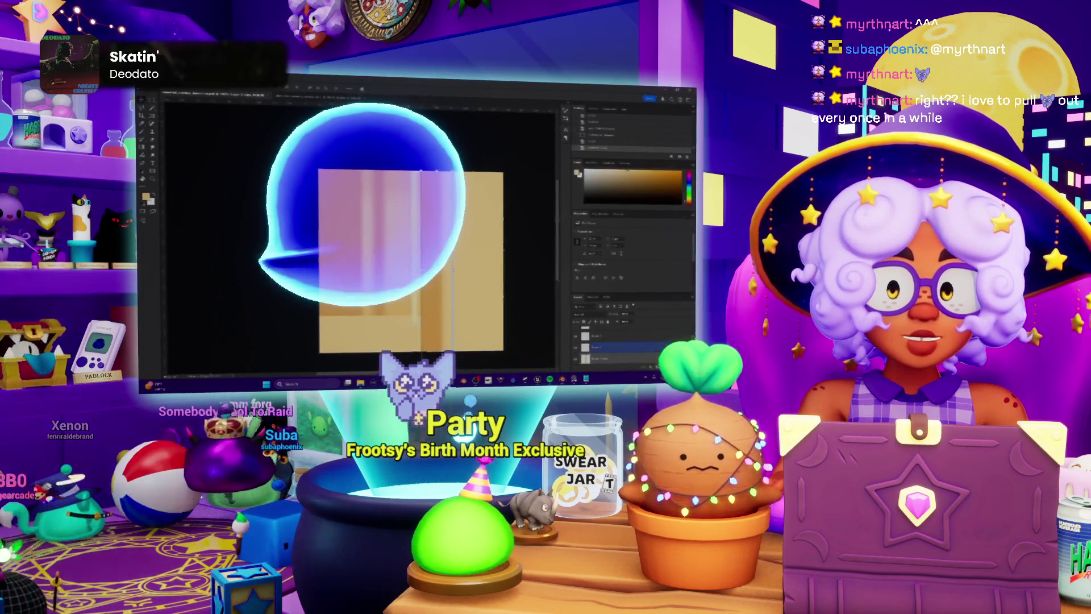
pyautogui.hotkey('ctrl', 'z')
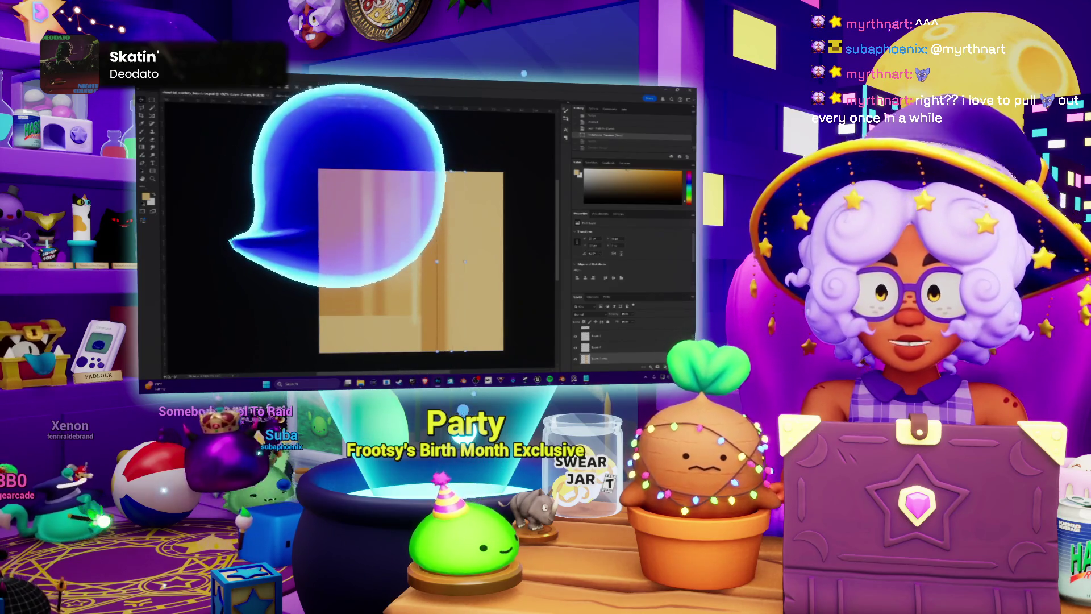
pyautogui.press('Escape')
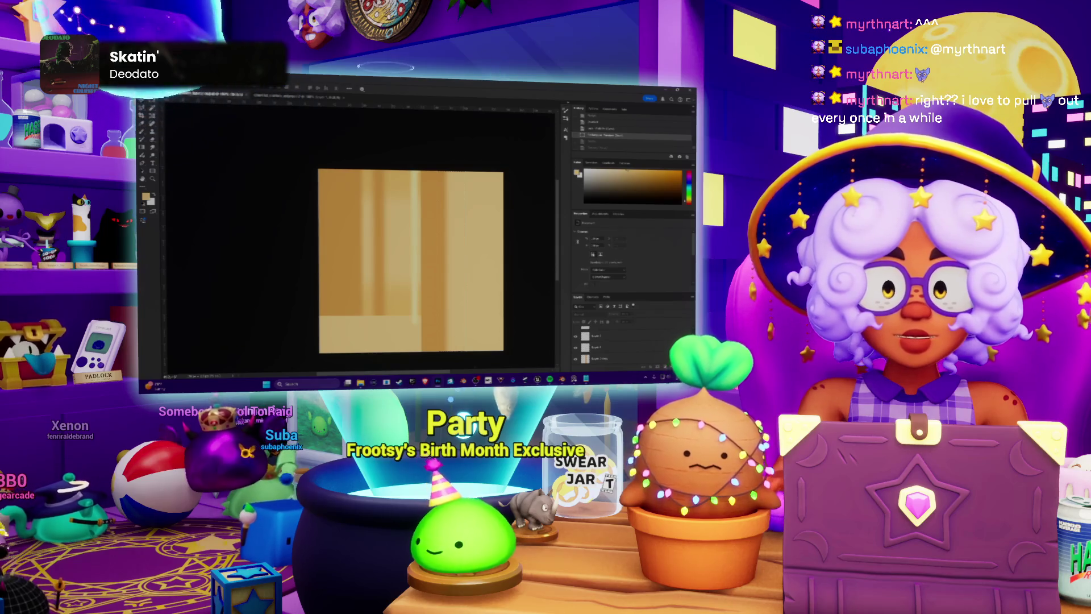
# Reload the texture image in Blender's Image Texture node and view the hat at three-quarters.
pyautogui.hotkey('alt', 'Tab')
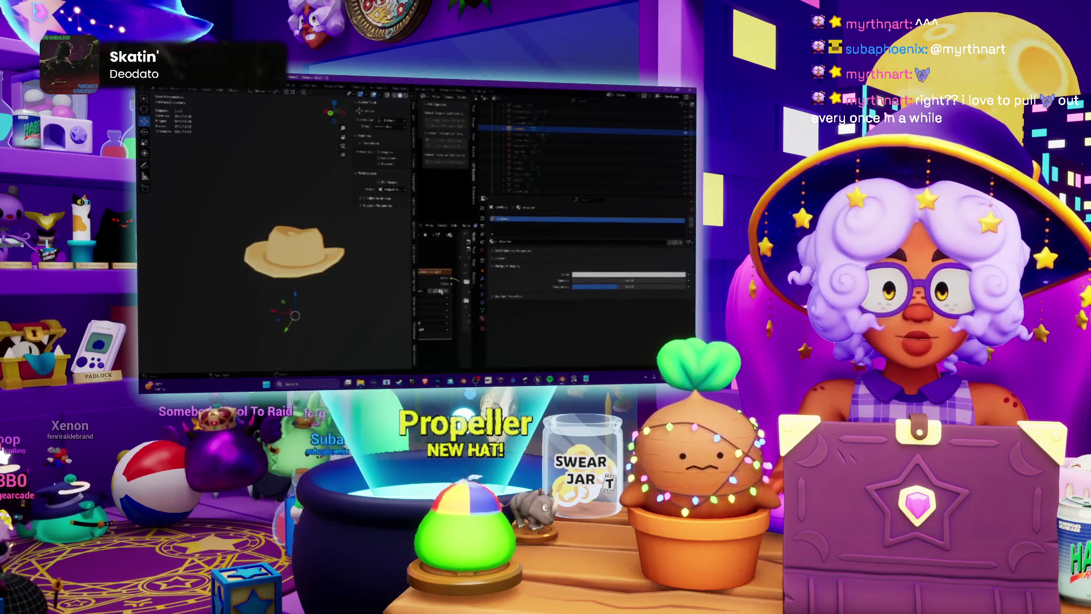
pyautogui.click(441, 291)
pyautogui.click(597, 298)
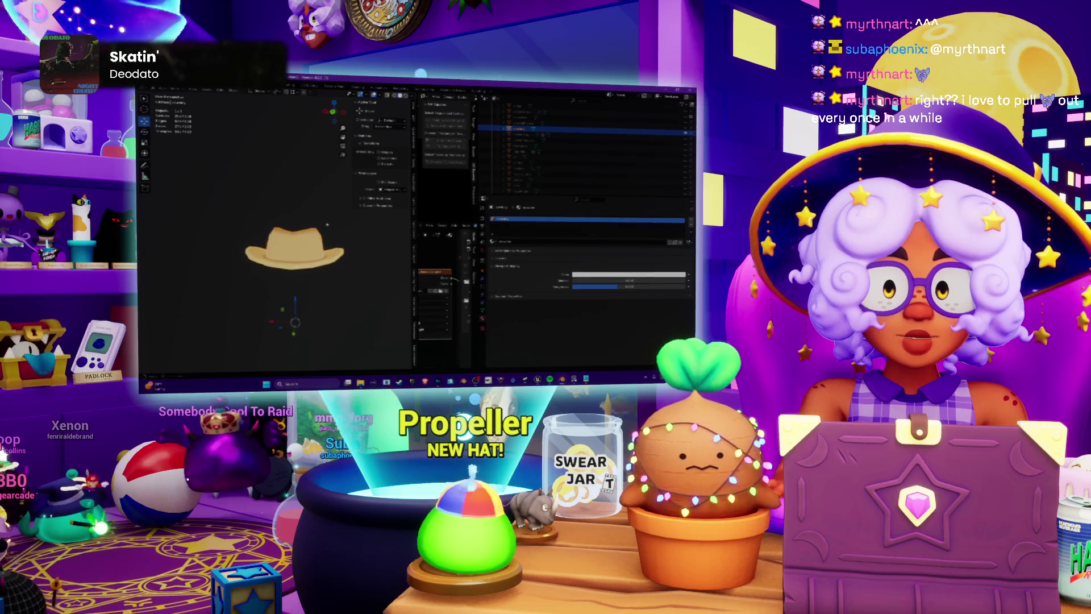
pyautogui.moveTo(342, 221)
pyautogui.mouseDown(button='middle')
pyautogui.moveTo(289, 233)
pyautogui.moveTo(342, 229)
pyautogui.mouseUp(button='middle')
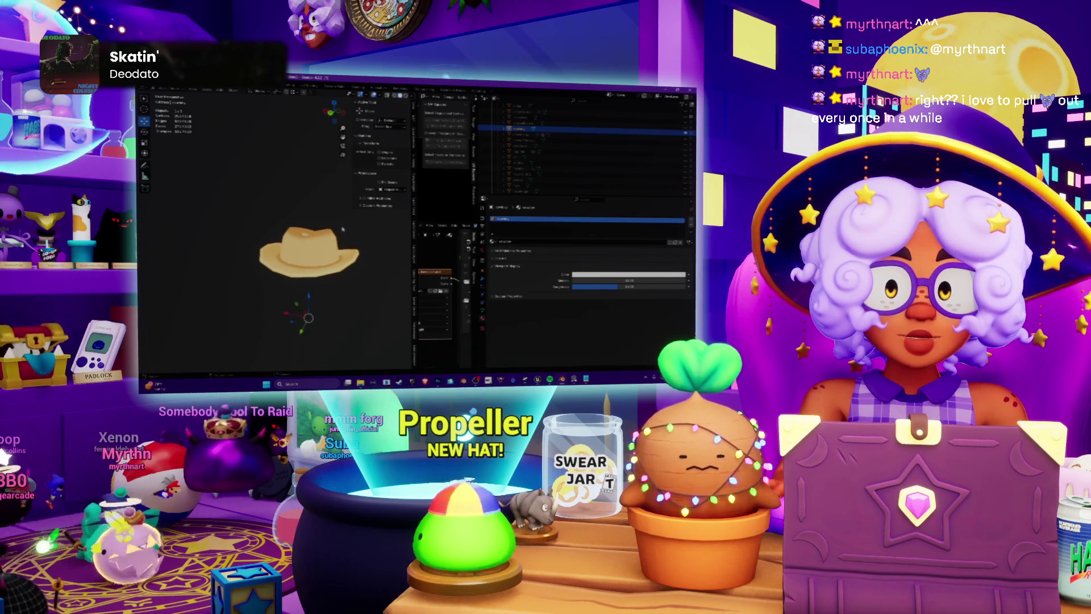
# Dismiss the Photoshop error message and return to Blender.
pyautogui.hotkey('alt', 'Tab')
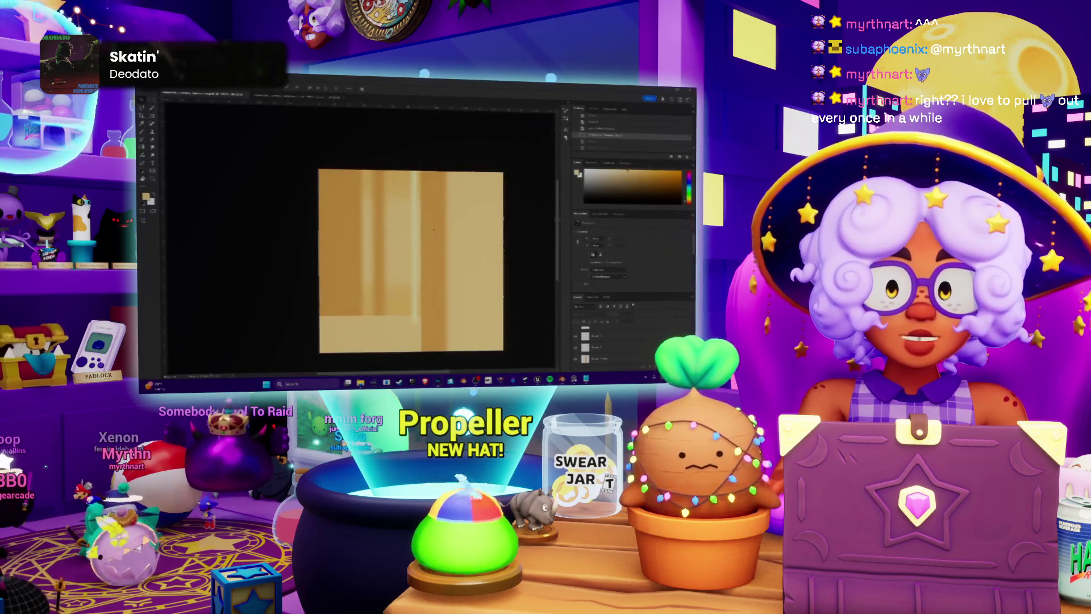
pyautogui.click(448, 221)
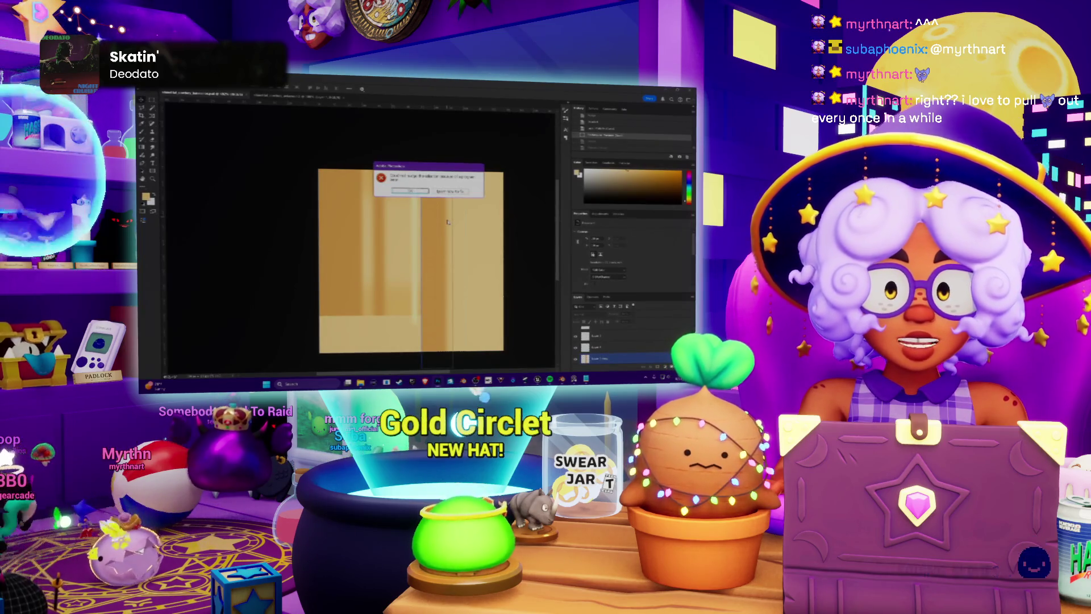
pyautogui.press('Return')
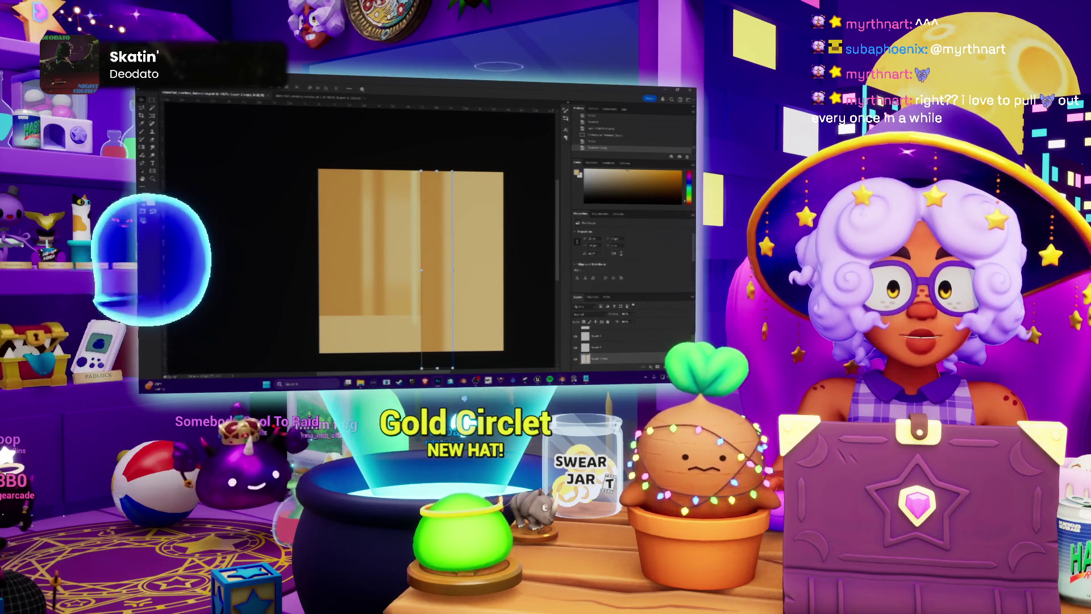
pyautogui.hotkey('alt', 'Tab')
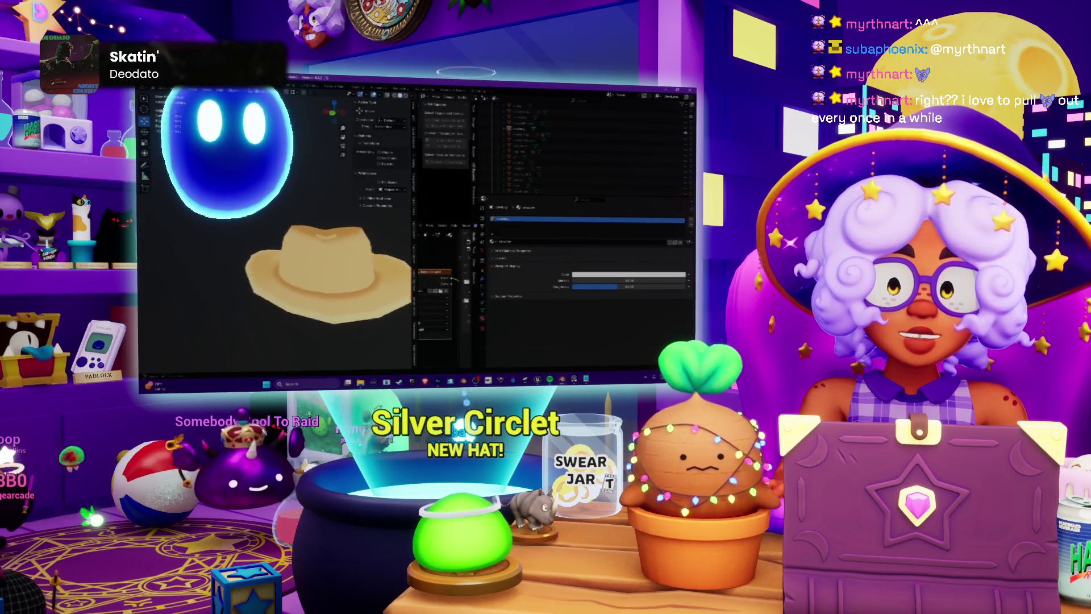
# In edit mode, select the edges on top of the hat crown.
pyautogui.moveTo(329, 239); pyautogui.dragTo(350, 253, button='middle')
pyautogui.press('Tab')
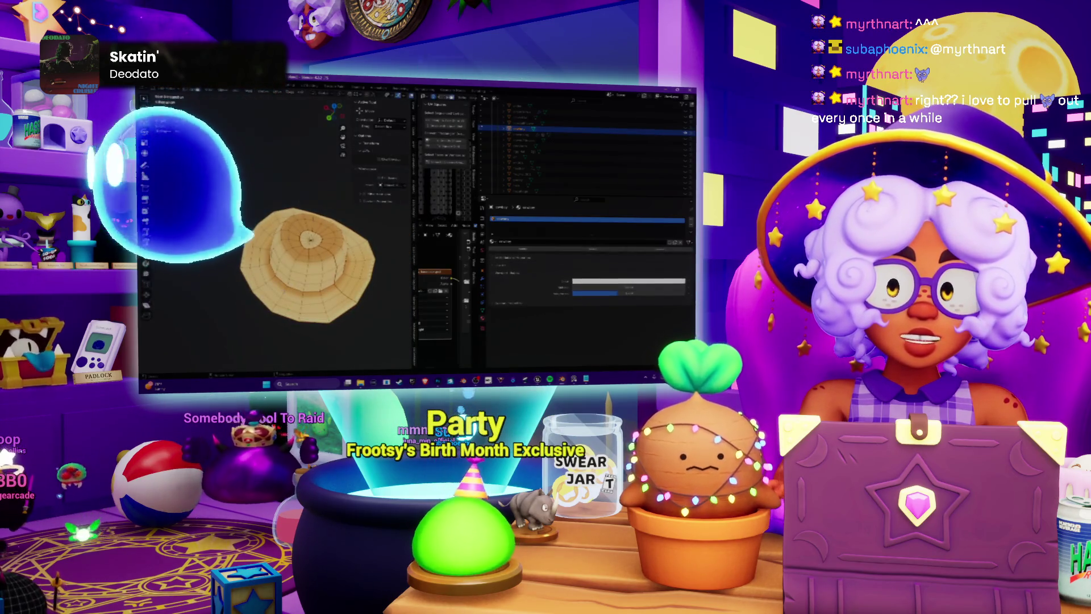
pyautogui.keyDown('alt'); pyautogui.click(312, 239); pyautogui.keyUp('alt')
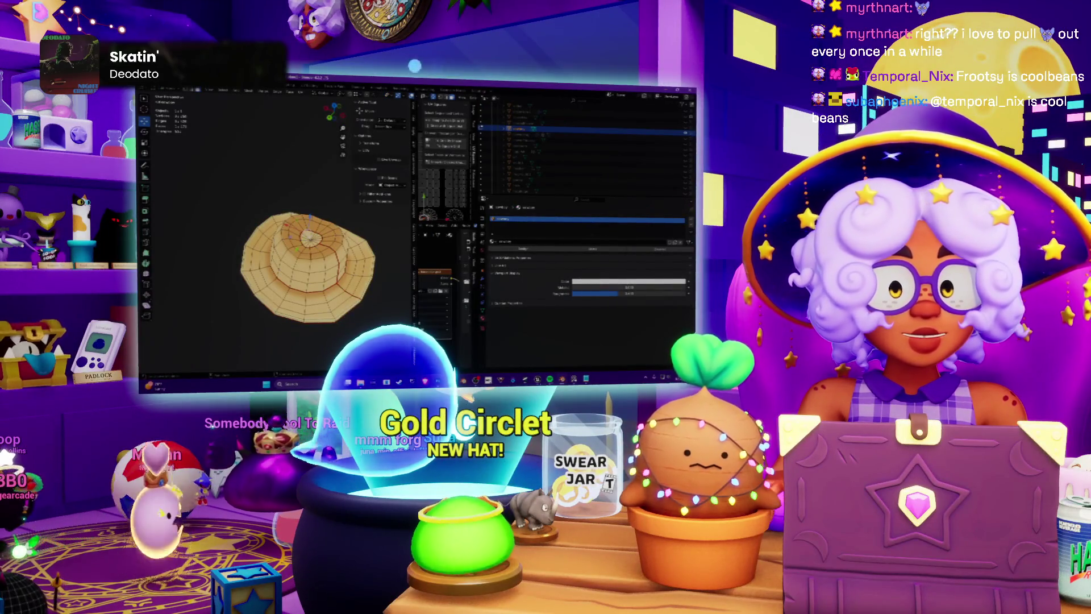
# Bring back the UV layout grid over the texture in Photoshop and zoom in.
pyautogui.hotkey('alt', 'Tab')
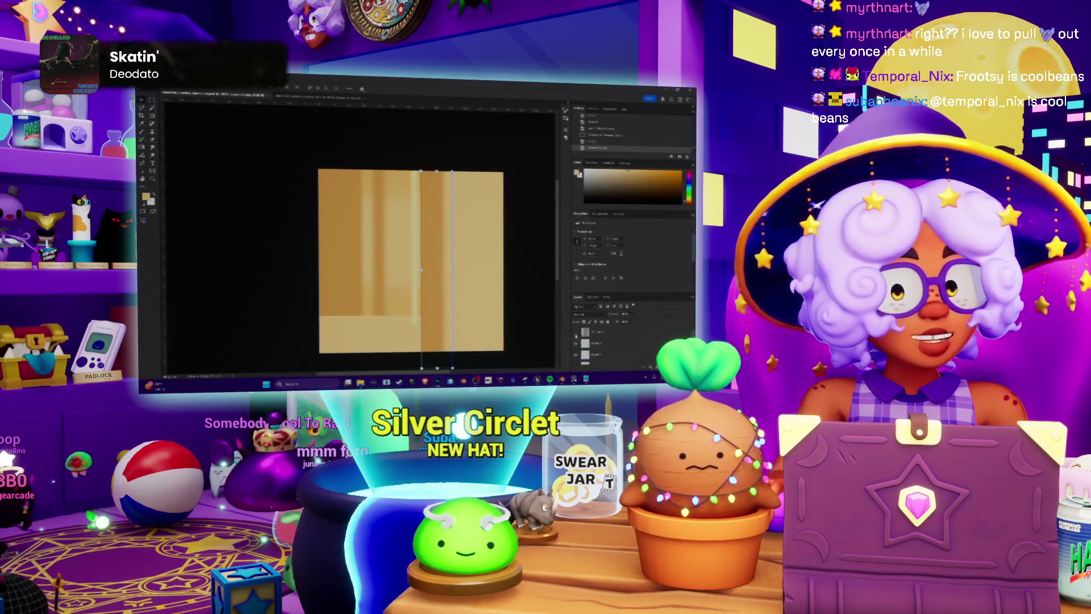
pyautogui.hotkey('ctrl', 'z')
pyautogui.keyDown('alt'); pyautogui.scroll(3, 363, 341); pyautogui.keyUp('alt')
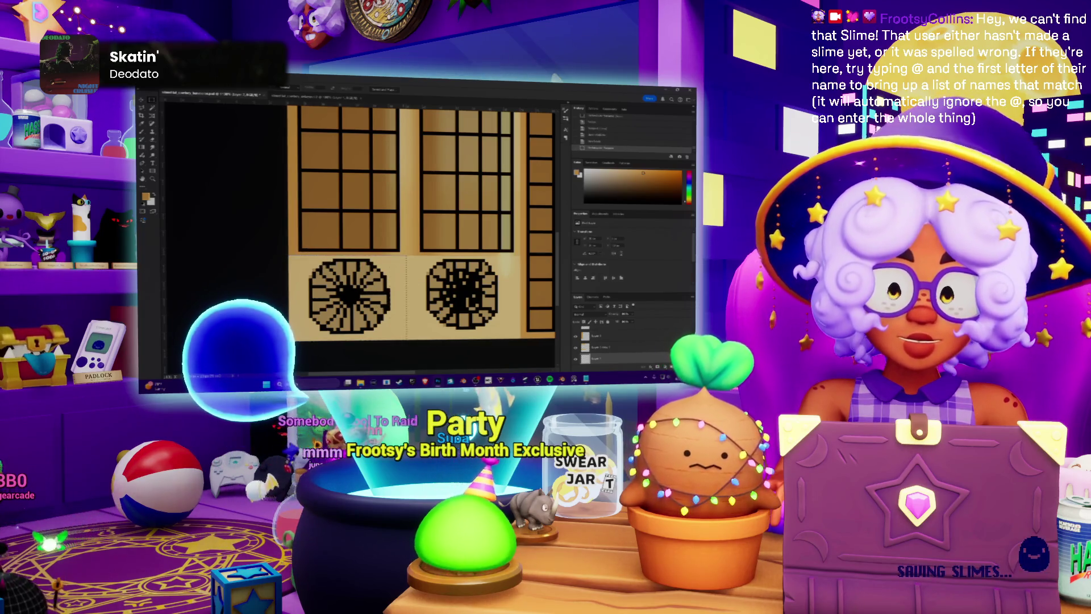
# Save the texture, then undo back through four earlier versions.
pyautogui.hotkey('ctrl', 's')
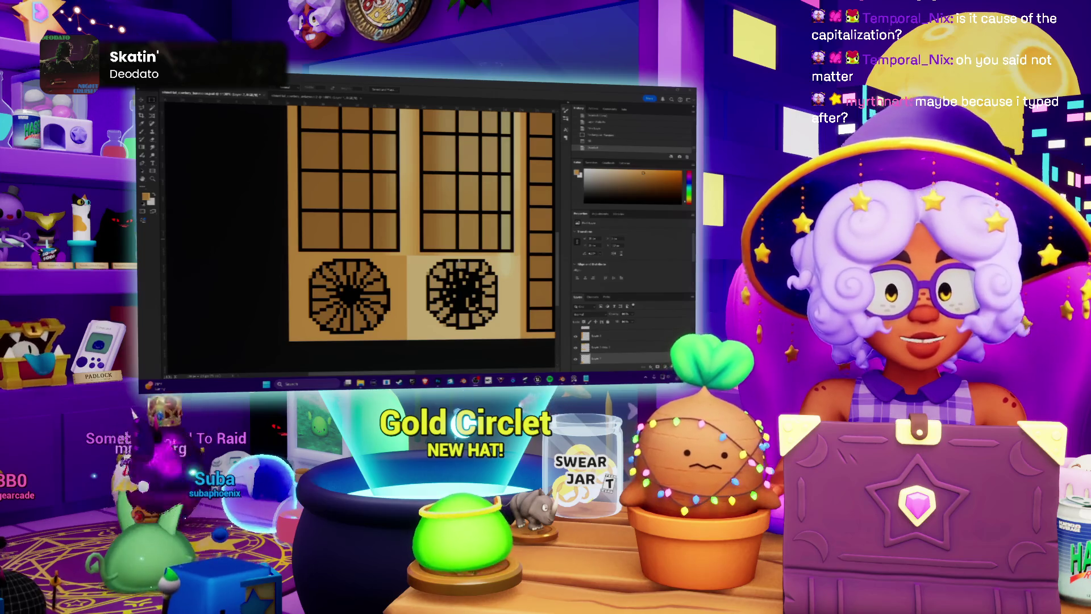
pyautogui.hotkey('ctrl', 'z')
pyautogui.hotkey('ctrl', 'z')
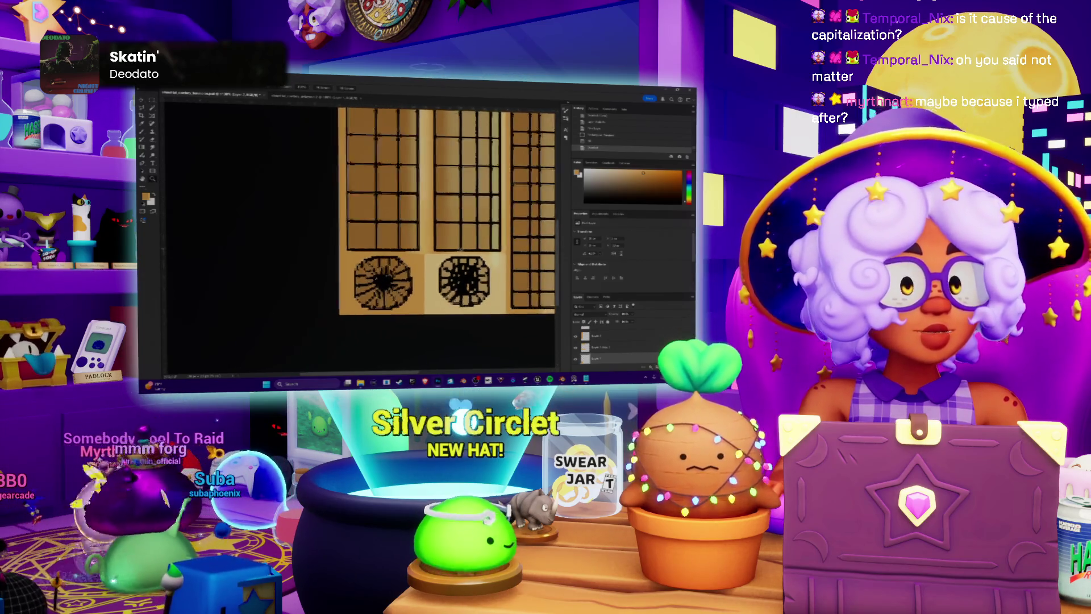
pyautogui.hotkey('ctrl', 'z')
pyautogui.hotkey('ctrl', 'z')
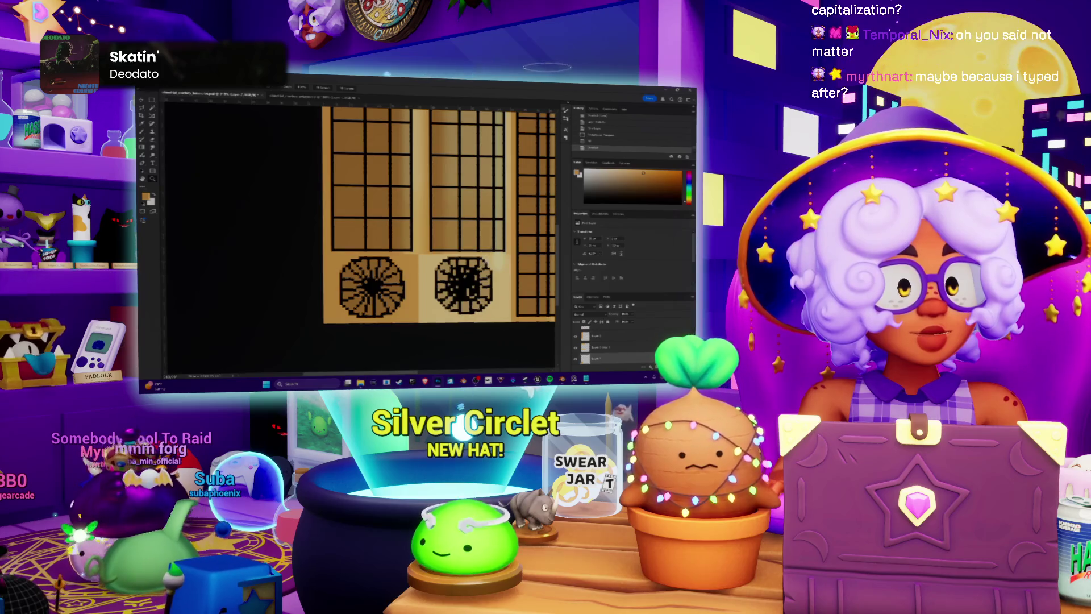
pyautogui.hotkey('ctrl', 'z')
pyautogui.hotkey('ctrl', 'z')
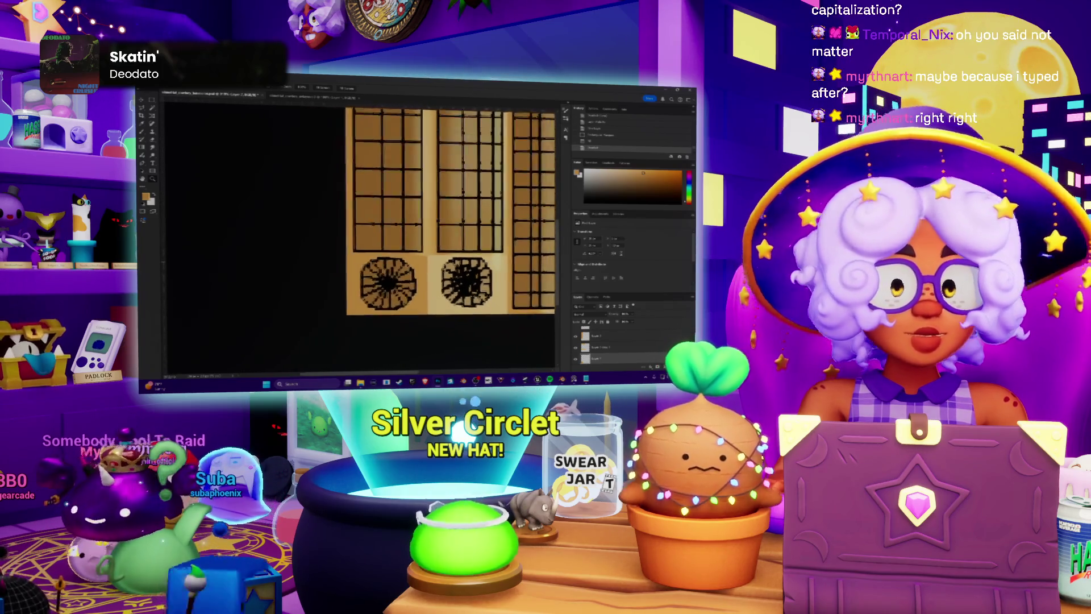
pyautogui.hotkey('ctrl', 'z')
pyautogui.hotkey('ctrl', 'z')
pyautogui.hotkey('ctrl', 'z')
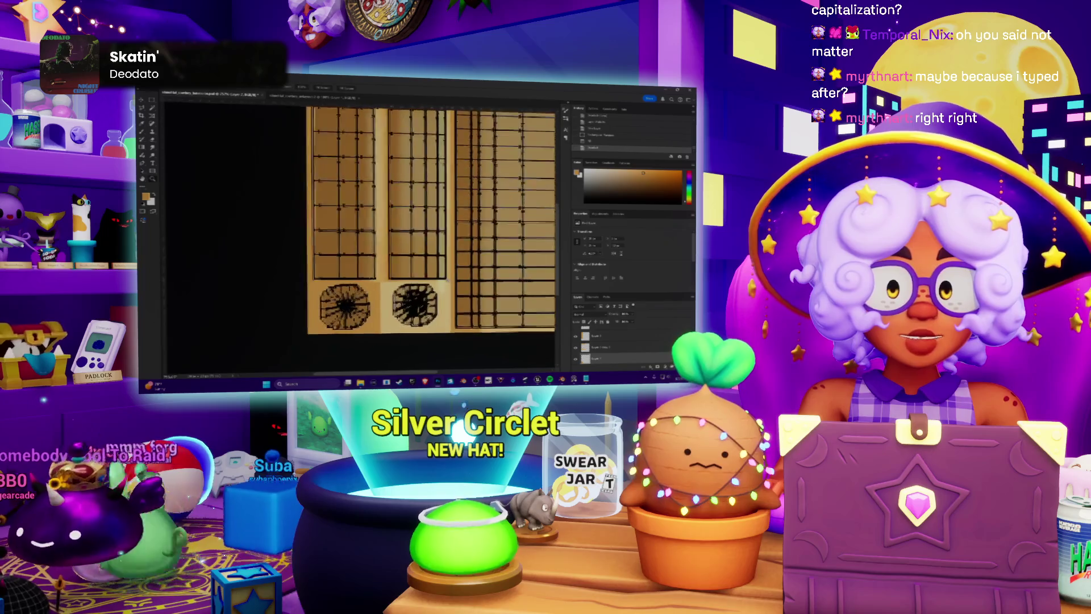
pyautogui.keyDown('alt'); pyautogui.scroll(2, 442, 280); pyautogui.keyUp('alt')
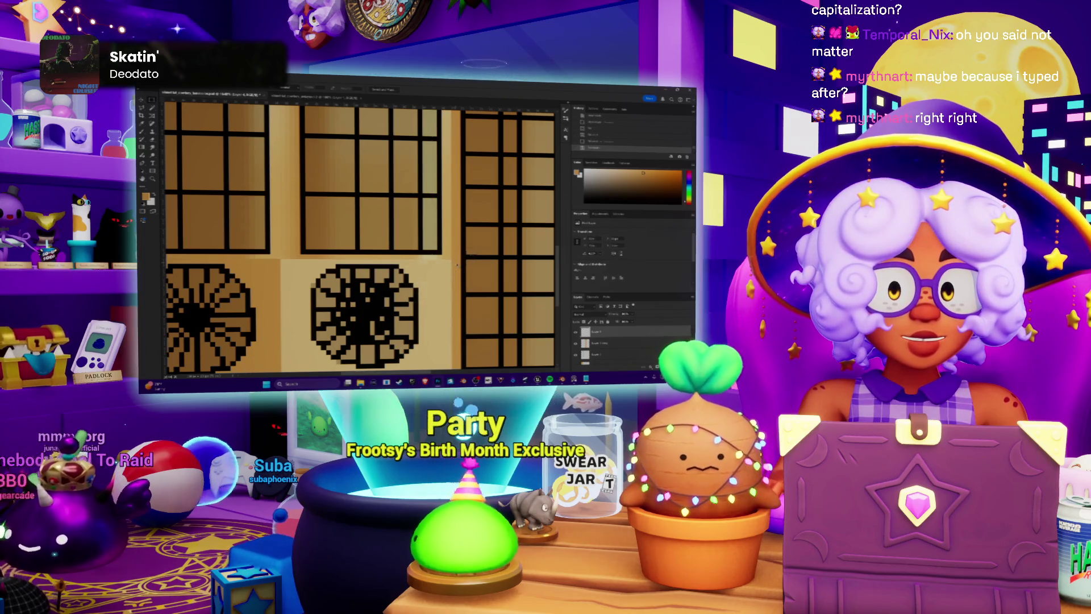
# Compare versions and settle on the darker-shaded one with the grid overlay hidden.
pyautogui.hotkey('ctrl', 'z')
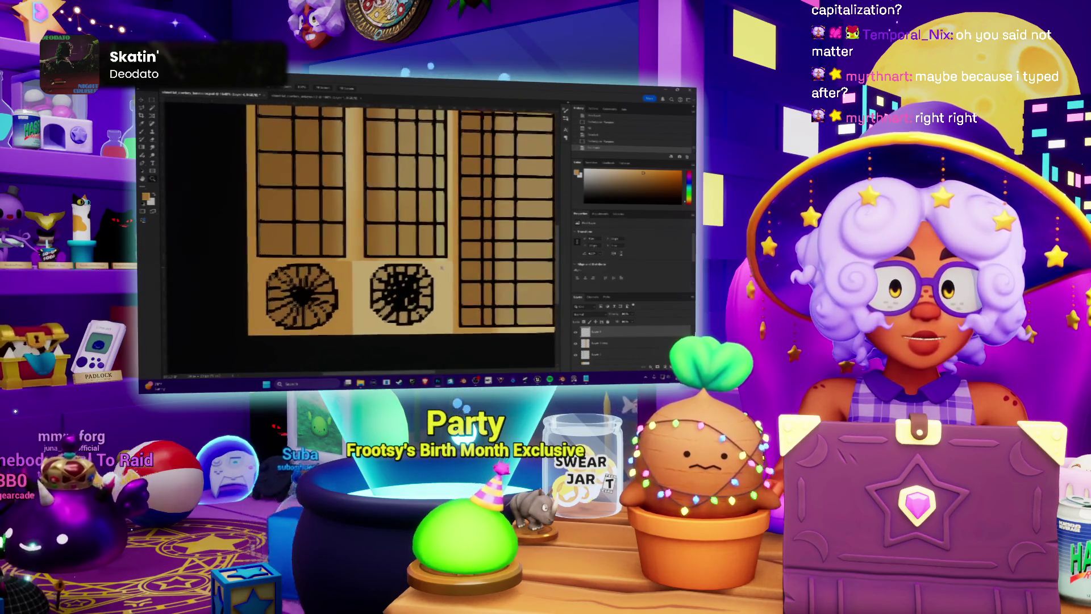
pyautogui.hotkey('ctrl', 'shift', 'z')
pyautogui.keyDown('alt'); pyautogui.scroll(-3, 361, 238); pyautogui.keyUp('alt')
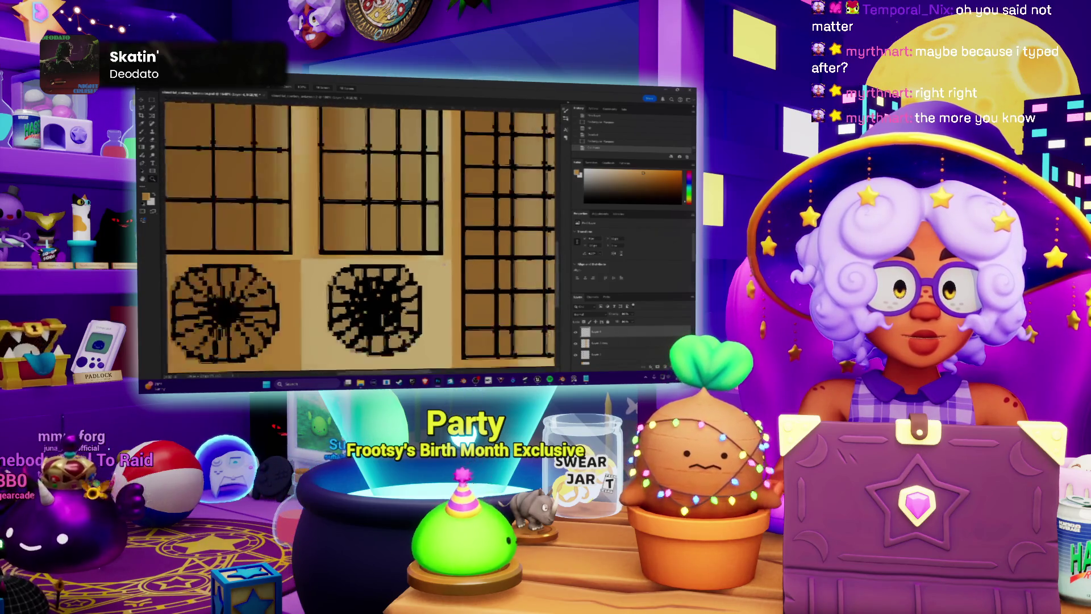
pyautogui.hotkey('ctrl', 'z')
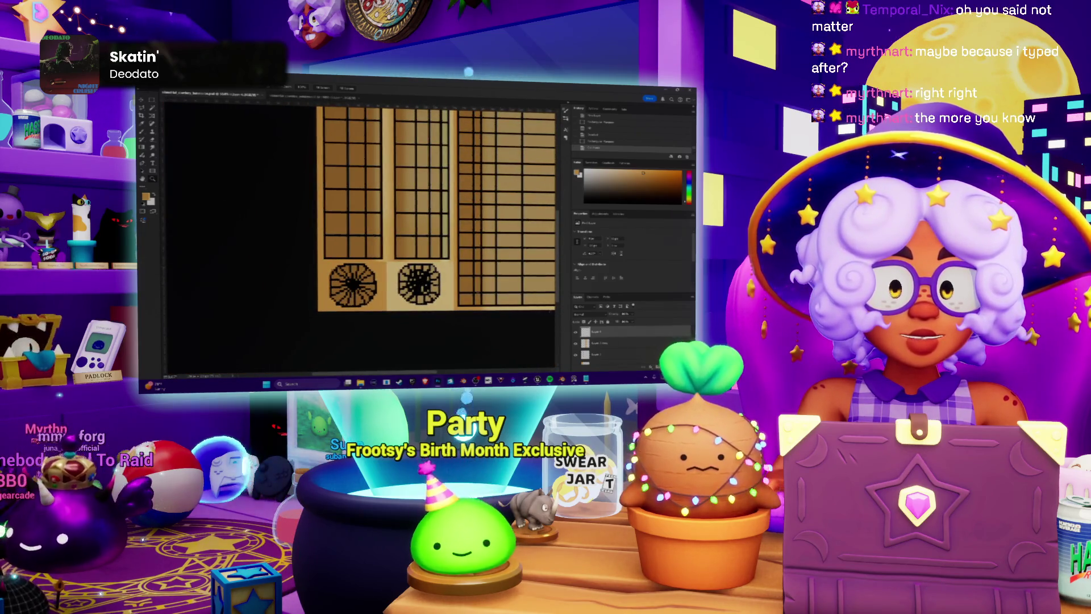
pyautogui.hotkey('ctrl', 'shift', 'z')
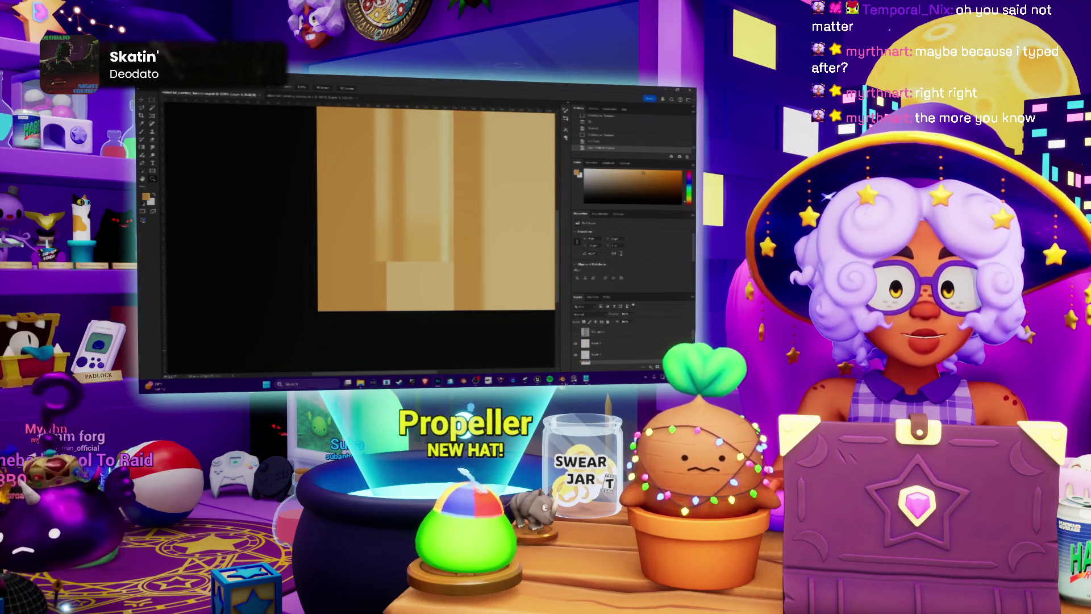
# Check the hat from the side in Blender, back in edit mode.
pyautogui.click(563, 383)
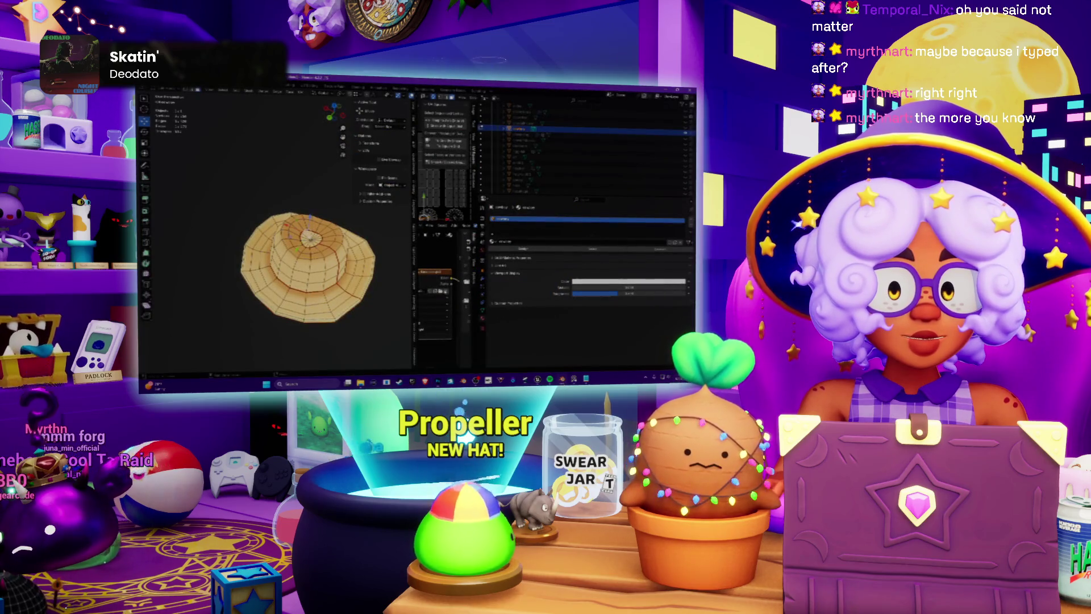
pyautogui.click(359, 199)
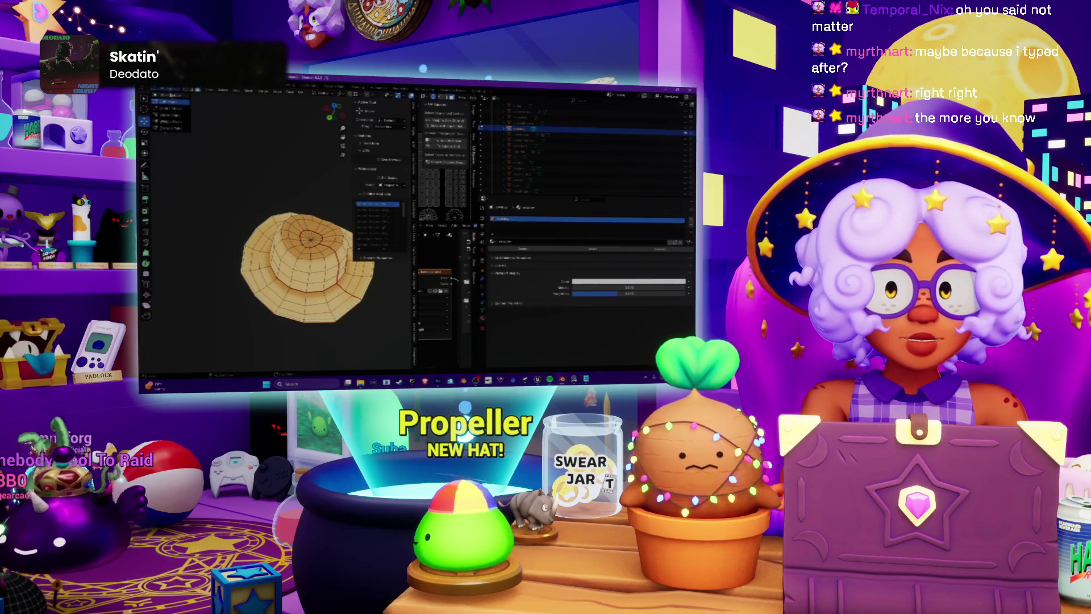
pyautogui.press('Tab')
pyautogui.moveTo(262, 183)
pyautogui.mouseDown(button='middle')
pyautogui.moveTo(288, 153)
pyautogui.moveTo(300, 188)
pyautogui.moveTo(291, 233)
pyautogui.moveTo(310, 225)
pyautogui.moveTo(310, 269)
pyautogui.moveTo(310, 244)
pyautogui.mouseUp(button='middle')
pyautogui.scroll(4, 291, 234)
pyautogui.press('Tab')
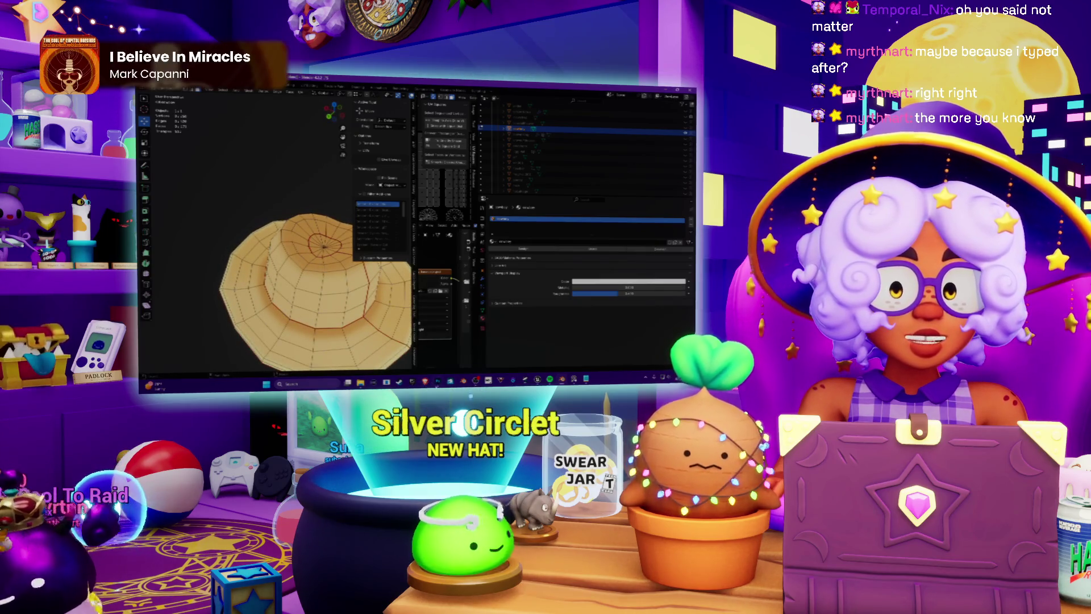
# Darken the lower-left texture block to a deeper orange-brown with Hue/Saturation.
pyautogui.hotkey('alt', 'Tab')
pyautogui.keyDown('alt'); pyautogui.scroll(-3, 463, 260); pyautogui.keyUp('alt')
pyautogui.keyDown('alt'); pyautogui.scroll(3, 374, 292); pyautogui.keyUp('alt')
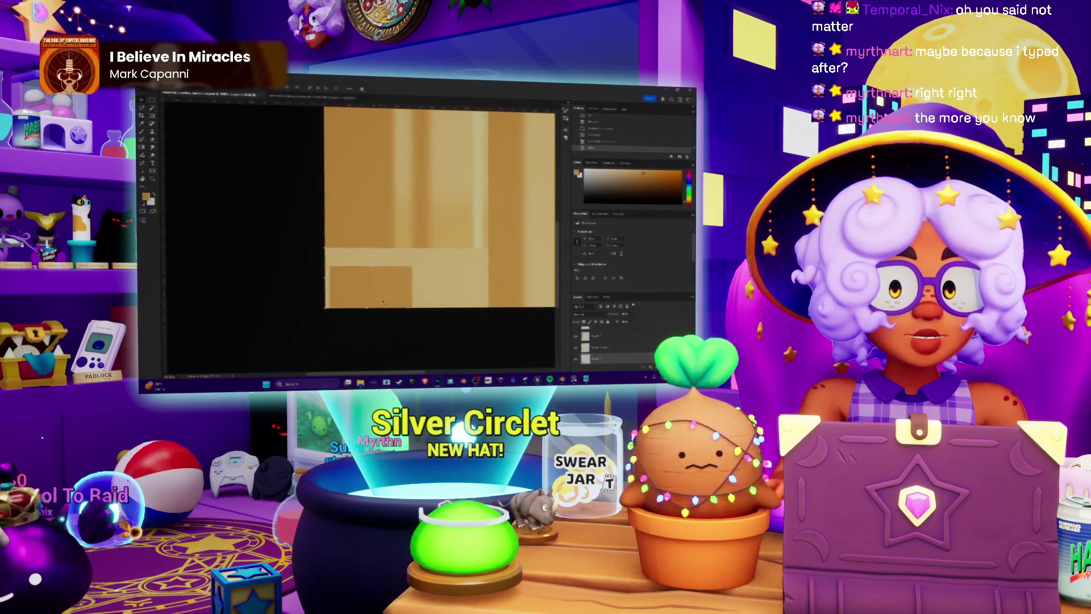
pyautogui.hotkey('ctrl', 'u')
pyautogui.moveTo(581, 245); pyautogui.dragTo(580, 247)
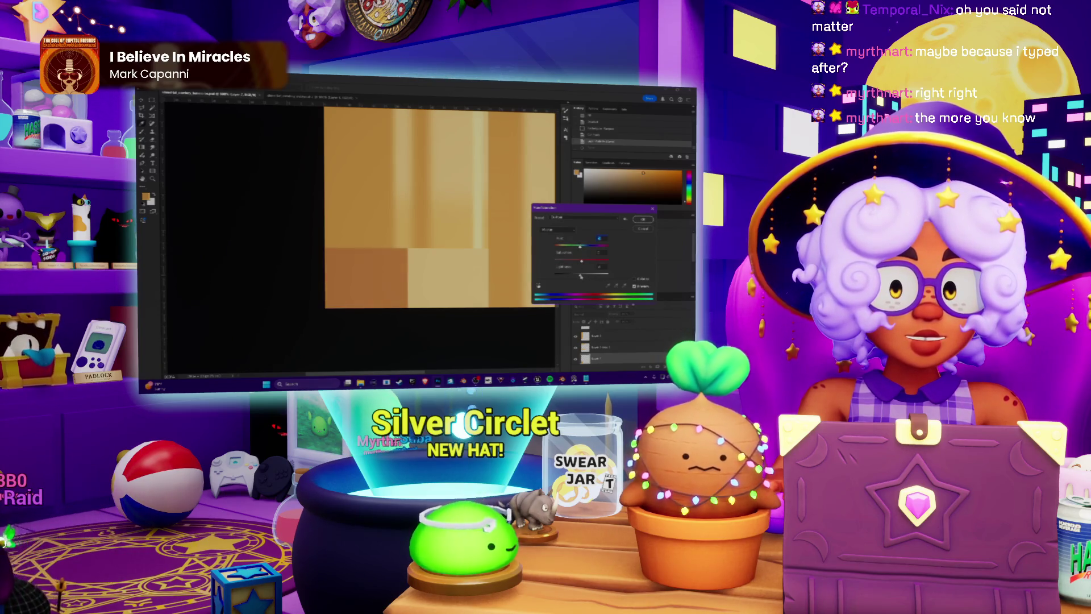
pyautogui.click(643, 220)
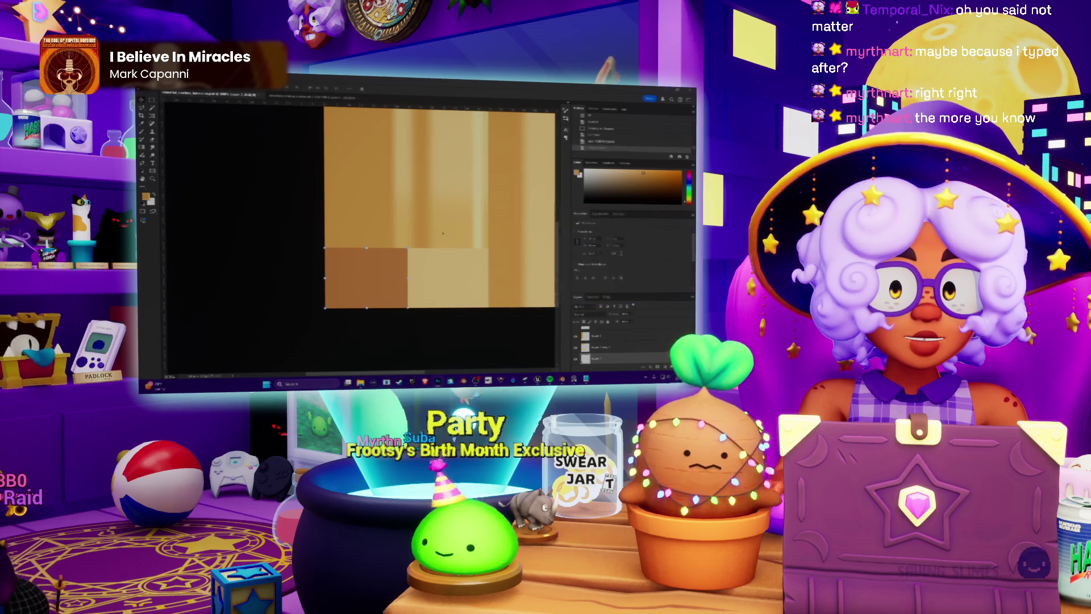
# Grow the face selection around the centre of the hat's top in Blender.
pyautogui.hotkey('alt', 'Tab')
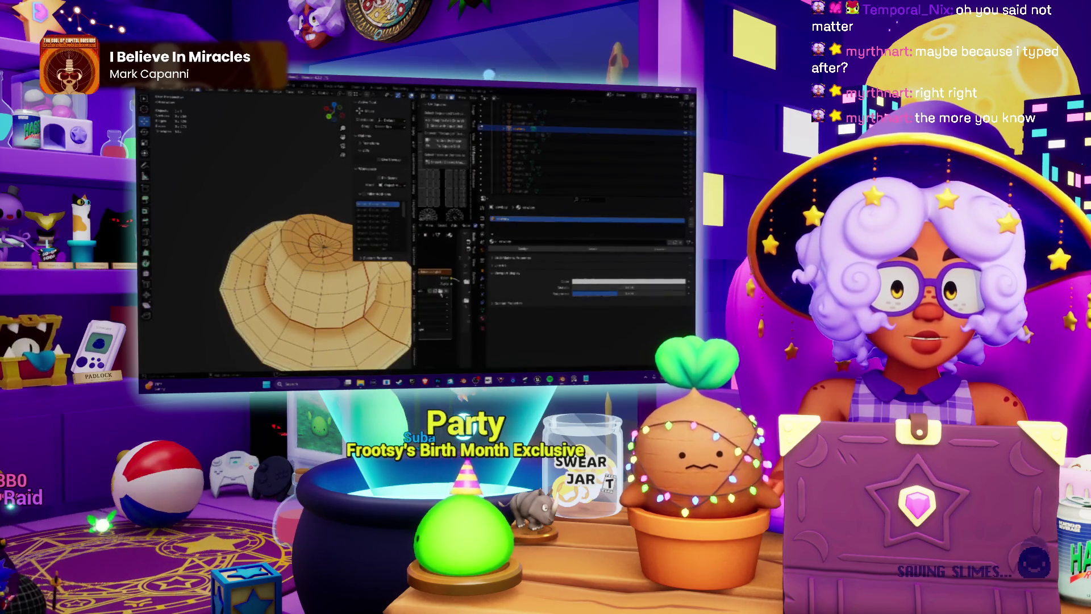
pyautogui.press('ctrl+KP_Add')
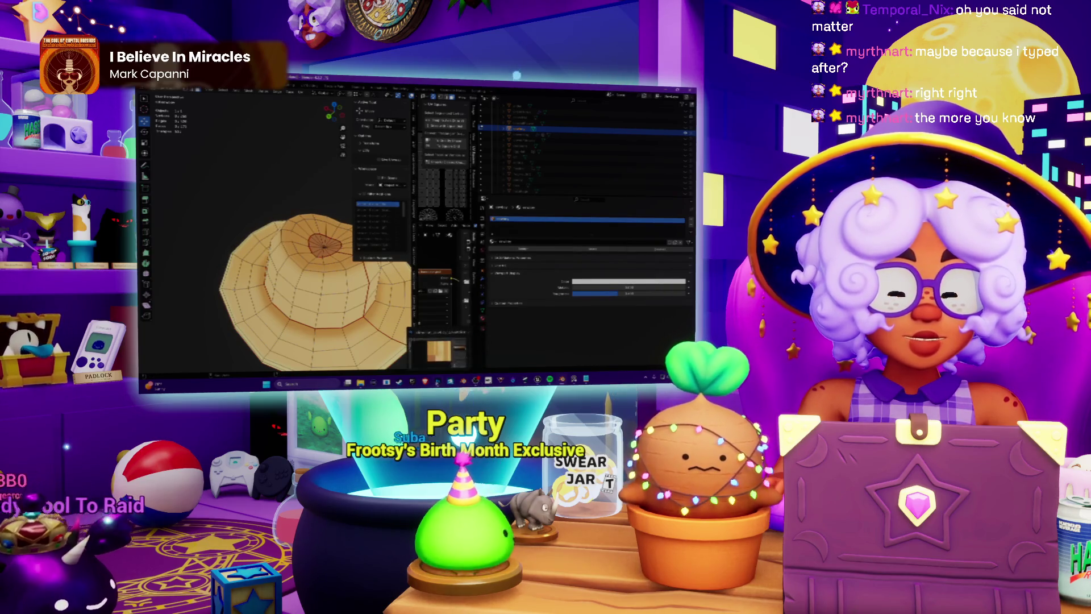
pyautogui.hotkey('alt', 'Tab')
# Test darker brush strokes on the vertical stripes, then undo them to keep the lighter stripes.
pyautogui.keyDown('alt'); pyautogui.scroll(-1, 430, 240); pyautogui.keyUp('alt')
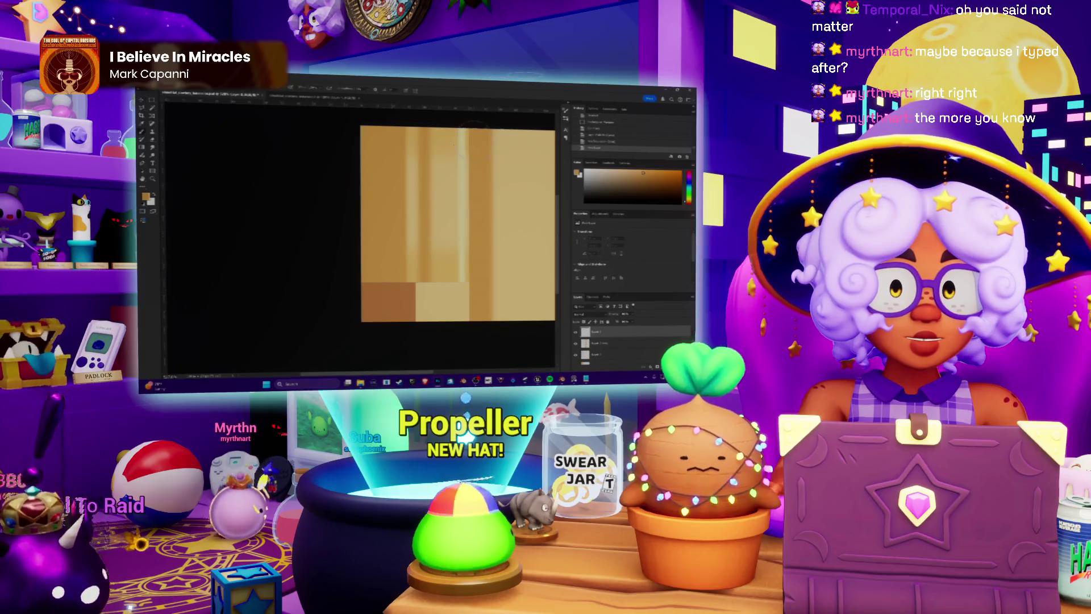
pyautogui.moveTo(462, 255); pyautogui.dragTo(462, 281)
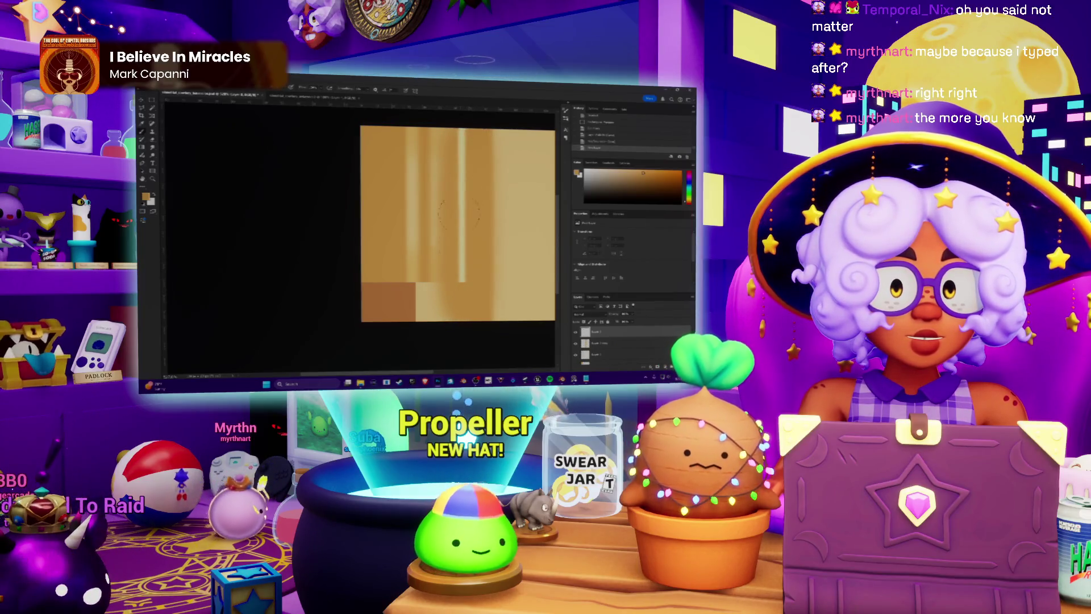
pyautogui.hotkey('ctrl', 'z')
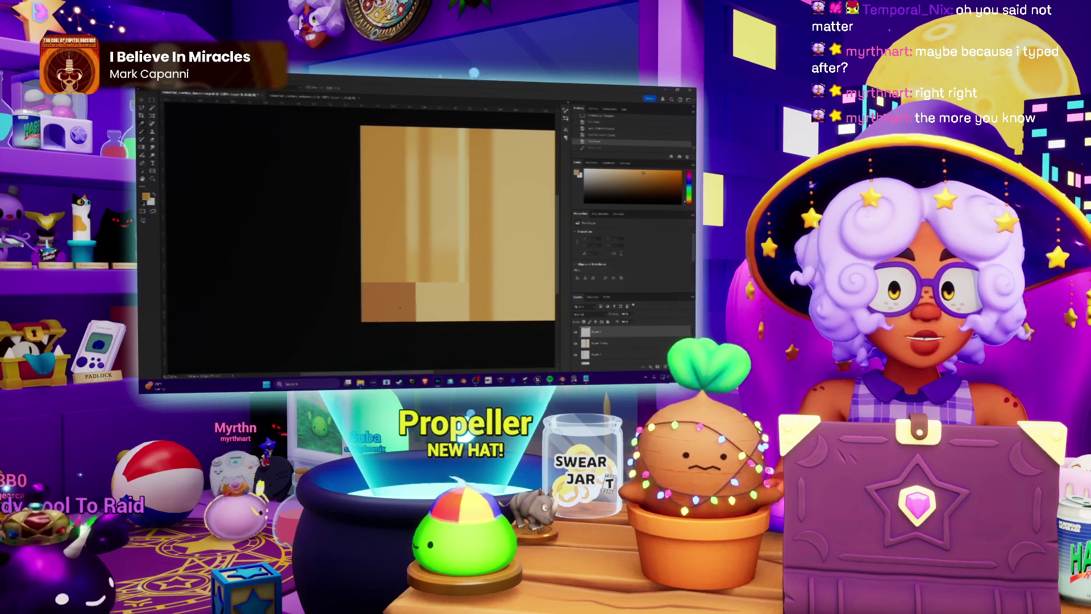
pyautogui.click(465, 205)
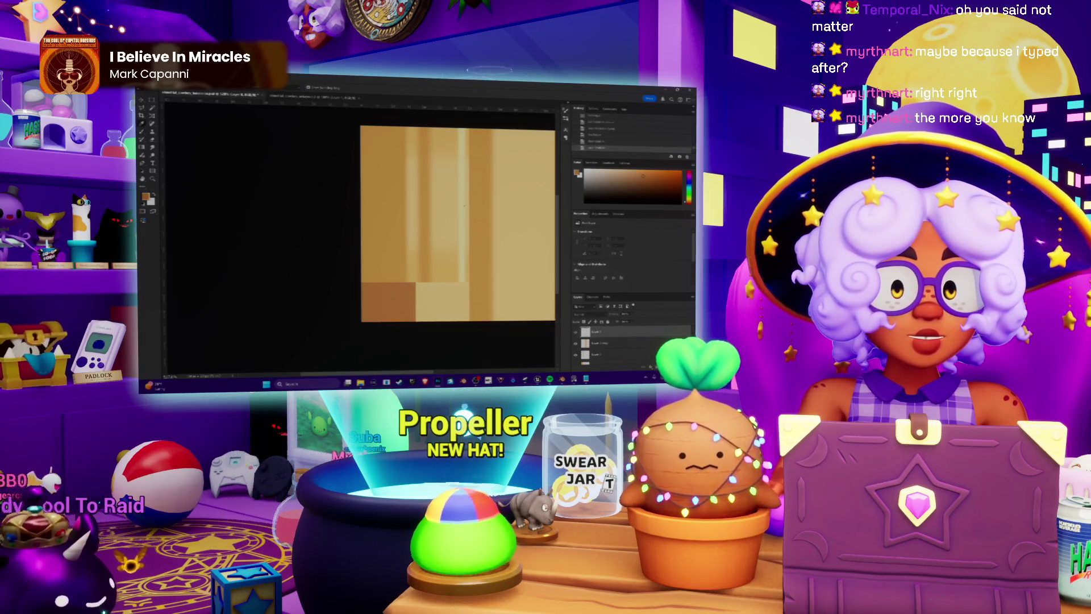
pyautogui.moveTo(465, 136); pyautogui.dragTo(446, 295)
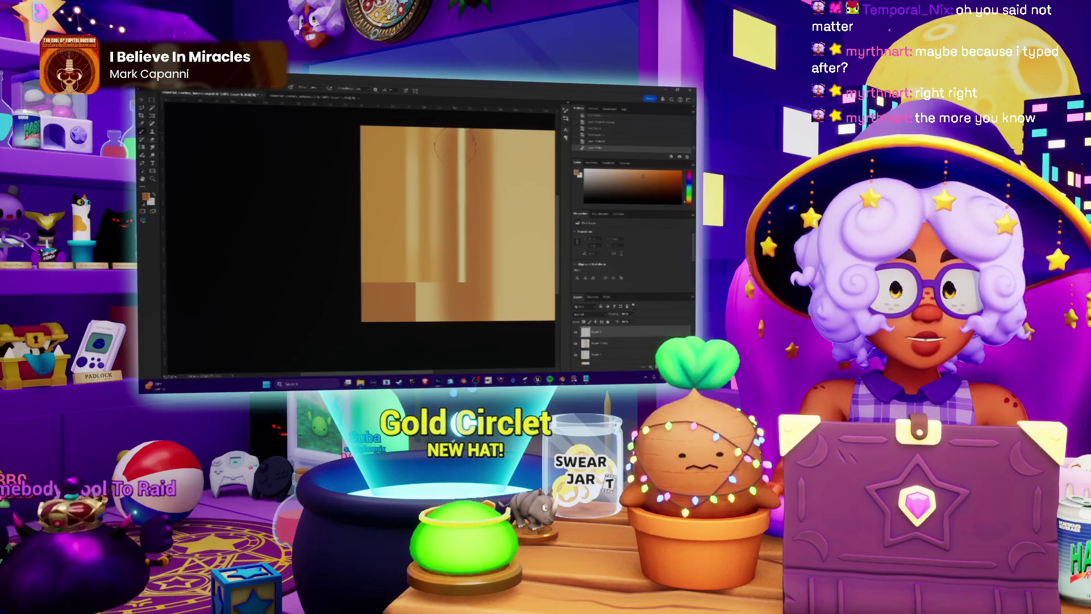
pyautogui.hotkey('ctrl', 'z')
pyautogui.moveTo(454, 131)
pyautogui.mouseDown()
pyautogui.moveTo(446, 319)
pyautogui.moveTo(416, 283)
pyautogui.mouseUp()
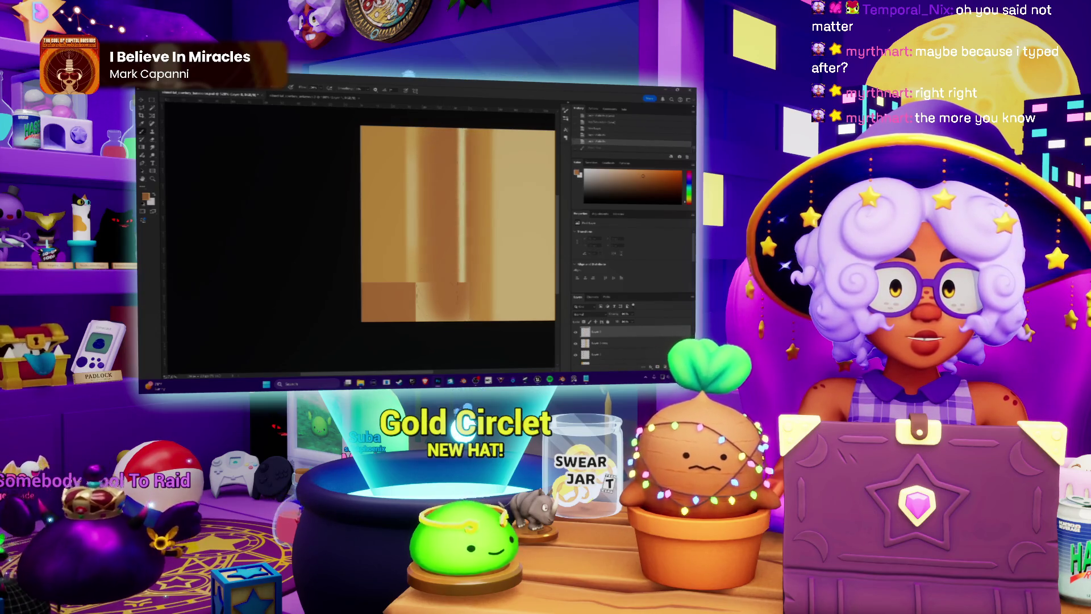
pyautogui.hotkey('ctrl', 'shift', 'z')
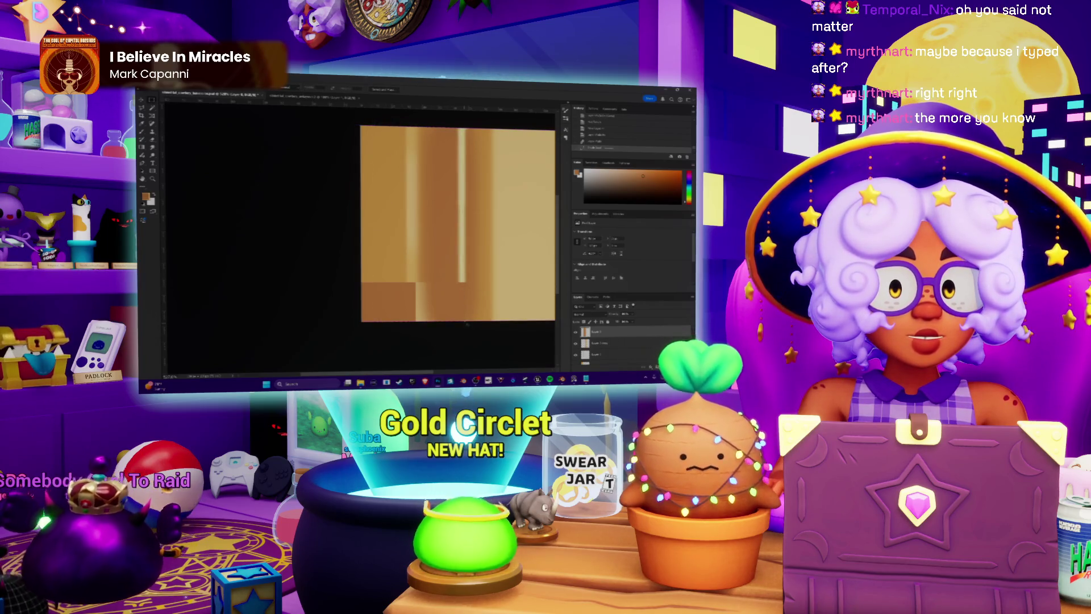
pyautogui.hotkey('ctrl', 'z')
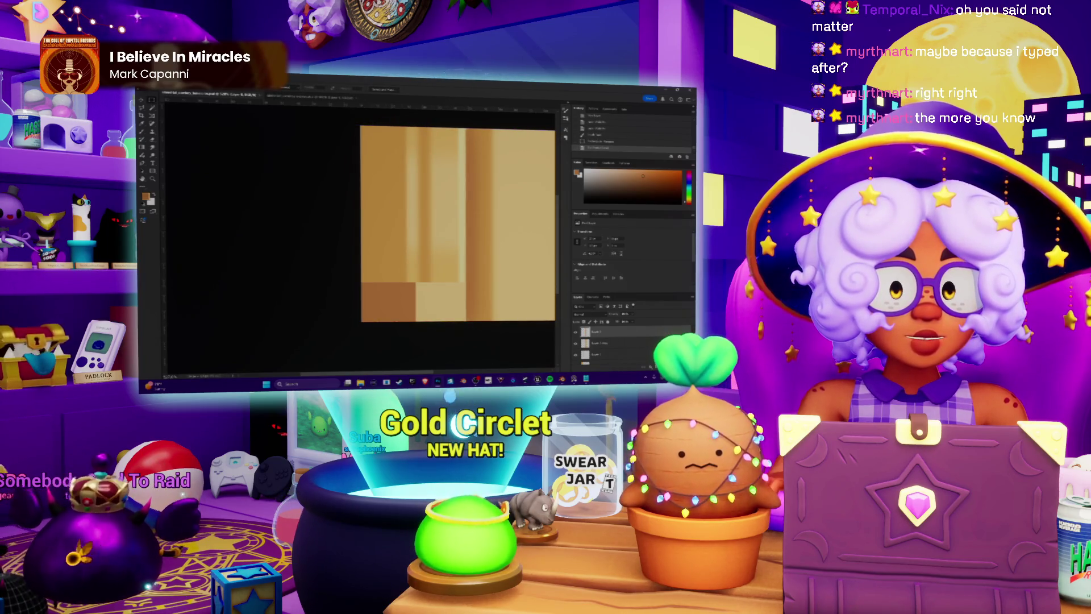
# Load the updated texture file onto the hat and view it from above and low side angles.
pyautogui.hotkey('alt', 'Tab')
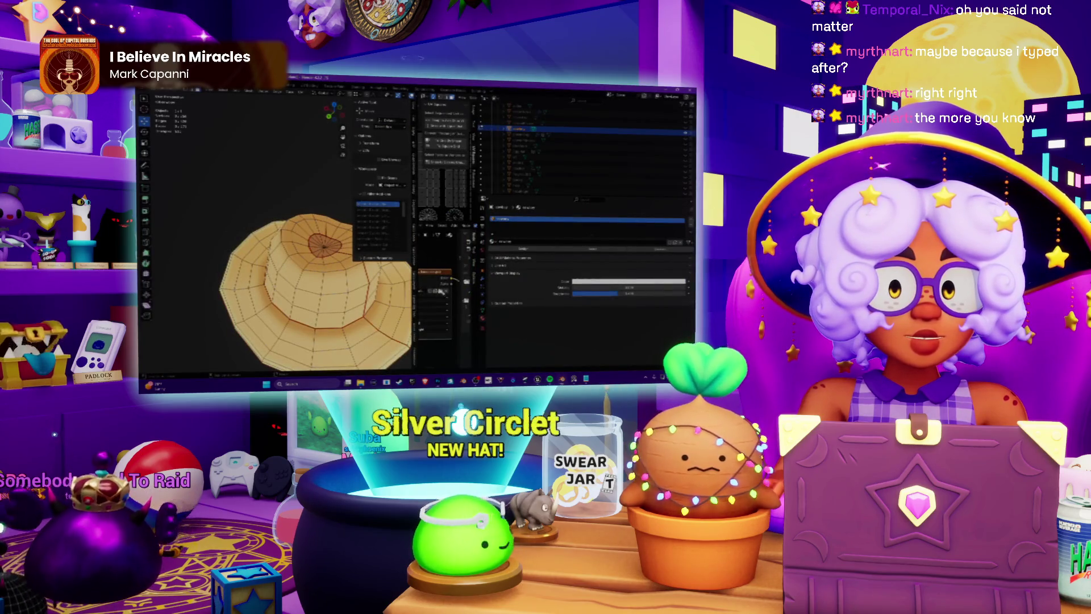
pyautogui.hotkey('ctrl', 'o')
pyautogui.doubleClick(308, 169)
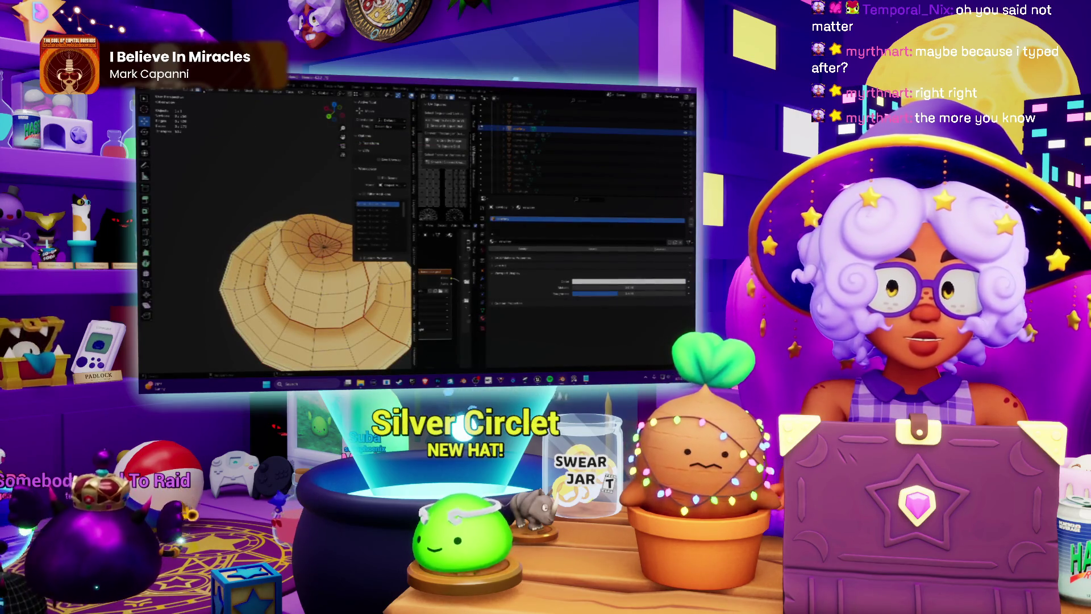
pyautogui.moveTo(313, 256)
pyautogui.mouseDown(button='middle')
pyautogui.moveTo(296, 228)
pyautogui.moveTo(306, 267)
pyautogui.moveTo(296, 227)
pyautogui.moveTo(301, 244)
pyautogui.mouseUp(button='middle')
pyautogui.moveTo(271, 204); pyautogui.dragTo(302, 213, button='middle')
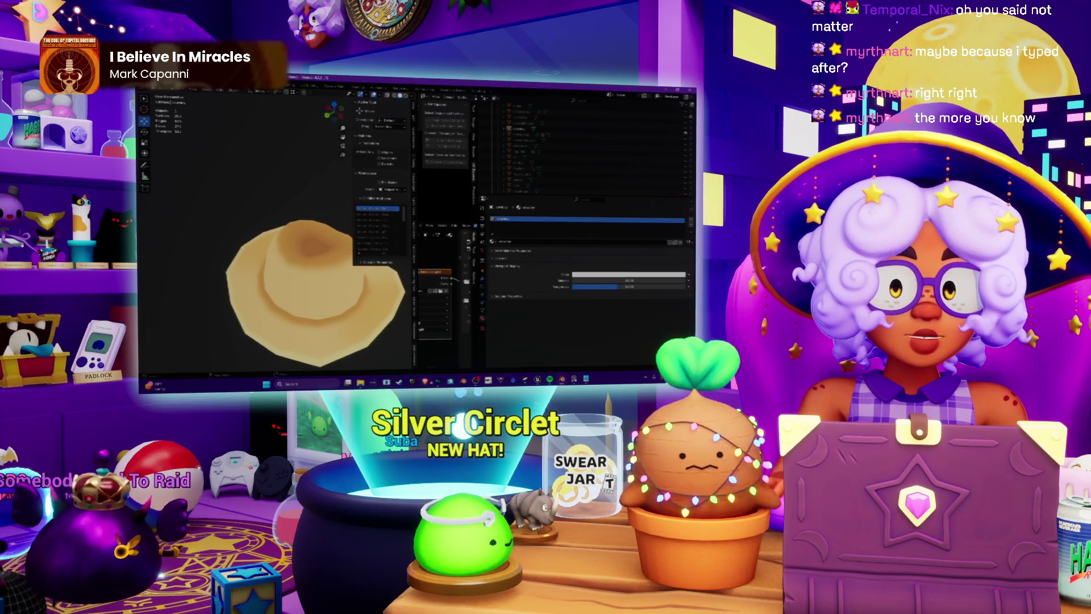
pyautogui.hotkey('alt', 'Tab')
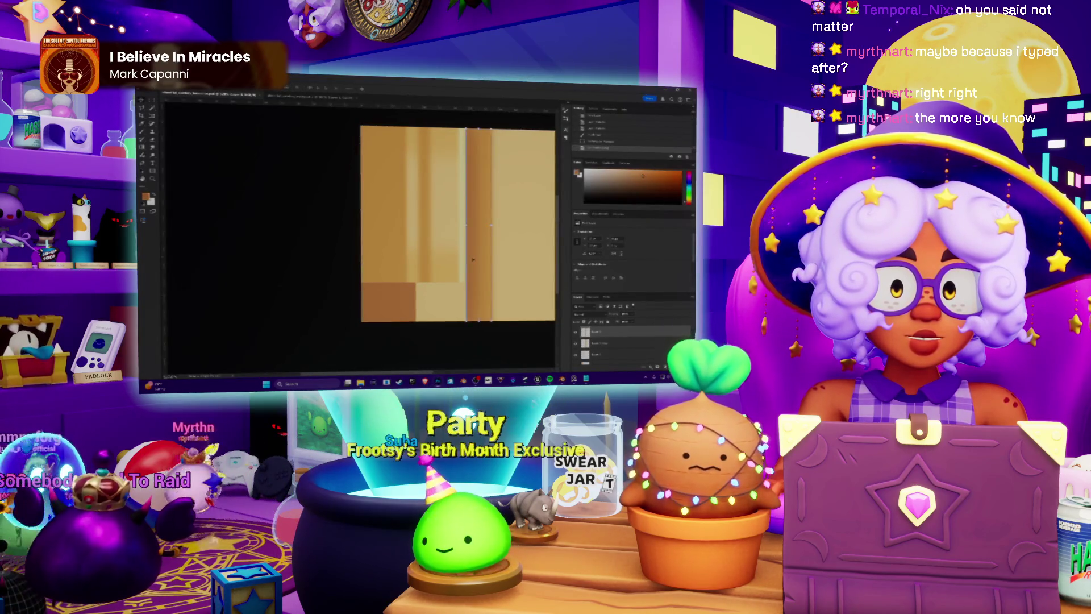
# Paint a darker vertical shading stroke down the tan texture, redoing it until it fits.
pyautogui.moveTo(495, 245)
pyautogui.mouseDown()
pyautogui.moveTo(486, 253)
pyautogui.moveTo(495, 258)
pyautogui.moveTo(484, 250)
pyautogui.mouseUp()
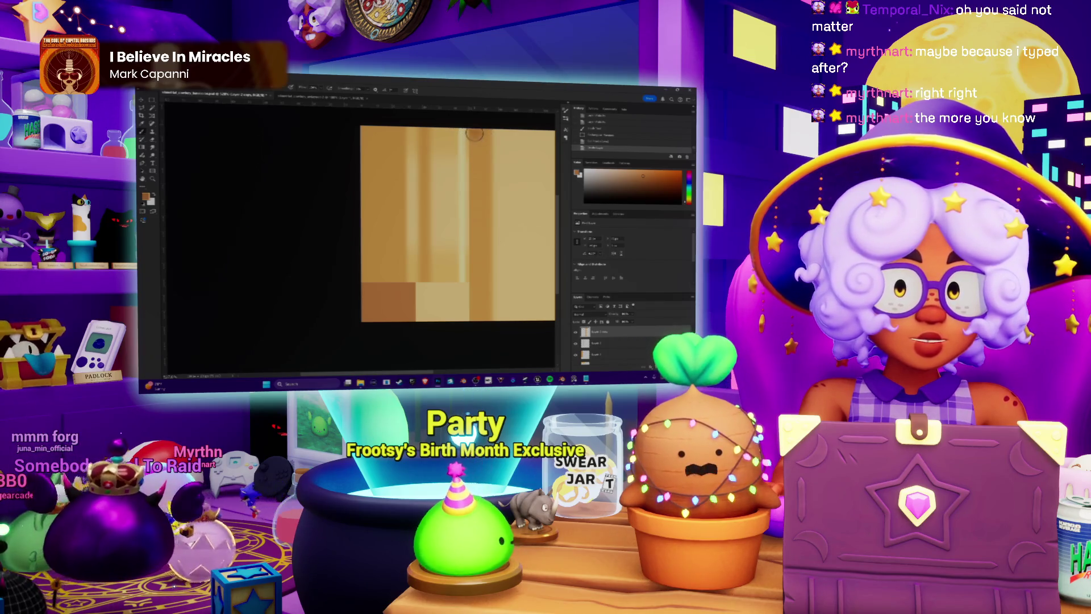
pyautogui.moveTo(474, 134); pyautogui.dragTo(475, 267)
pyautogui.hotkey('ctrl', 'z')
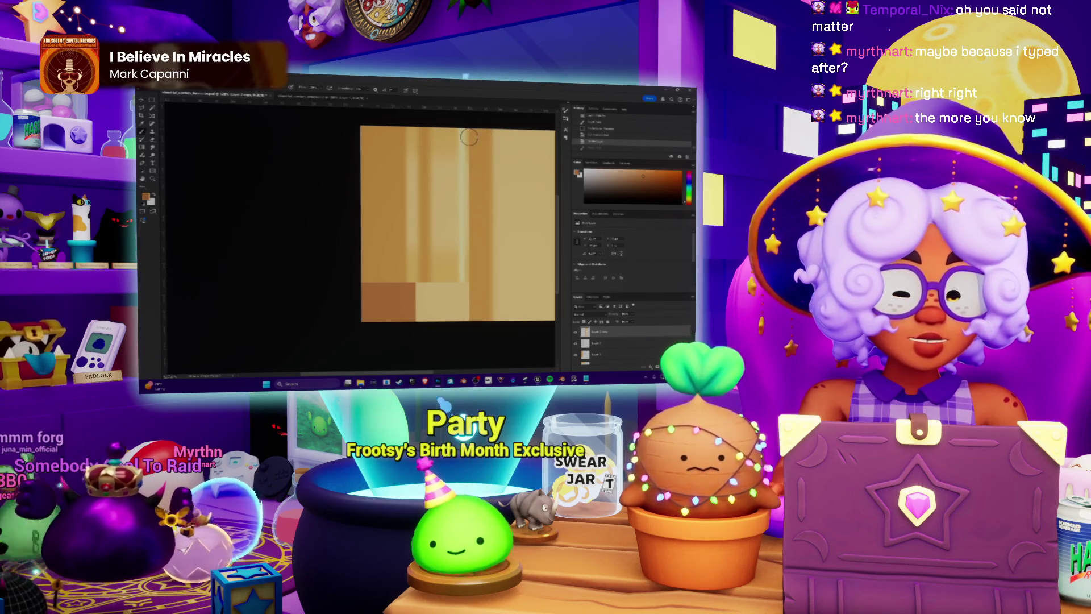
pyautogui.moveTo(470, 133); pyautogui.dragTo(475, 321)
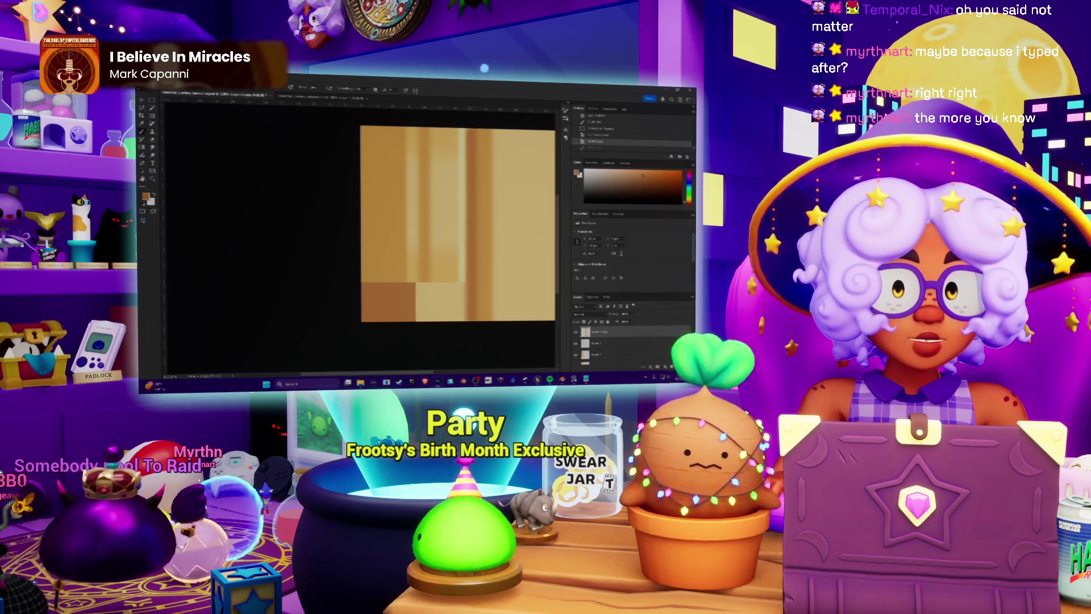
pyautogui.hotkey('ctrl', 'z')
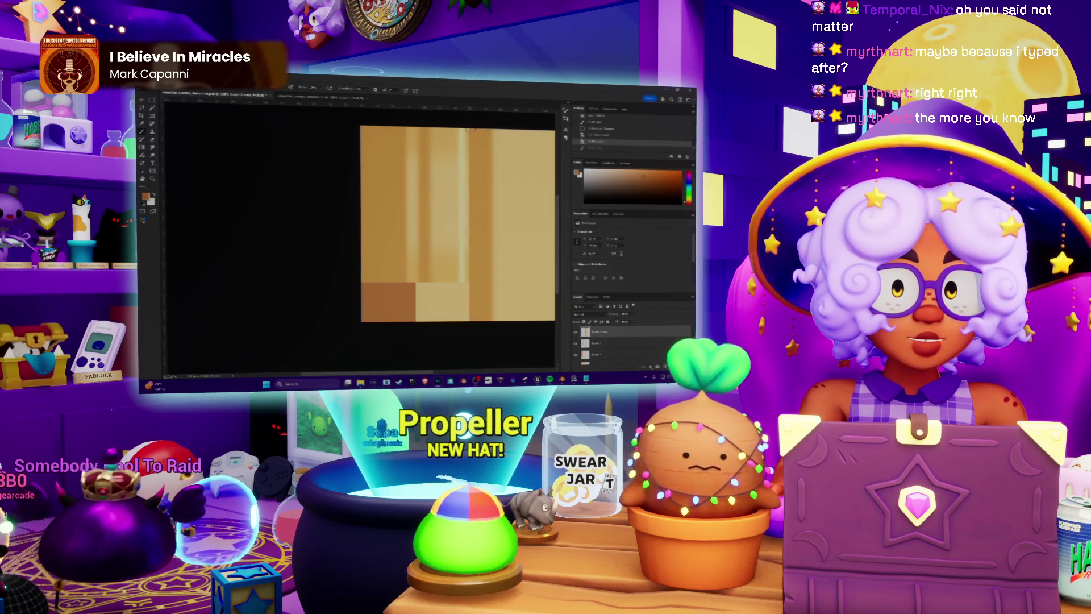
pyautogui.moveTo(470, 166); pyautogui.dragTo(475, 310)
pyautogui.scroll(1, 462, 178)
pyautogui.hotkey('ctrl', 'shift', 'z')
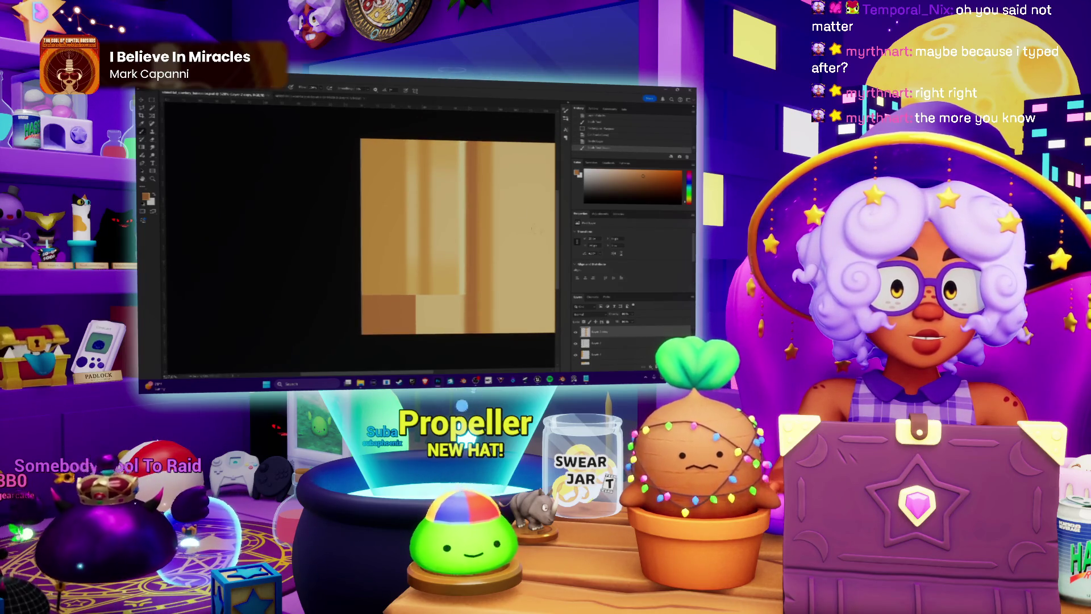
# Check the hat in Blender, then duplicate a layer, move it, and undo the move.
pyautogui.hotkey('alt', 'Tab')
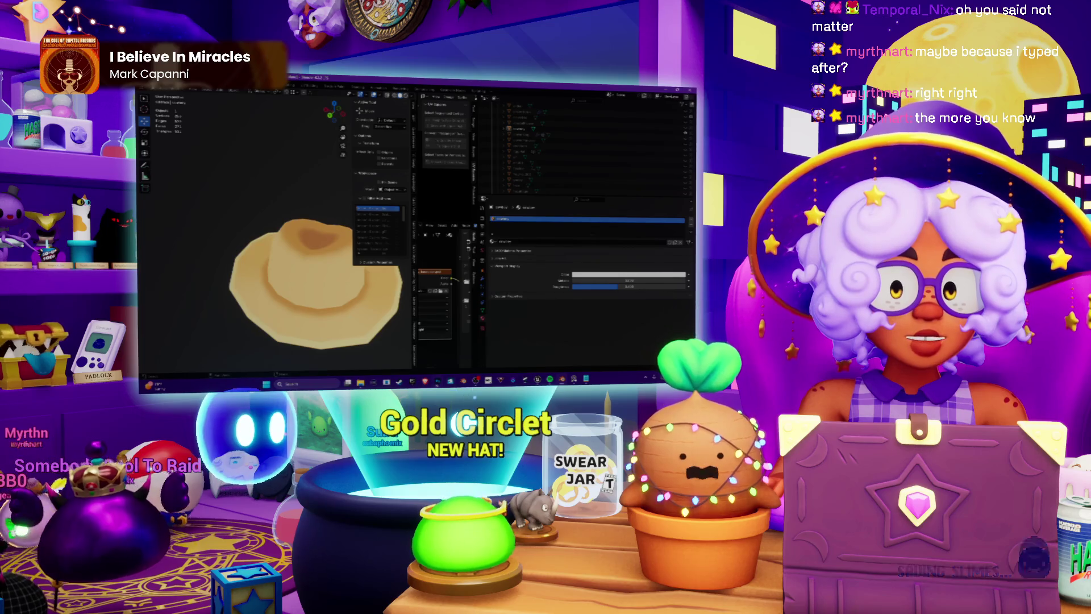
pyautogui.hotkey('alt', 'Tab')
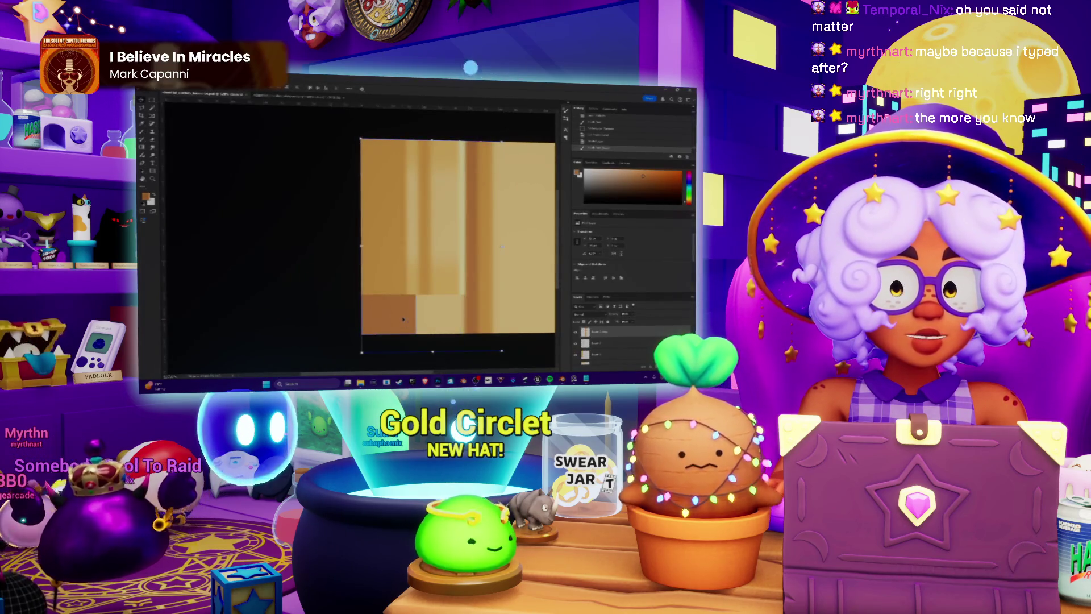
pyautogui.hotkey('ctrl', 'j')
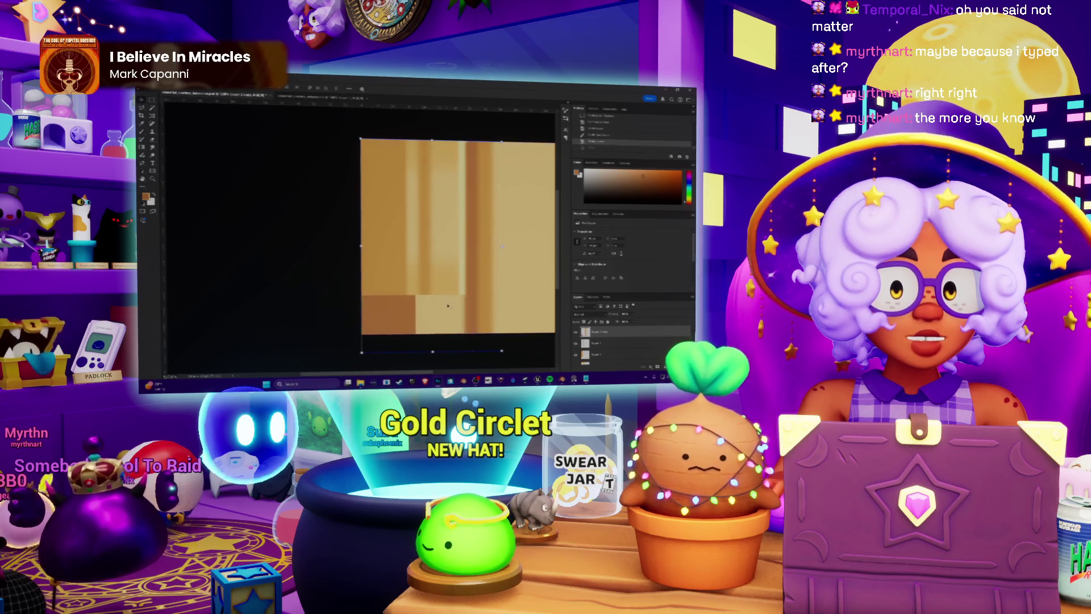
pyautogui.moveTo(448, 306); pyautogui.dragTo(527, 228)
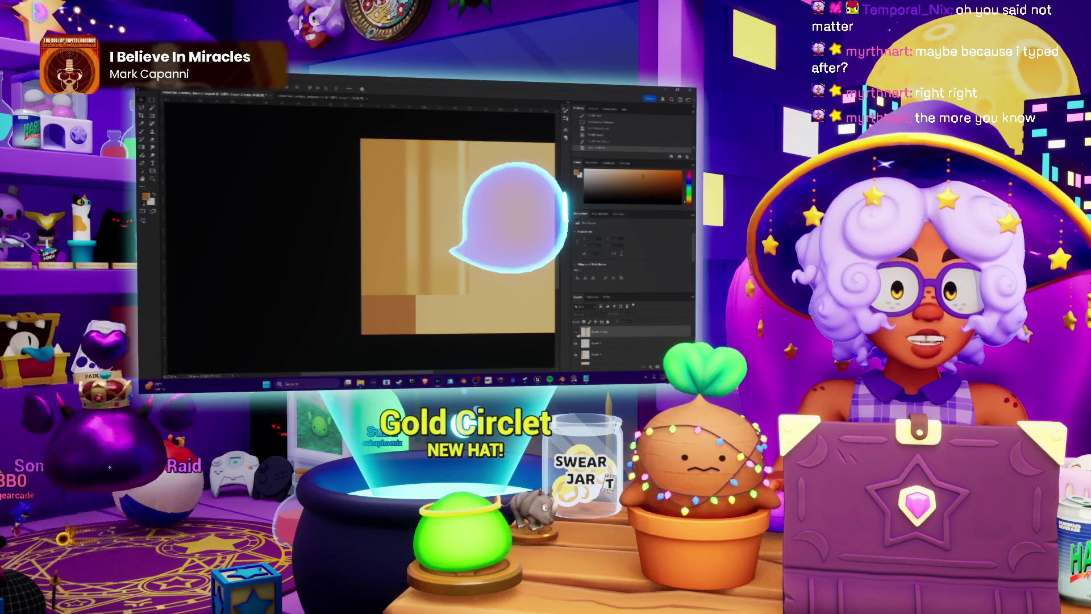
pyautogui.hotkey('ctrl', 'z')
pyautogui.hotkey('ctrl', 'z')
pyautogui.hotkey('ctrl', 'z')
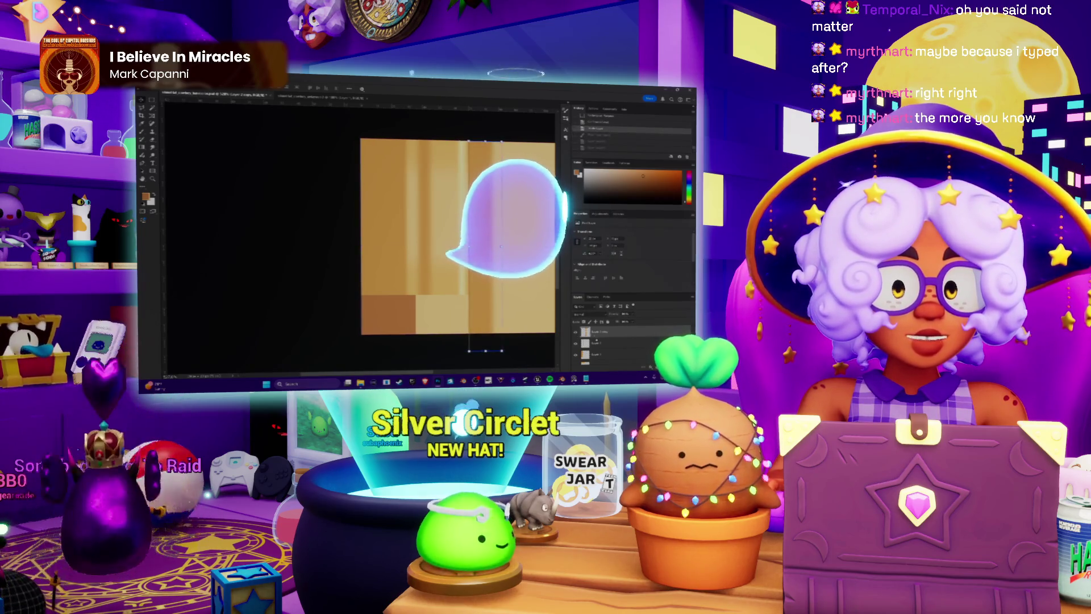
# Darken the tall vertical strip, select layers, and marquee a rectangular area of the texture.
pyautogui.click(405, 316)
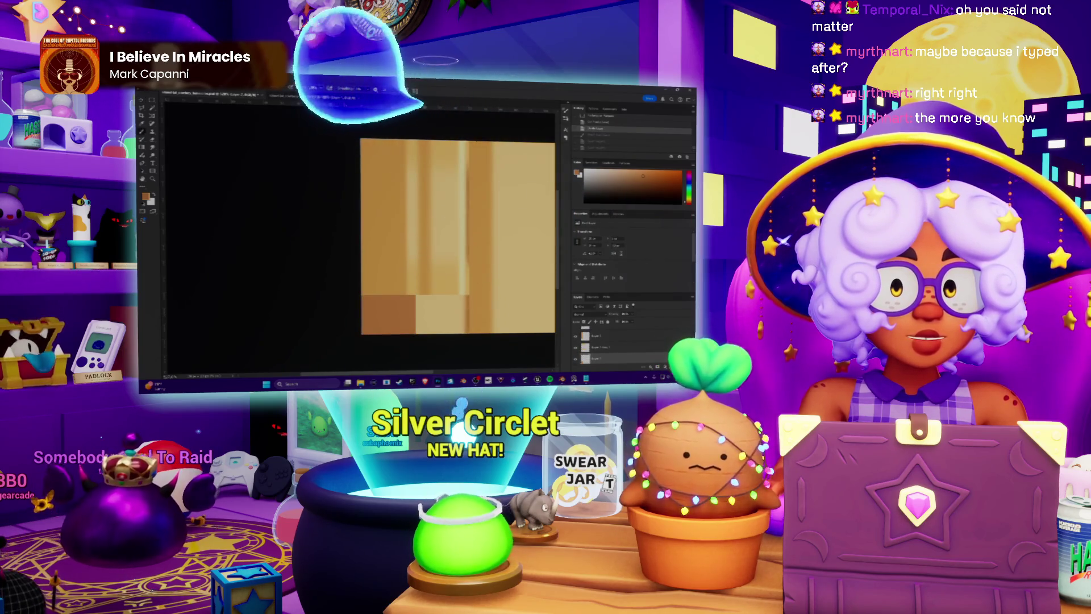
pyautogui.press('Return')
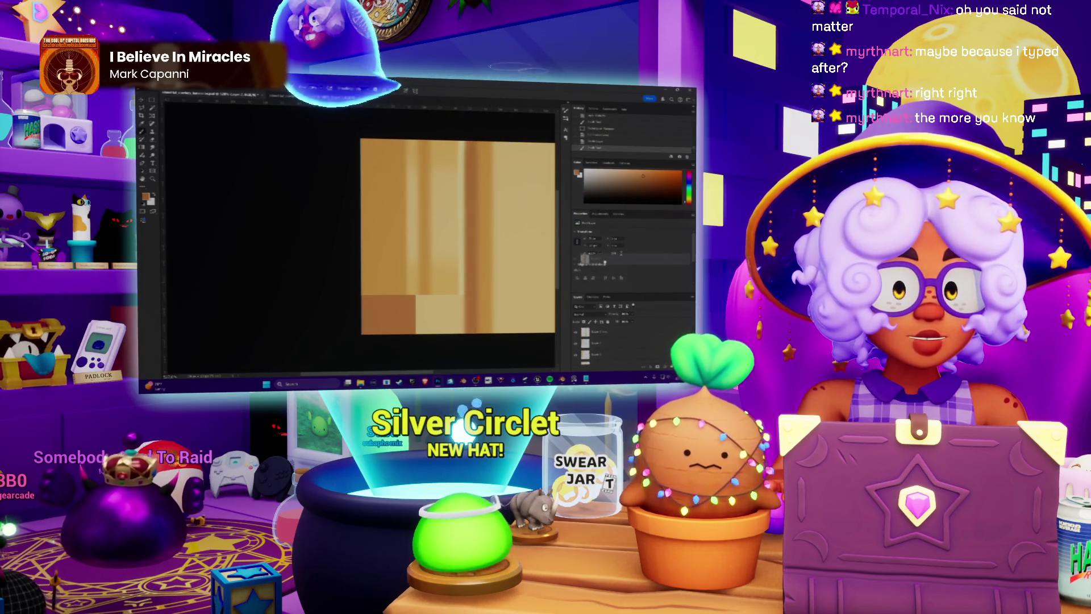
pyautogui.click(603, 334)
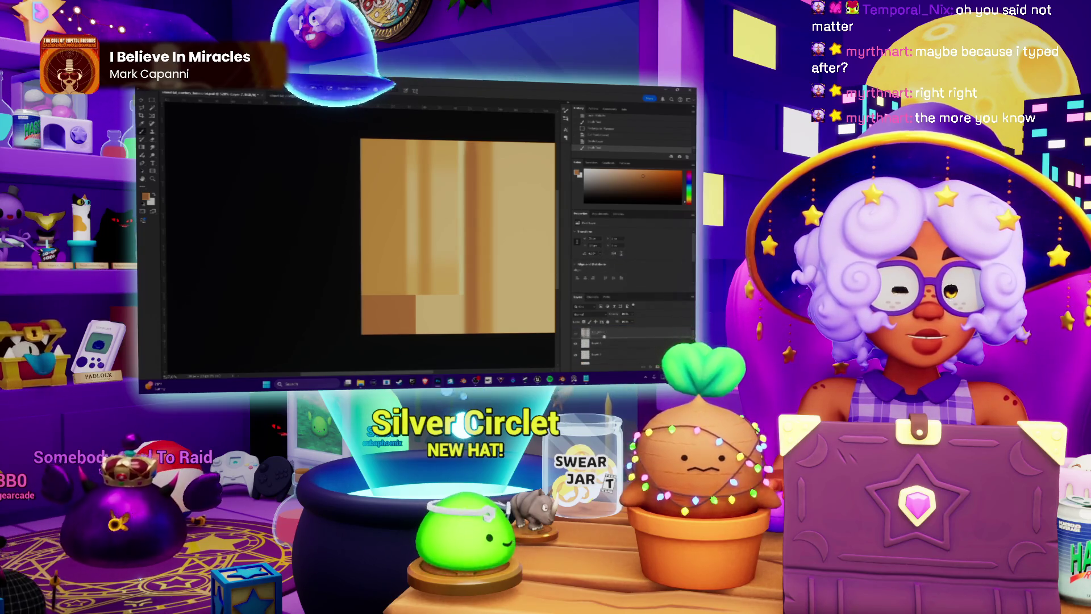
pyautogui.click(596, 344)
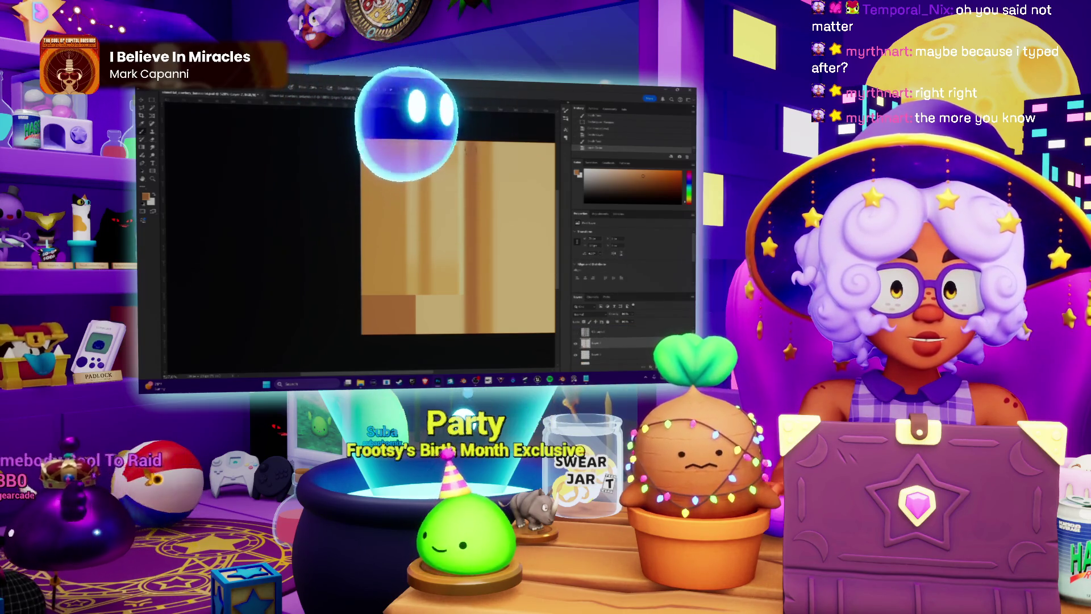
pyautogui.scroll(1, 461, 107)
pyautogui.scroll(1, 461, 107)
pyautogui.scroll(-3, 454, 136)
pyautogui.scroll(1, 442, 172)
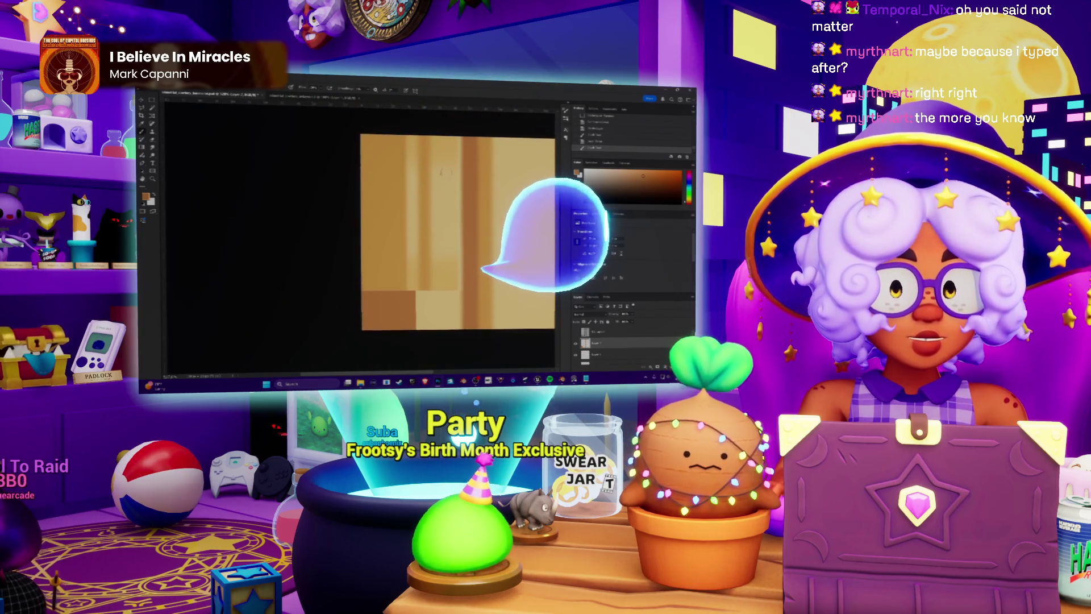
pyautogui.press('m')
pyautogui.moveTo(363, 233); pyautogui.dragTo(465, 314)
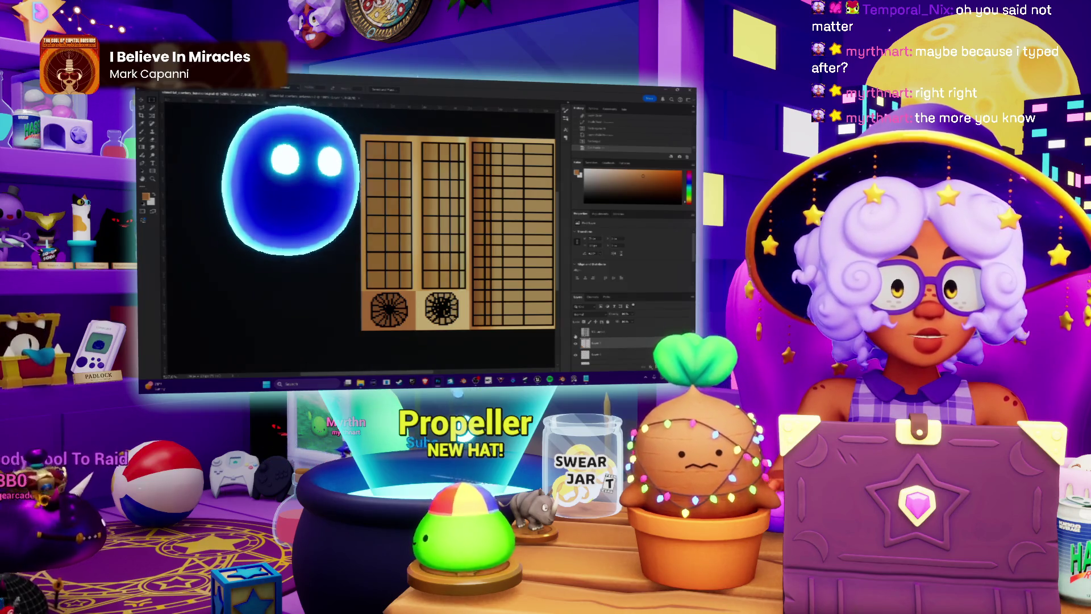
# Hide the grid lines, check Blender, and revert the darkened strip and lower-left block.
pyautogui.press('Delete')
pyautogui.hotkey('alt', 'Tab')
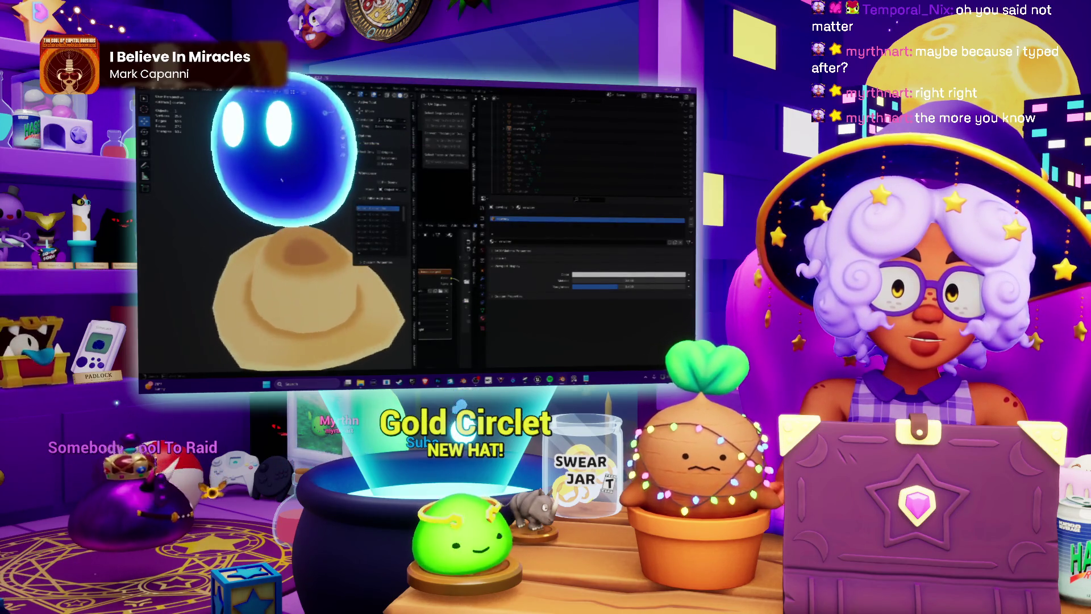
pyautogui.hotkey('alt', 'Tab')
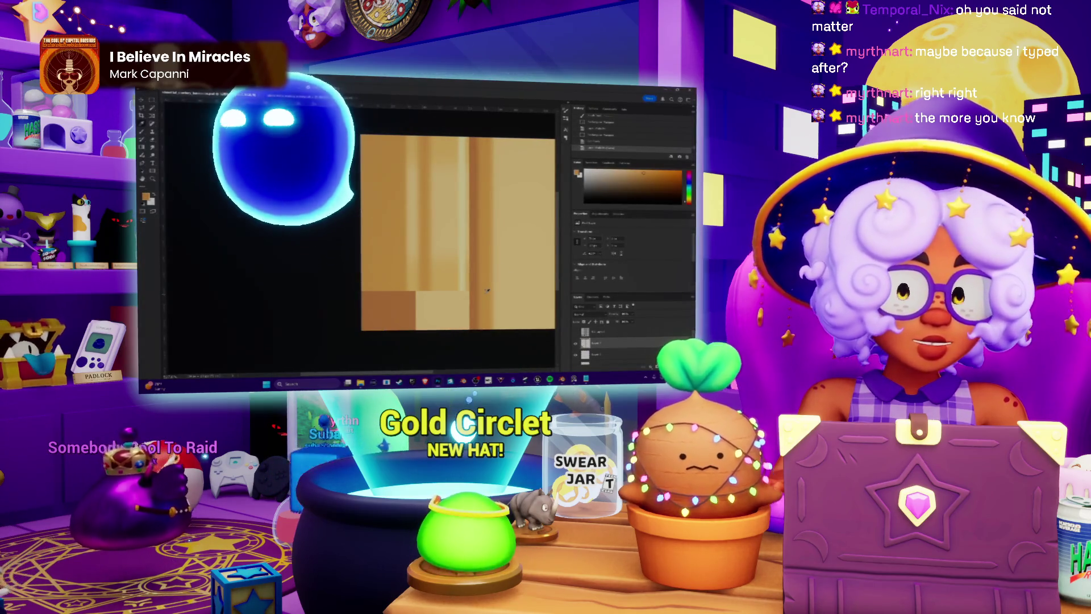
pyautogui.hotkey('ctrl', 'z')
# Raise the texture's saturation slightly in Hue/Saturation.
pyautogui.hotkey('ctrl', 'u')
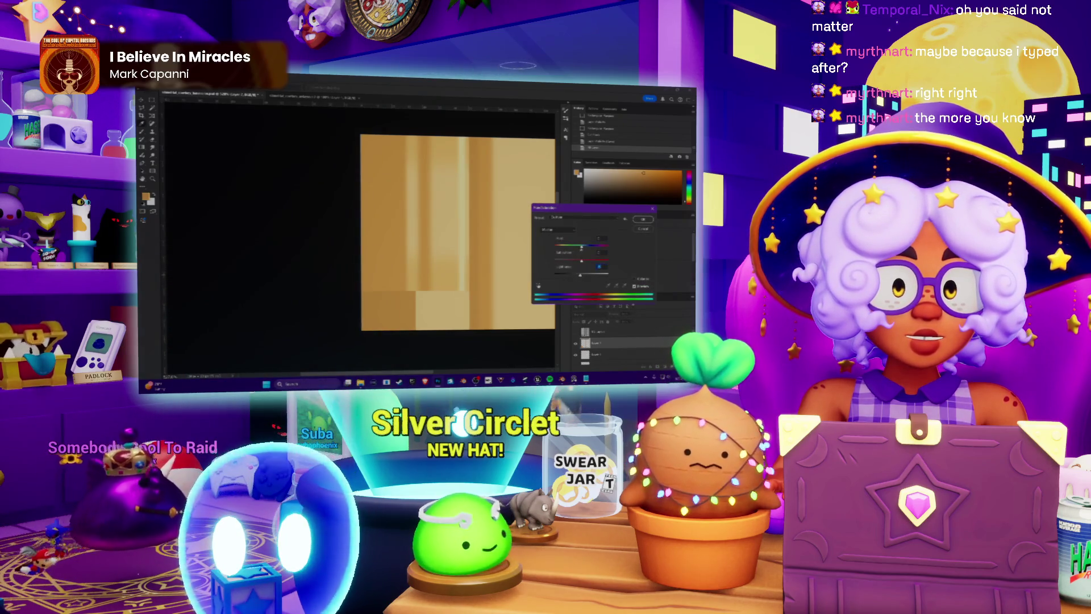
pyautogui.moveTo(580, 260); pyautogui.dragTo(583, 261)
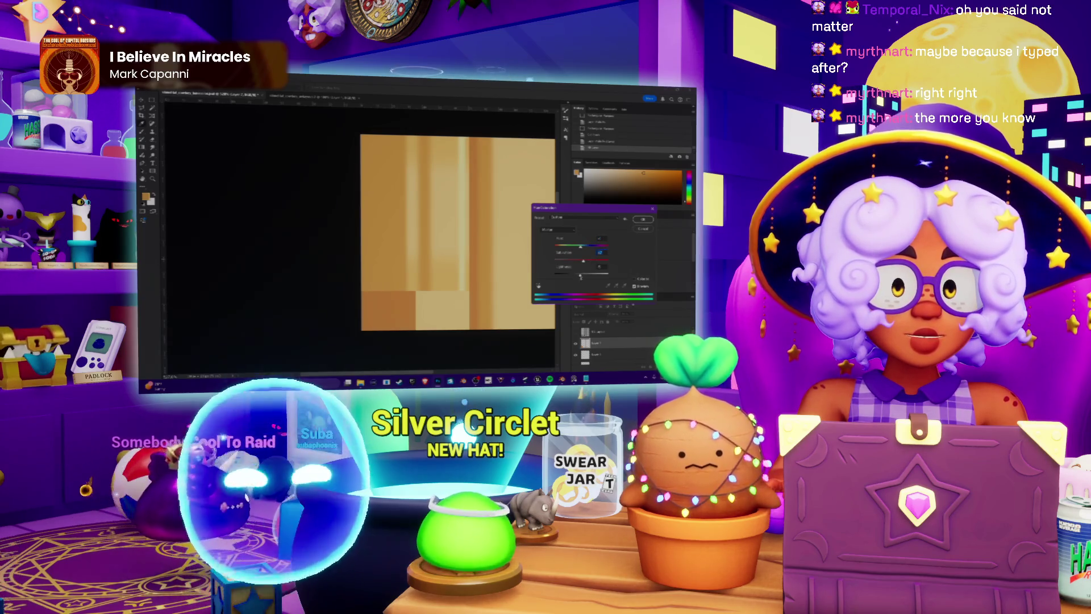
pyautogui.click(579, 274)
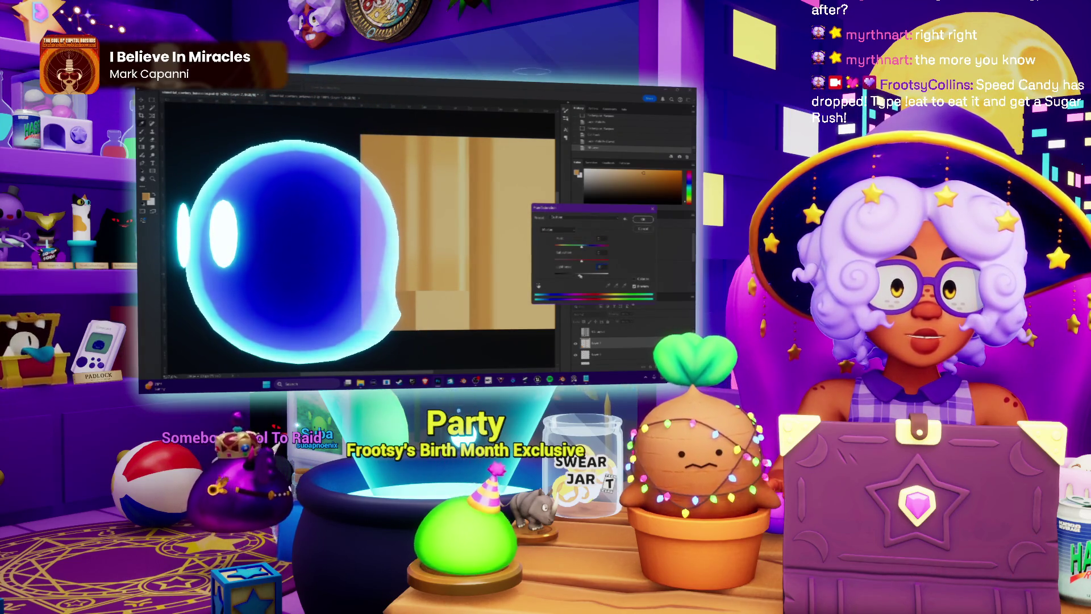
# Marquee-select the light lower-right block, checking placement against the UV grid.
pyautogui.click(582, 260)
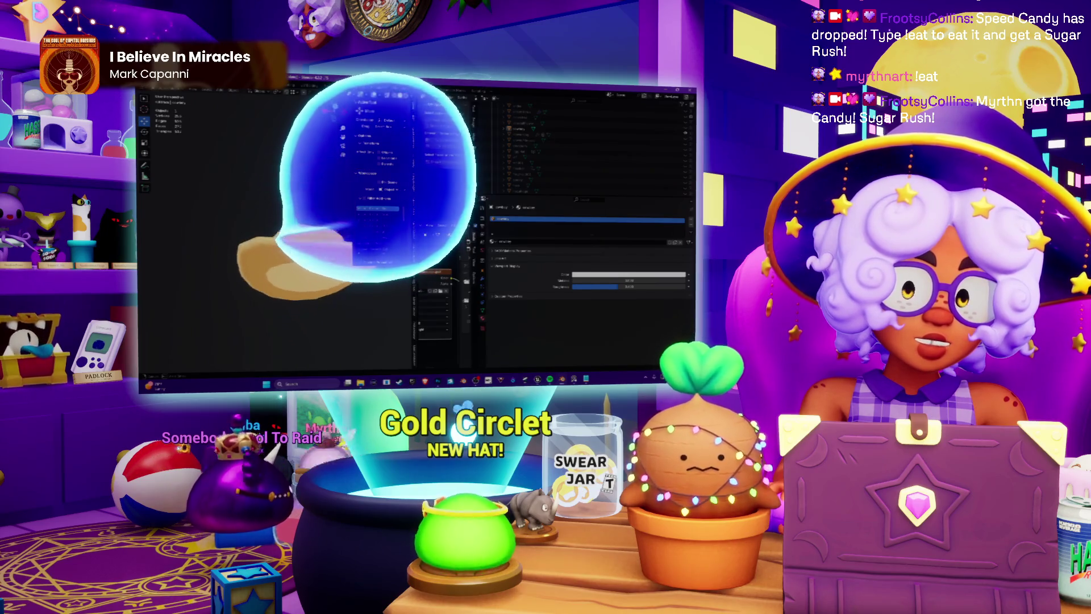
pyautogui.click(430, 386)
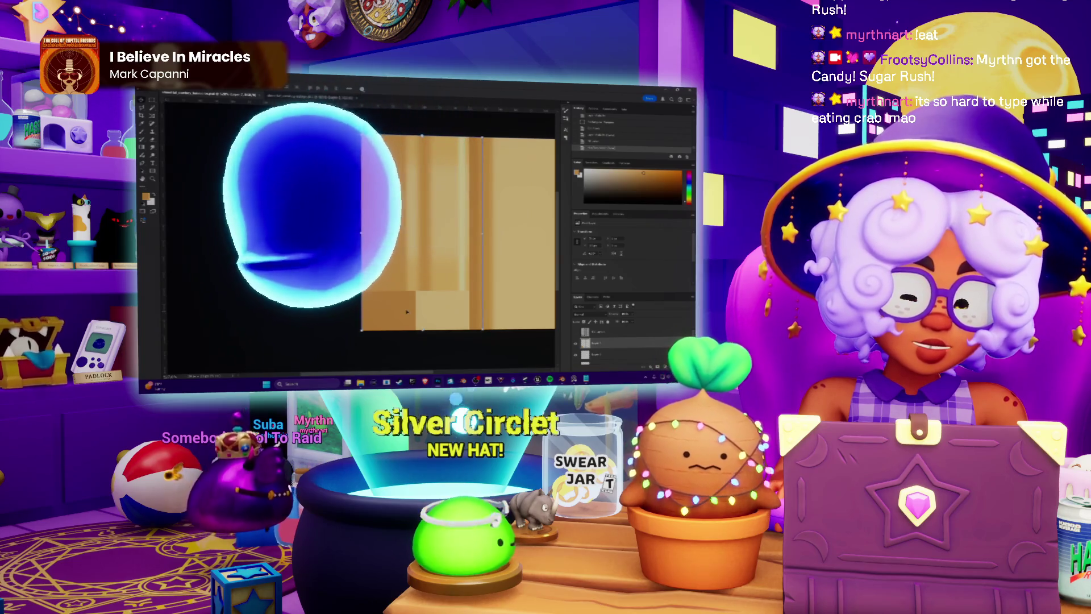
pyautogui.press('m')
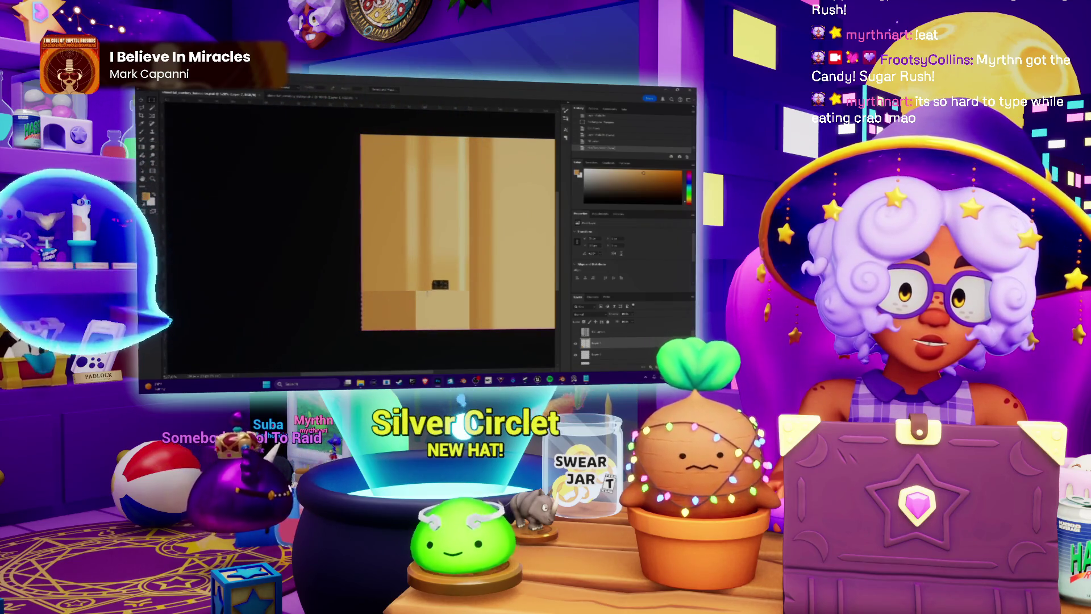
pyautogui.moveTo(418, 330); pyautogui.dragTo(470, 291)
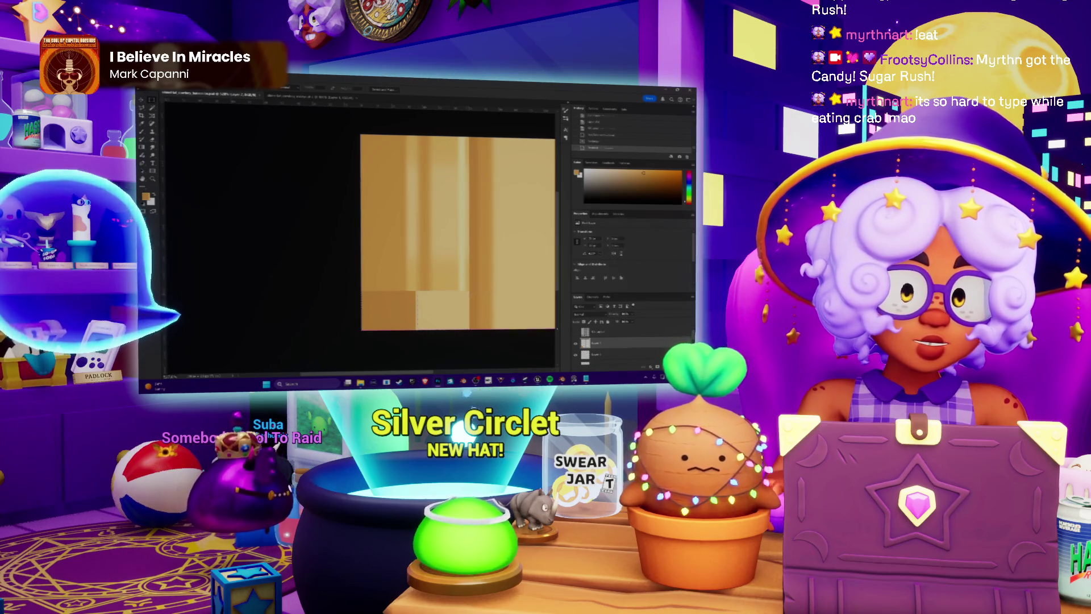
pyautogui.click(575, 332)
pyautogui.click(575, 332)
pyautogui.keyDown('alt'); pyautogui.scroll(2, 454, 317); pyautogui.keyUp('alt')
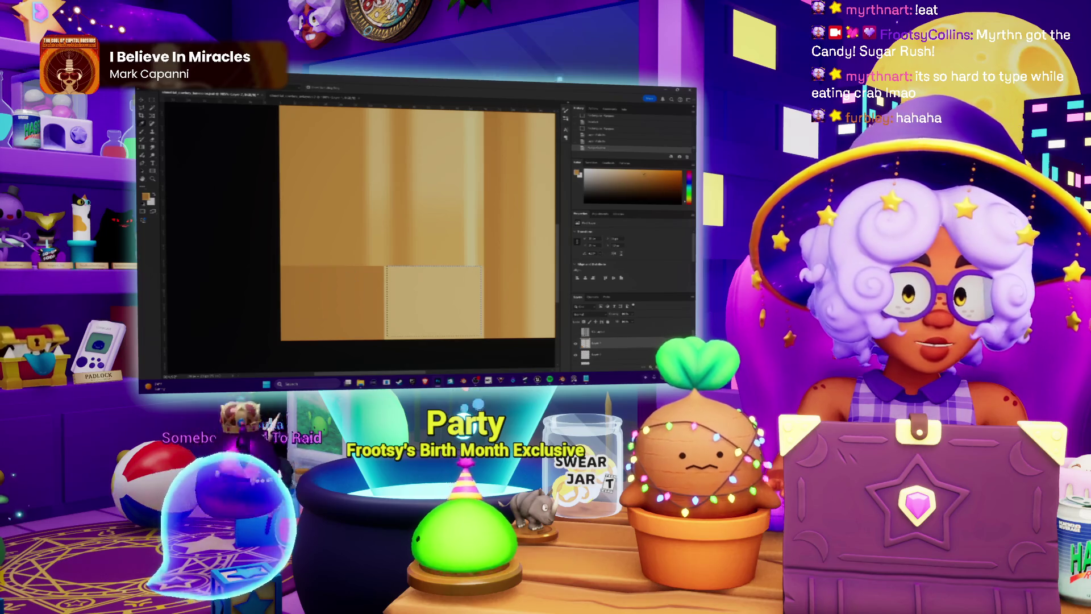
# Fill the selected block and lower its lightness to a darker brown, then go to Blender.
pyautogui.hotkey('shift', 'BackSpace')
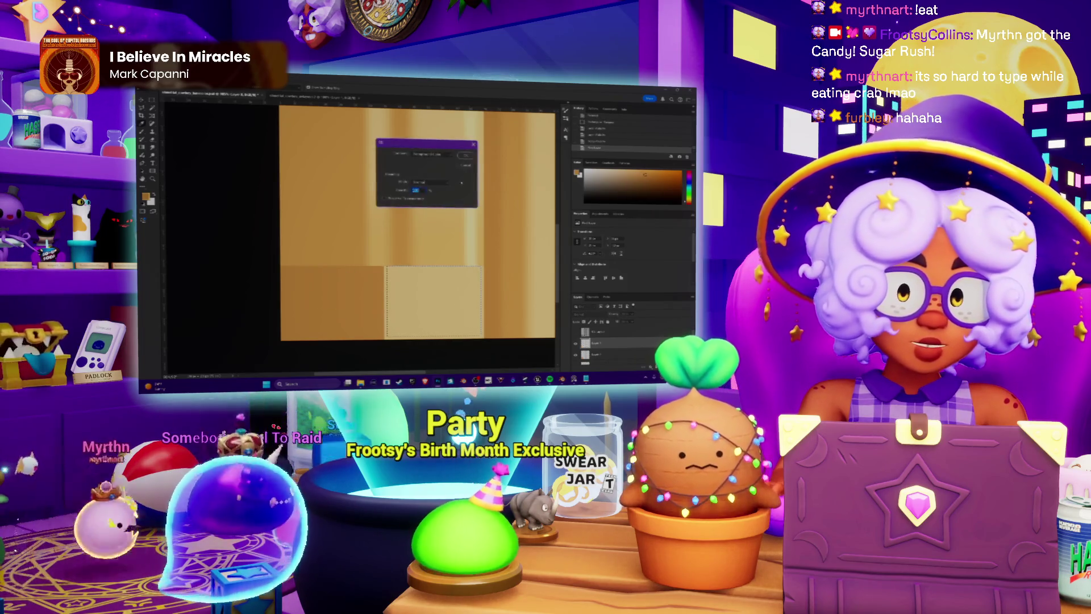
pyautogui.press('Return')
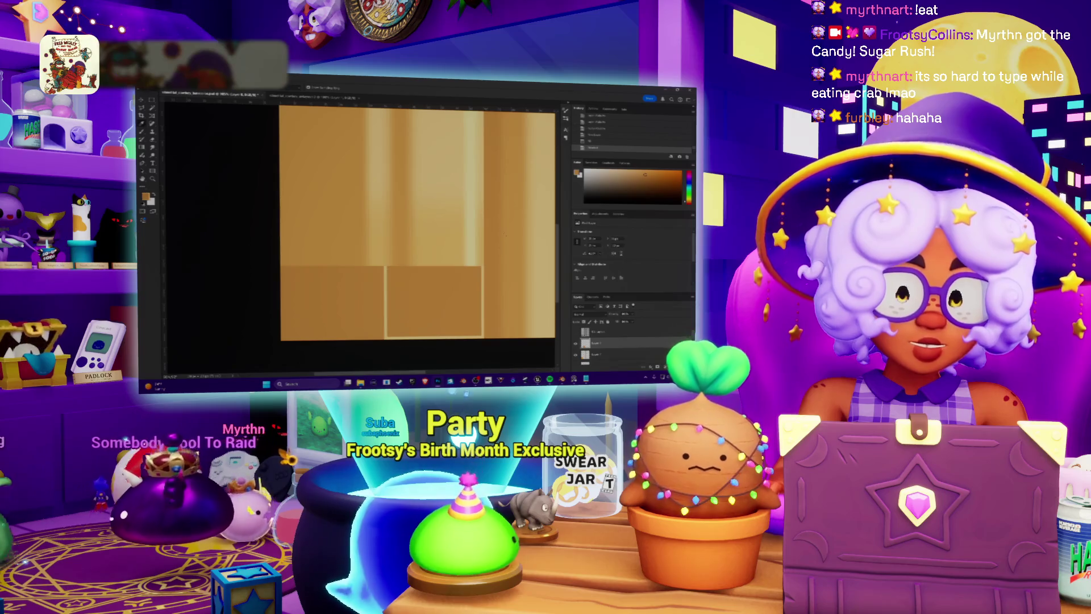
pyautogui.hotkey('ctrl', 'u')
pyautogui.moveTo(580, 277); pyautogui.dragTo(579, 277)
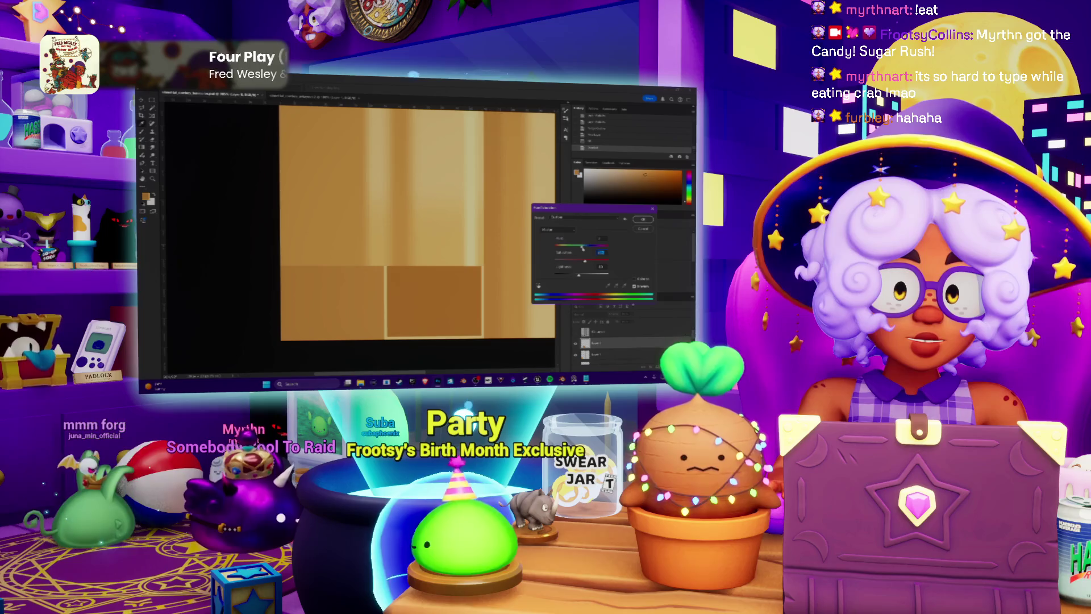
pyautogui.moveTo(579, 275); pyautogui.dragTo(577, 276)
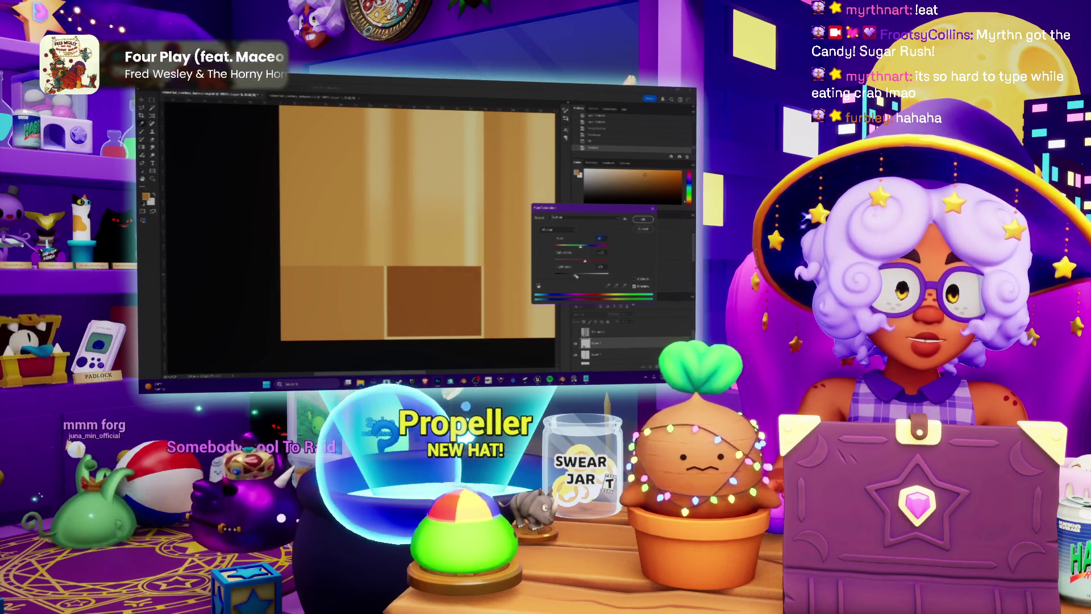
pyautogui.press('Return')
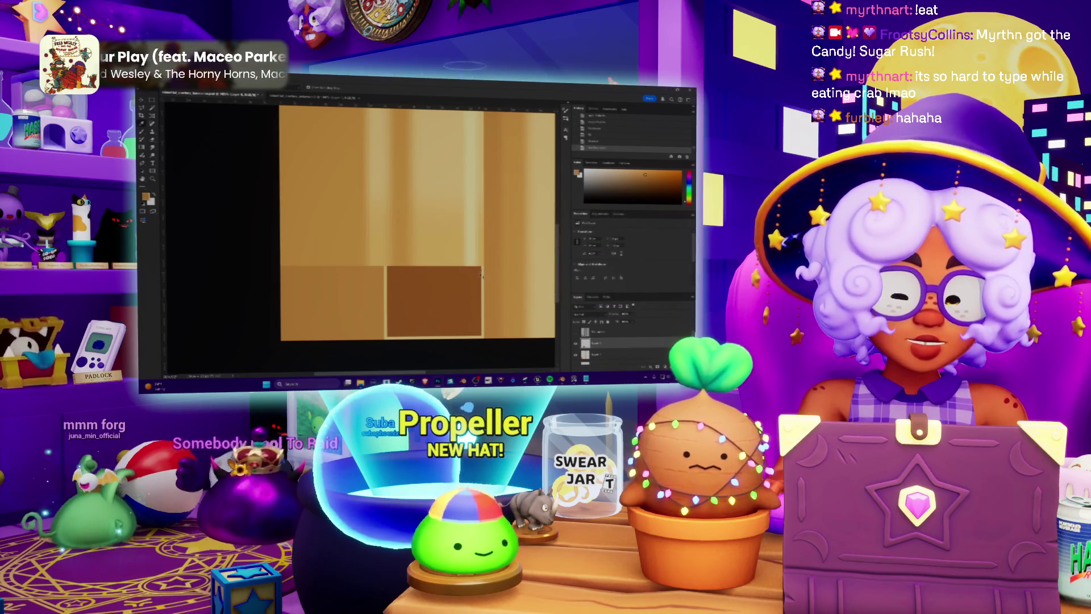
pyautogui.hotkey('alt', 'Tab')
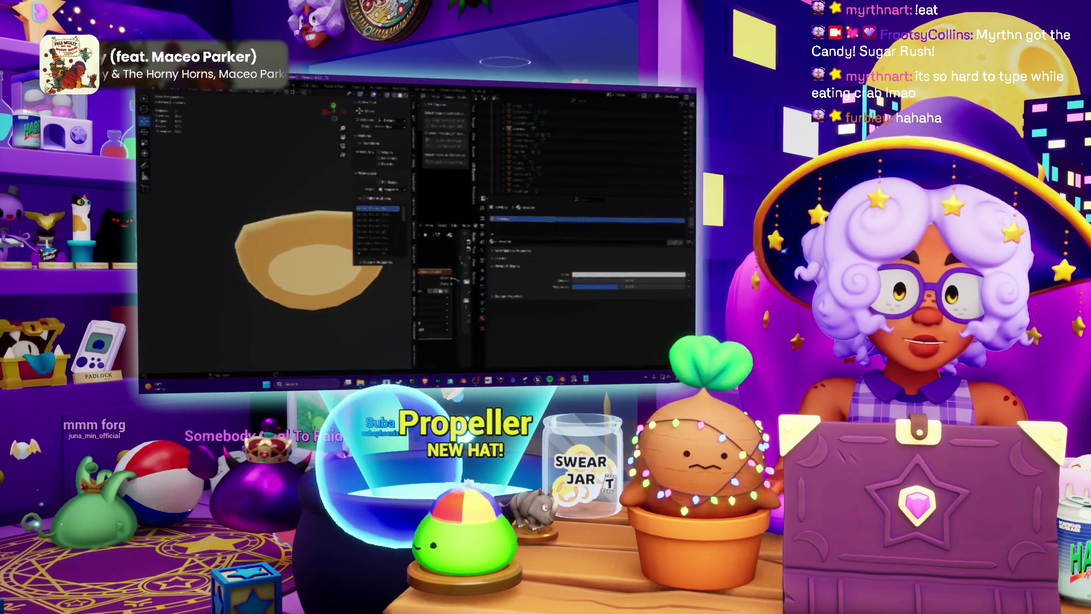
# Refresh the hat texture, then toggle the shoji grid guide on and off before hiding it.
pyautogui.click(440, 291)
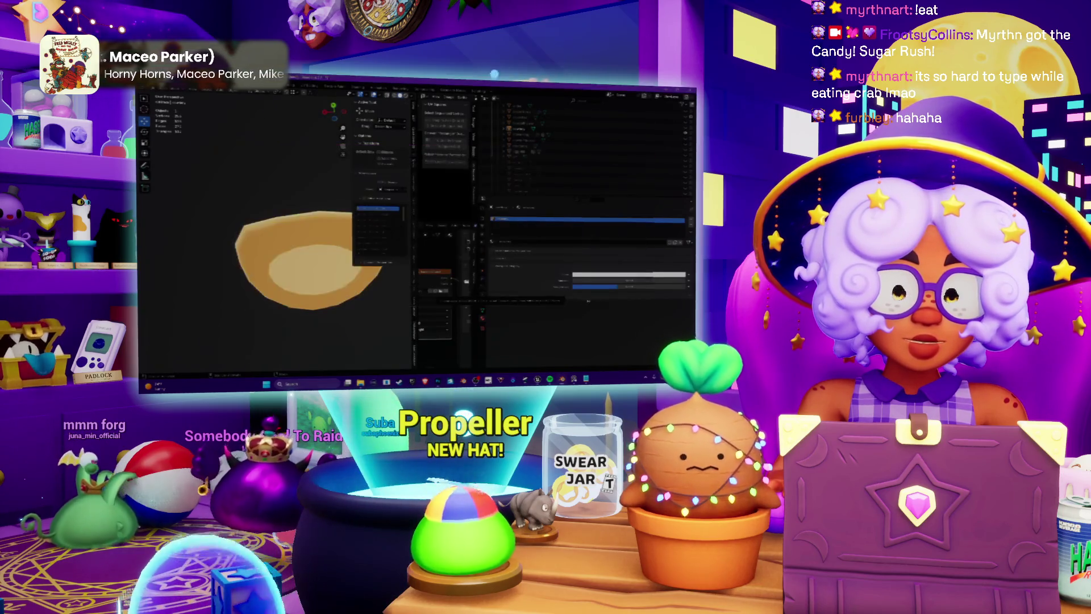
pyautogui.moveTo(319, 264); pyautogui.dragTo(312, 277, button='middle')
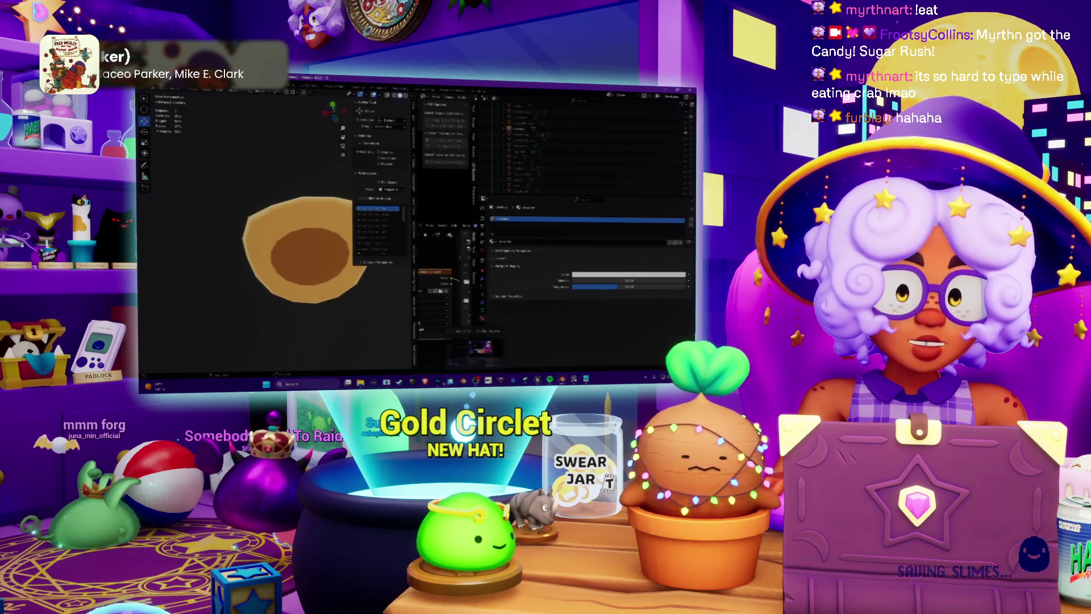
pyautogui.click(436, 377)
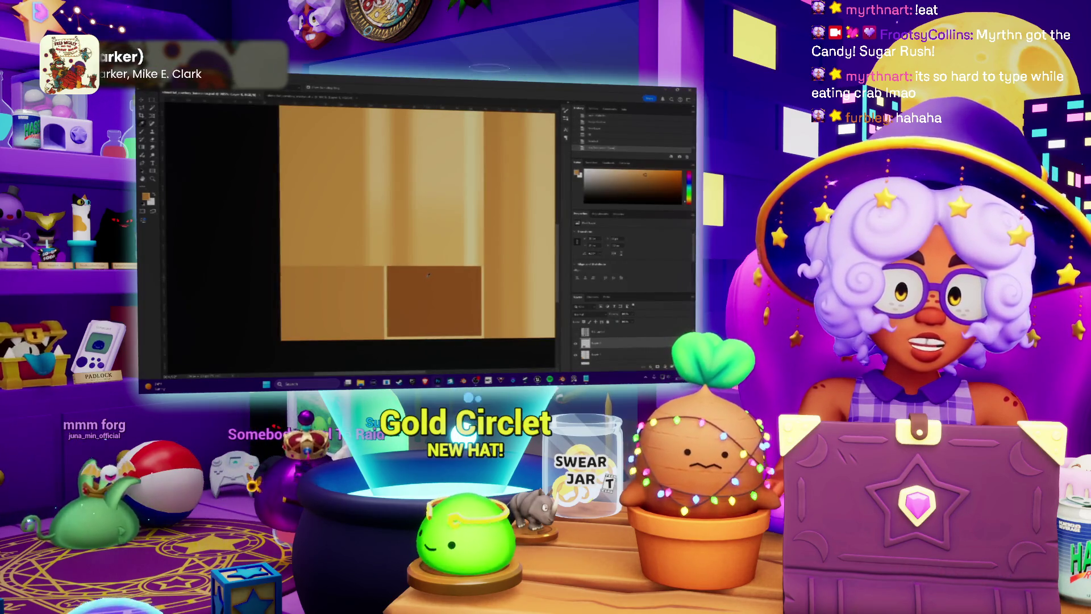
pyautogui.keyDown('alt'); pyautogui.scroll(-3, 436, 264); pyautogui.keyUp('alt')
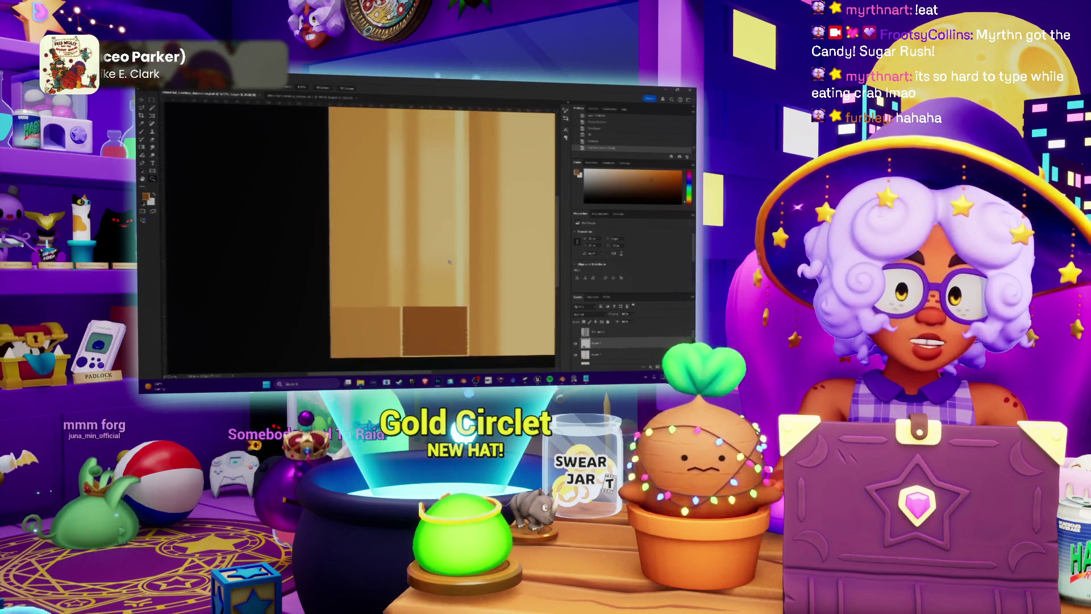
pyautogui.click(576, 332)
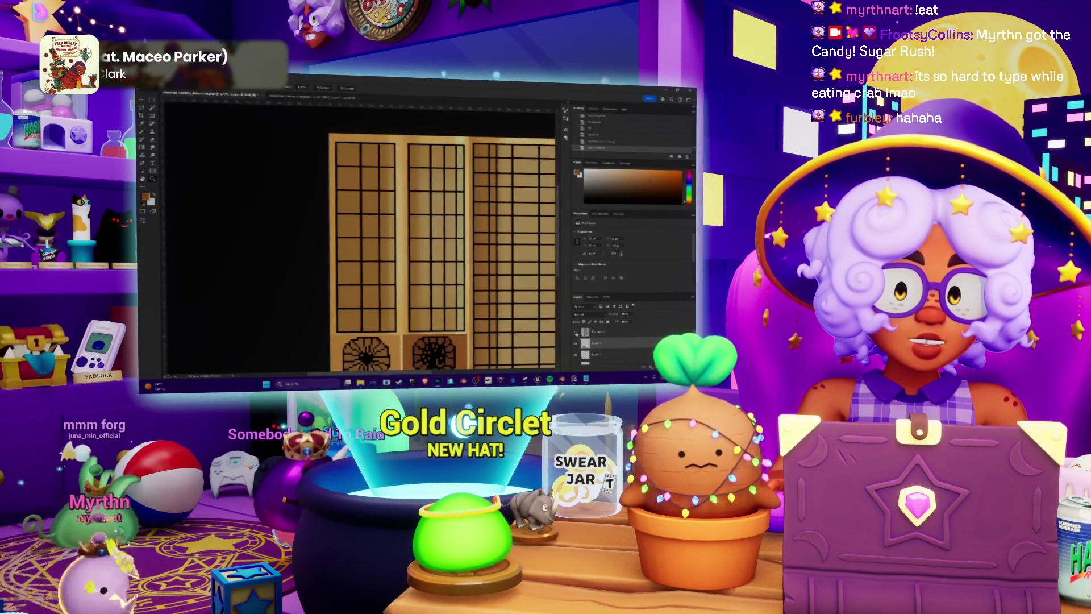
pyautogui.click(576, 334)
pyautogui.click(576, 332)
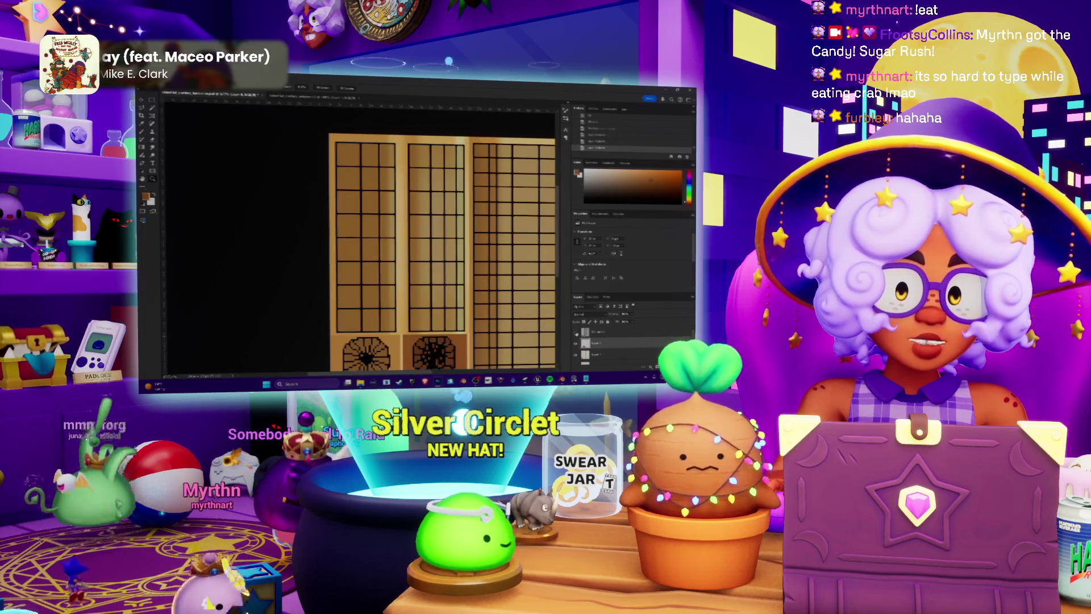
pyautogui.click(577, 332)
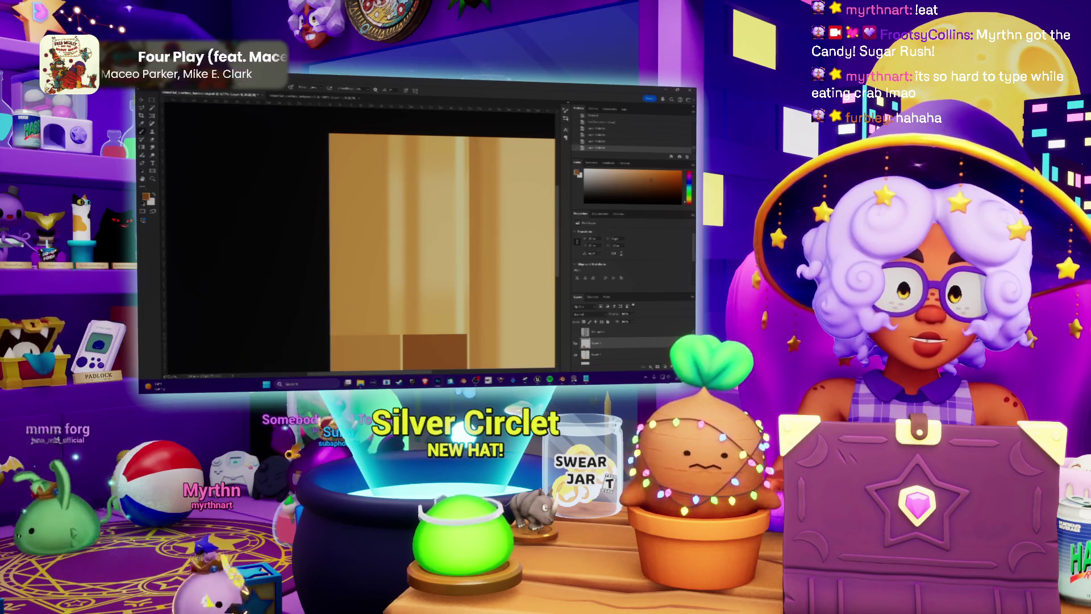
pyautogui.click(576, 332)
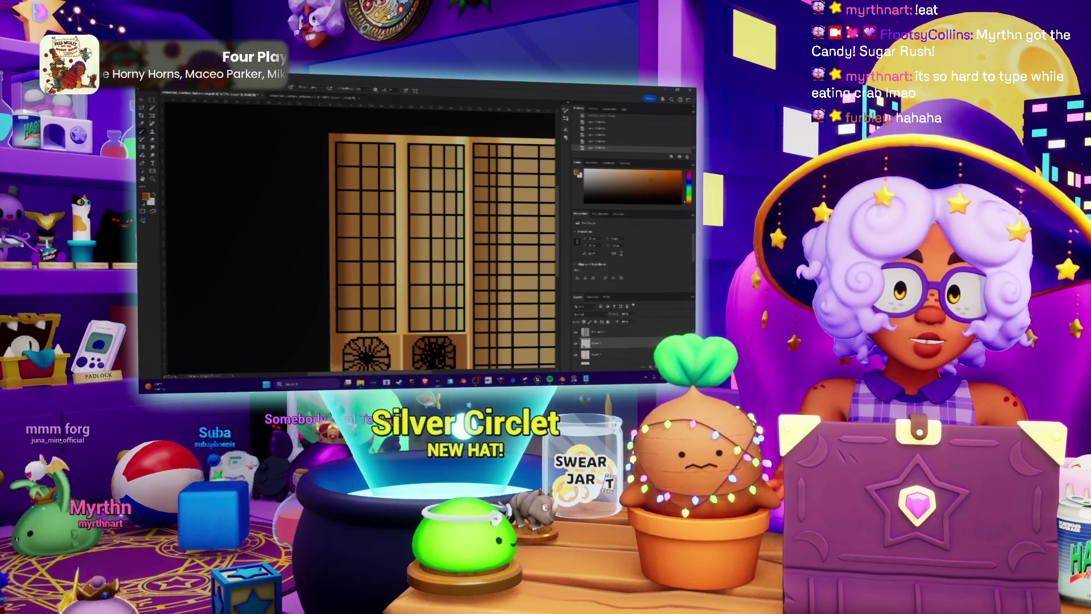
pyautogui.scroll(-2, 444, 239)
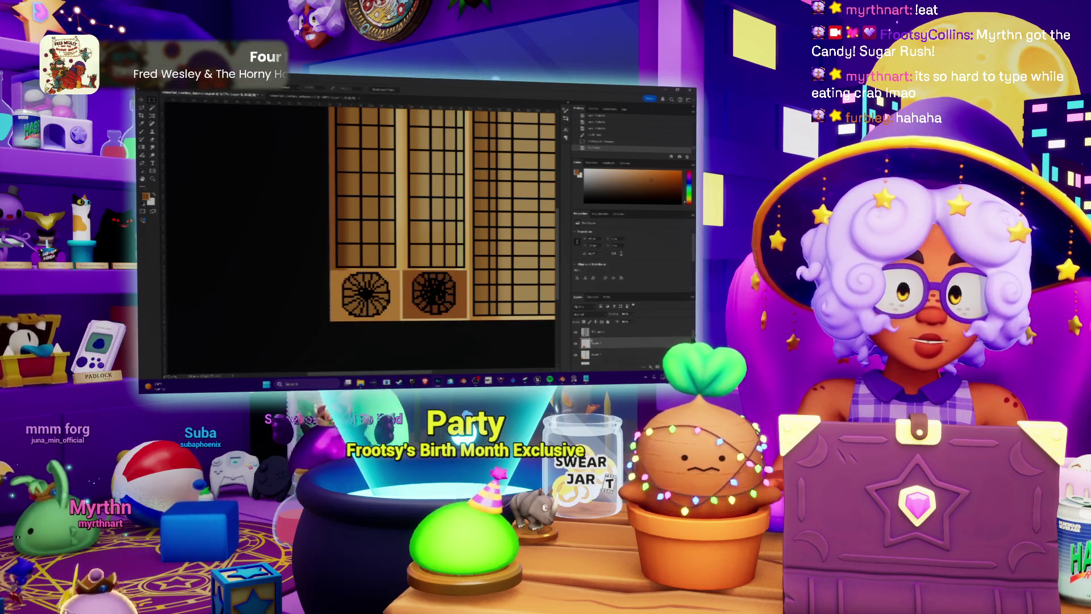
pyautogui.press('Delete')
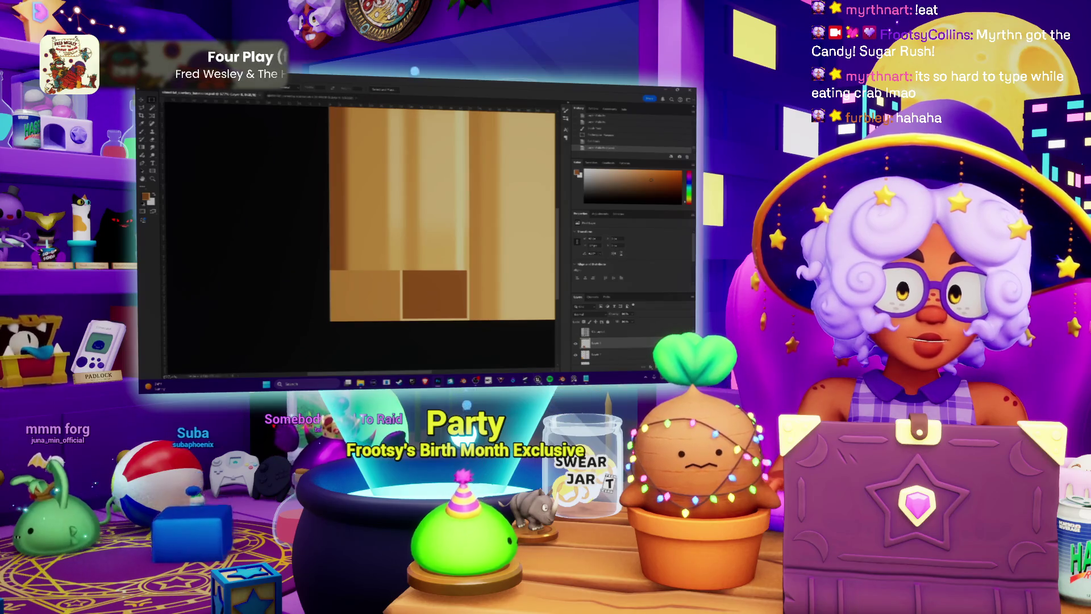
# Reload the texture file in Blender's Image Texture node and orbit around the bowl to inspect it.
pyautogui.hotkey('alt', 'Tab')
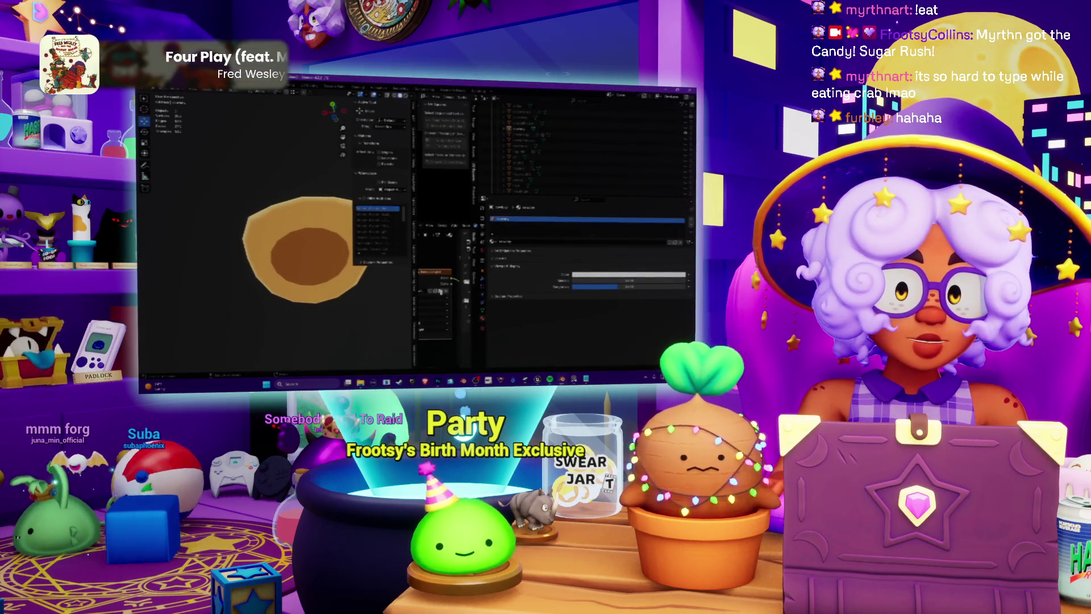
pyautogui.click(441, 291)
pyautogui.click(598, 302)
pyautogui.moveTo(295, 244)
pyautogui.mouseDown(button='middle')
pyautogui.moveTo(289, 227)
pyautogui.moveTo(280, 252)
pyautogui.moveTo(302, 284)
pyautogui.moveTo(279, 250)
pyautogui.moveTo(214, 247)
pyautogui.moveTo(230, 230)
pyautogui.mouseUp(button='middle')
pyautogui.scroll(-4, 280, 252)
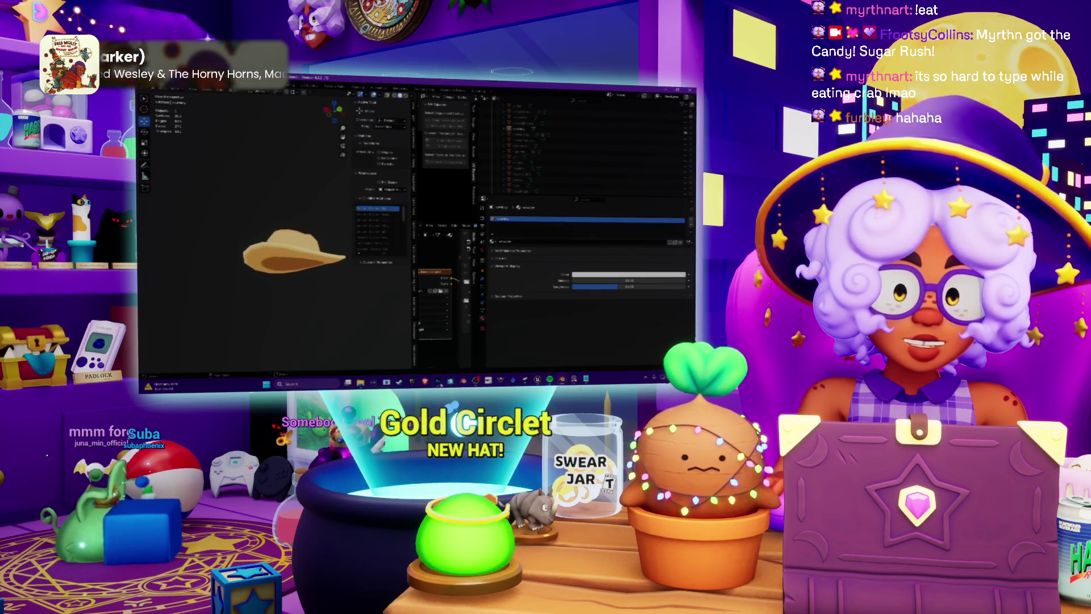
pyautogui.hotkey('alt', 'Tab')
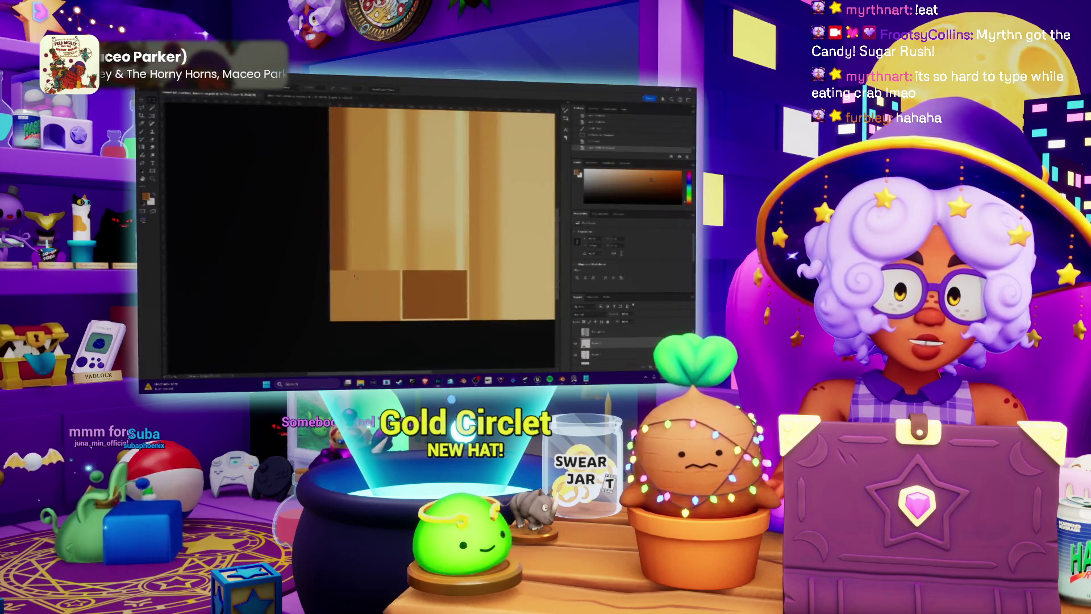
# Stretch the wood-band texture taller and try, then undo, dark Burn shading on the left panel.
pyautogui.moveTo(355, 266); pyautogui.dragTo(355, 298)
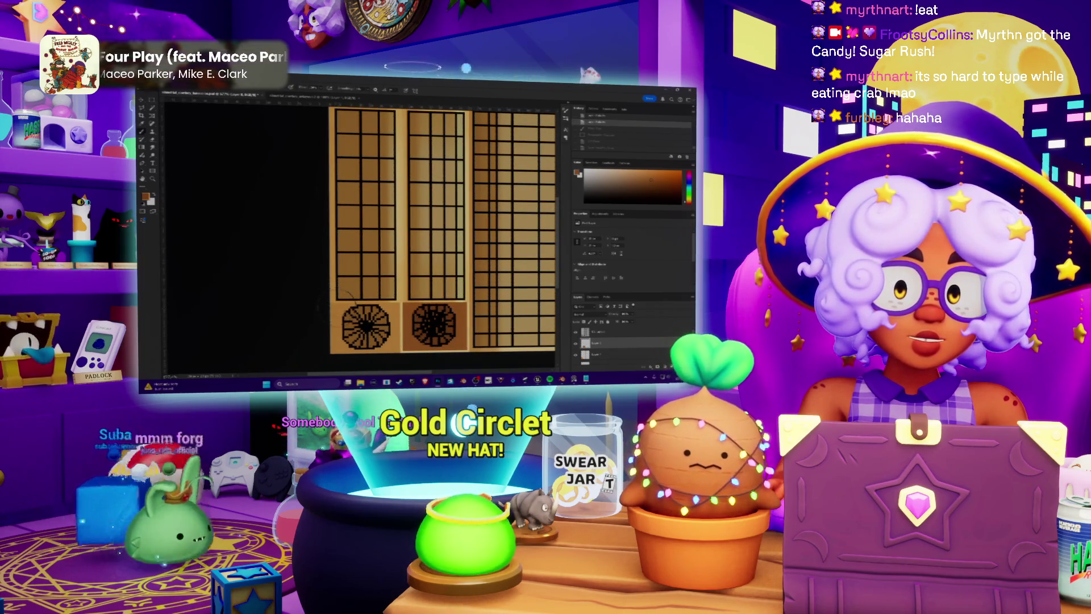
pyautogui.moveTo(344, 298); pyautogui.dragTo(350, 250)
pyautogui.moveTo(353, 188); pyautogui.dragTo(348, 119)
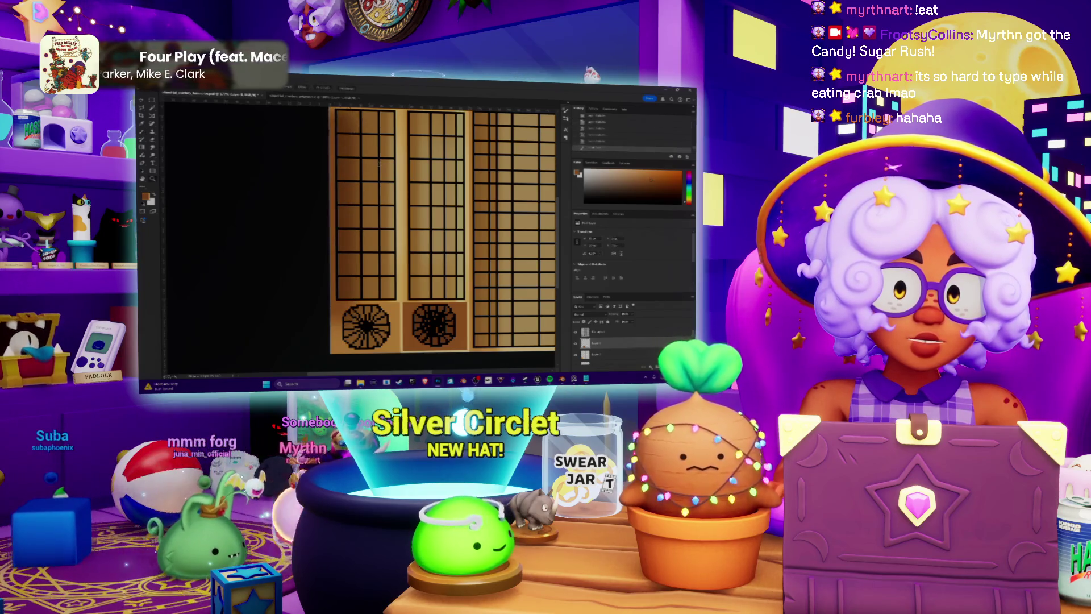
pyautogui.hotkey('ctrl', '-')
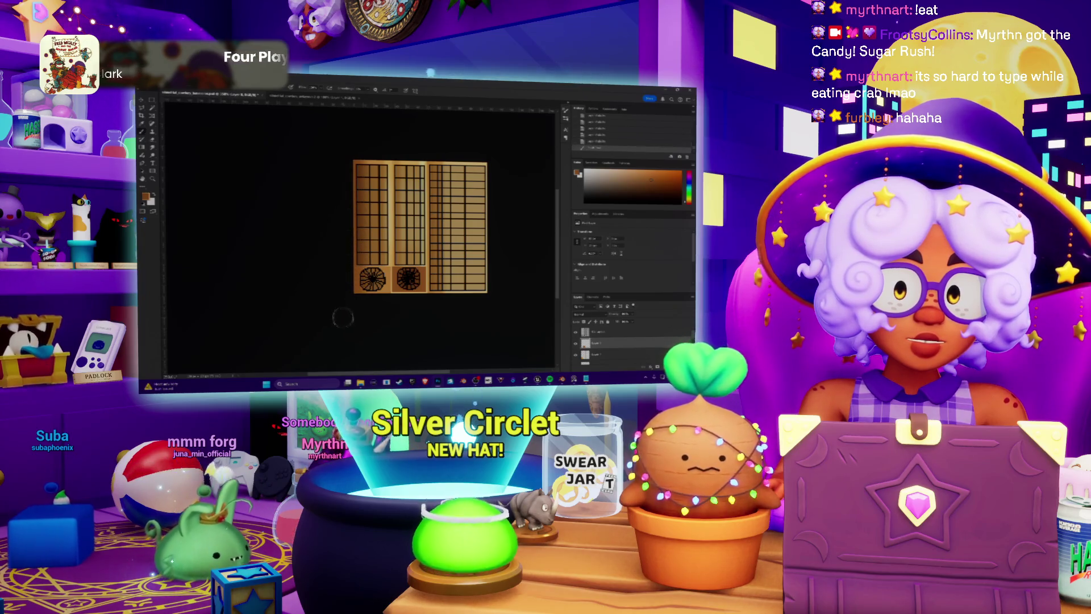
pyautogui.hotkey('ctrl', 'z')
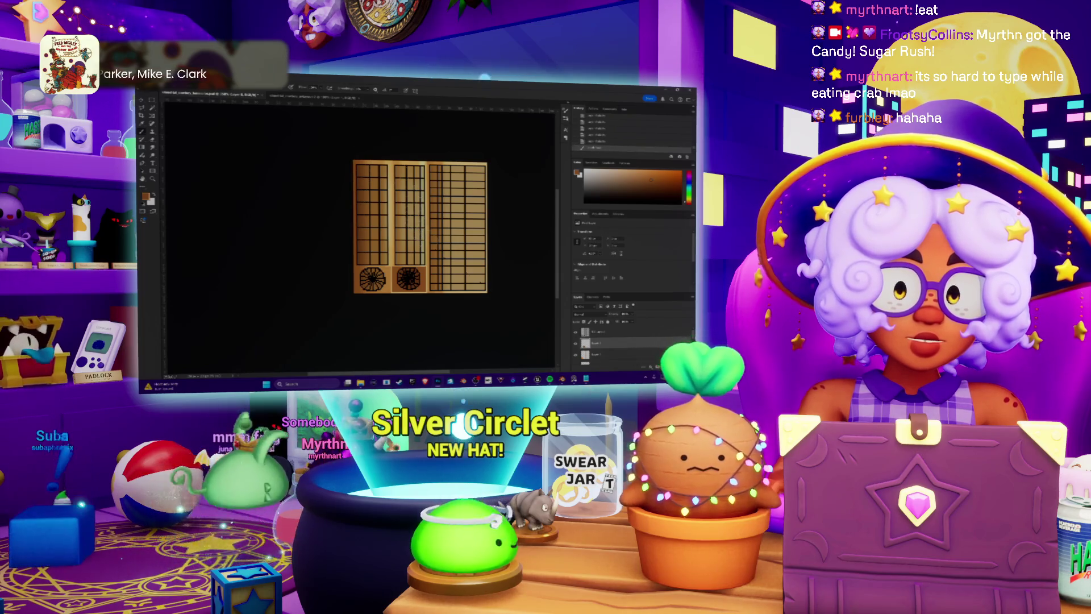
# Hide the grid lines and round motifs, then return to the hat in Blender.
pyautogui.press('Delete')
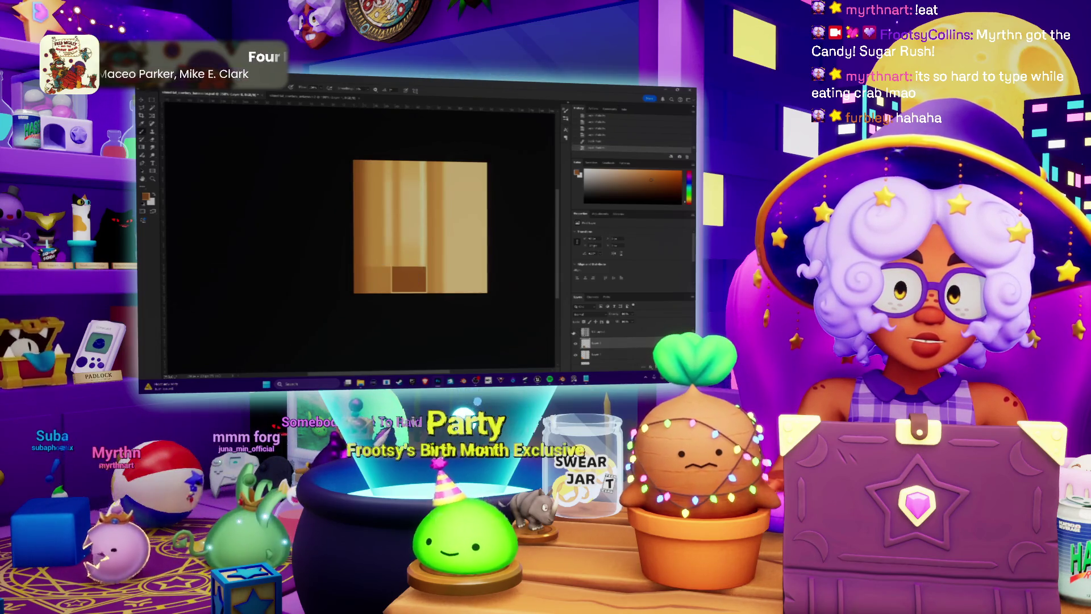
pyautogui.moveTo(591, 343)
pyautogui.mouseDown()
pyautogui.moveTo(548, 354)
pyautogui.moveTo(351, 301)
pyautogui.mouseUp()
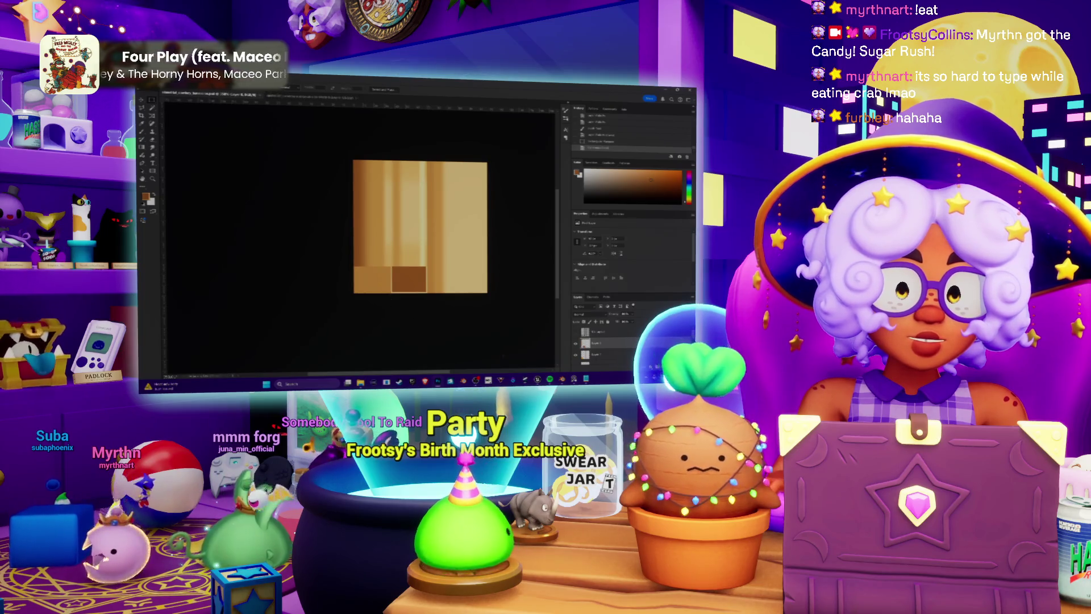
pyautogui.hotkey('alt', 'Tab')
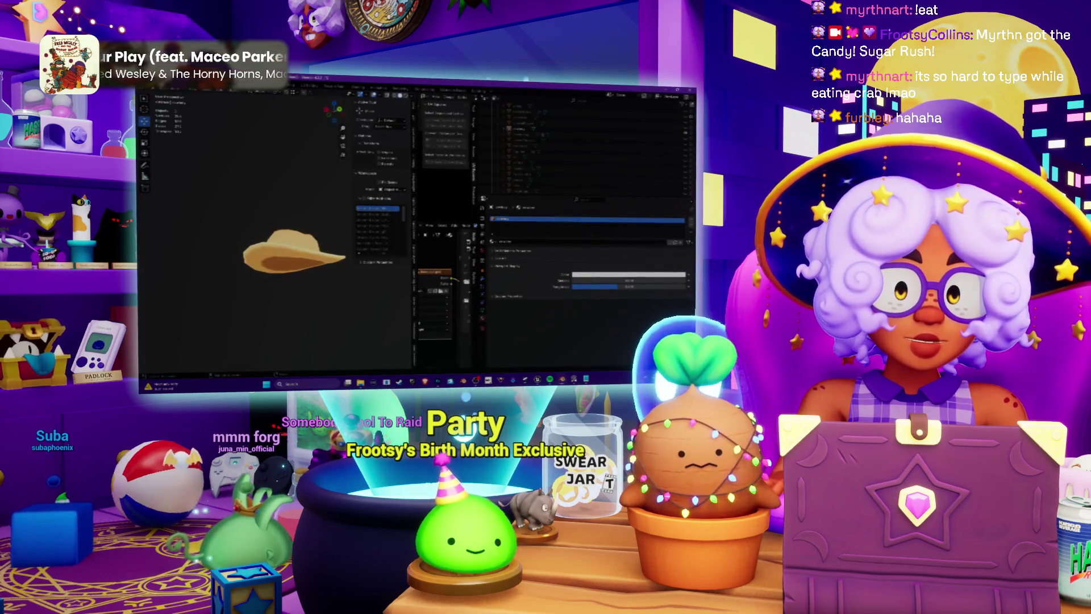
pyautogui.press('KP_7')
pyautogui.press('KP_1')
pyautogui.moveTo(301, 193)
pyautogui.mouseDown(button='middle')
pyautogui.moveTo(287, 216)
pyautogui.moveTo(287, 188)
pyautogui.mouseUp(button='middle')
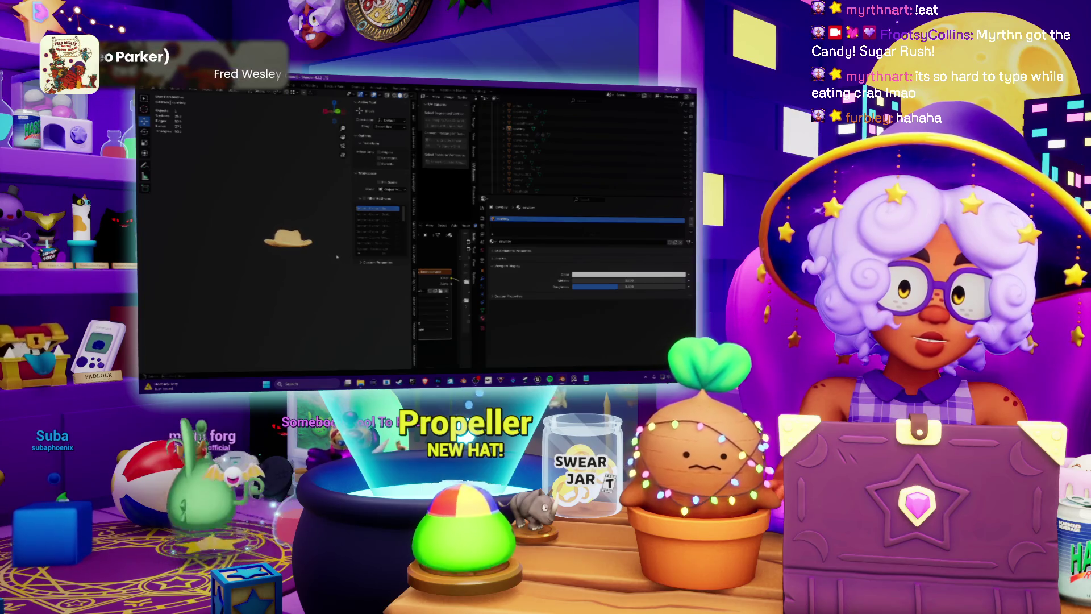
pyautogui.scroll(3, 308, 270)
pyautogui.moveTo(308, 270)
pyautogui.mouseDown(button='middle')
pyautogui.moveTo(244, 227)
pyautogui.moveTo(247, 267)
pyautogui.mouseUp(button='middle')
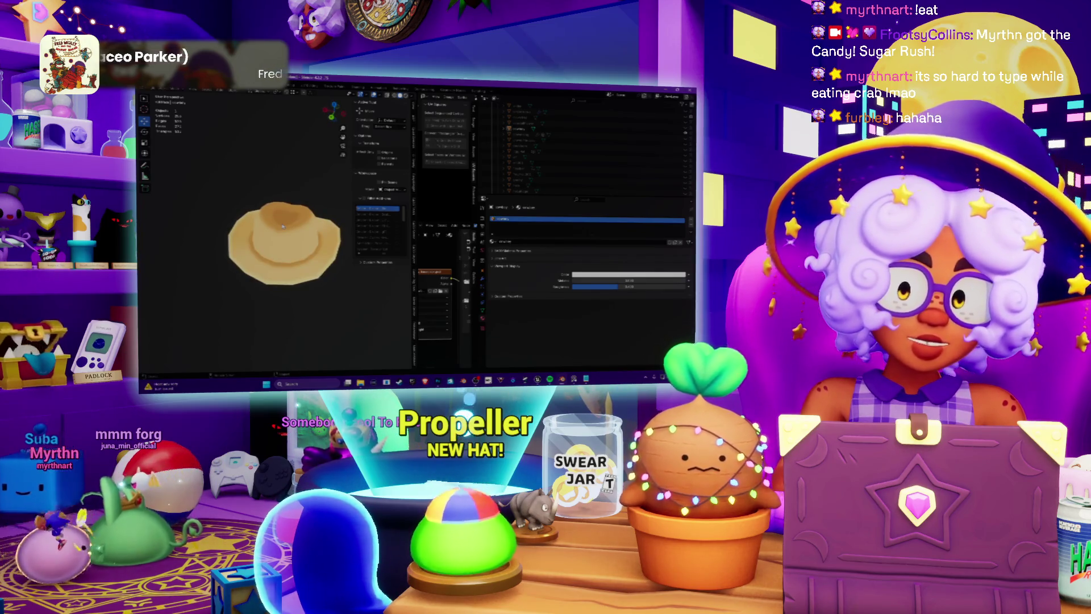
pyautogui.moveTo(282, 226); pyautogui.dragTo(313, 161, button='middle')
pyautogui.scroll(4, 314, 161)
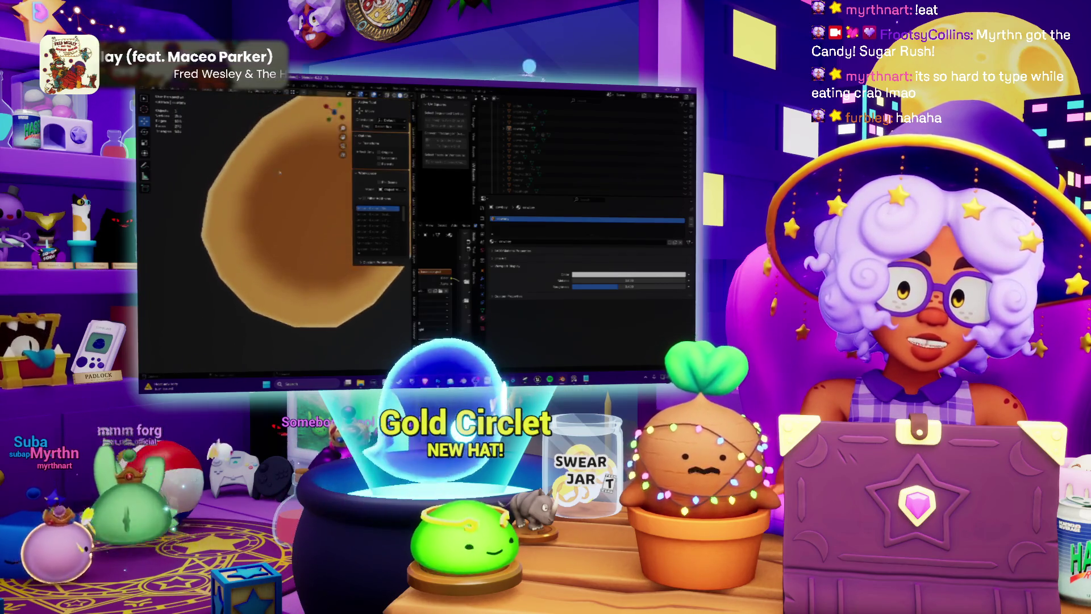
pyautogui.moveTo(272, 204); pyautogui.dragTo(275, 248, button='middle')
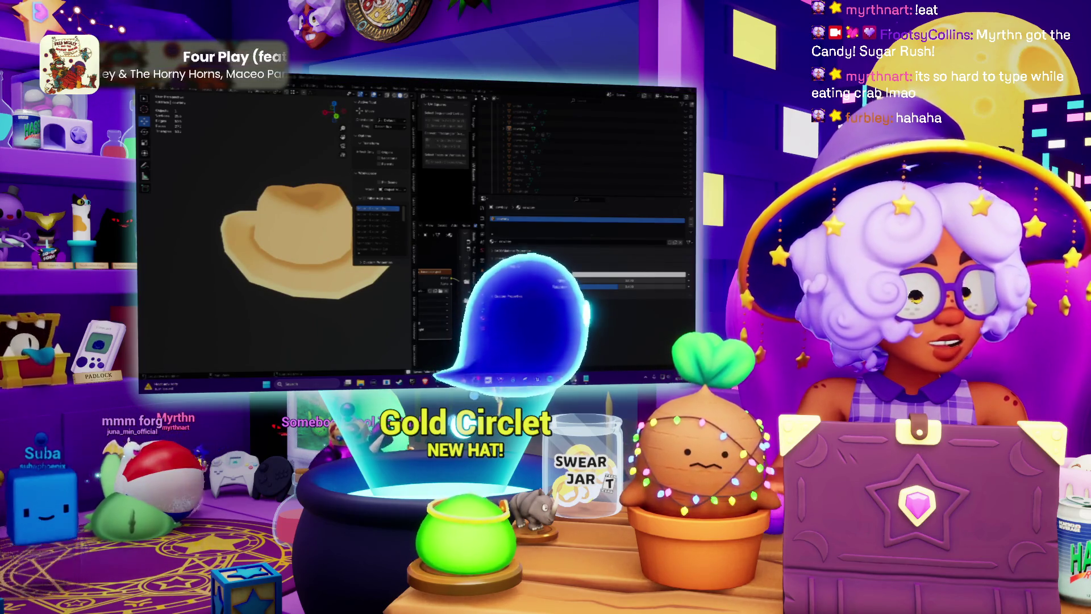
pyautogui.hotkey('alt', 'Tab')
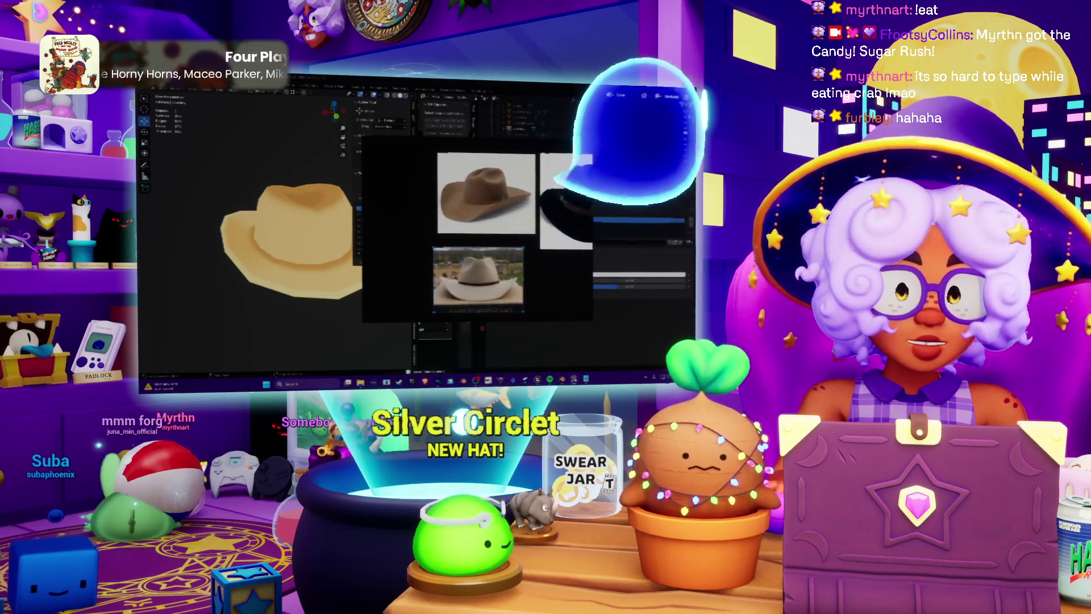
pyautogui.scroll(3, 453, 282)
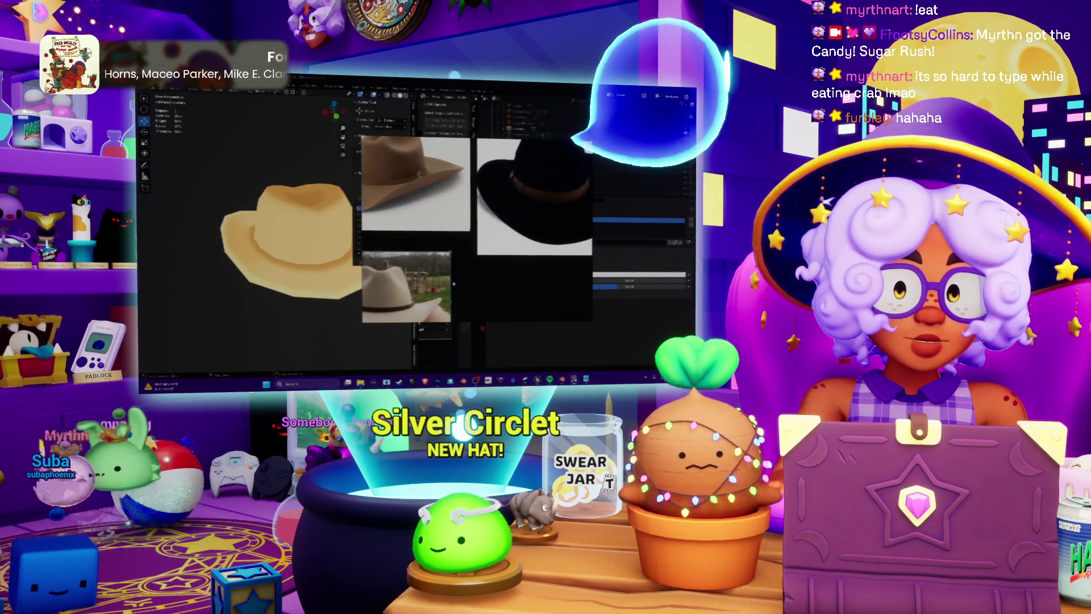
pyautogui.moveTo(453, 283); pyautogui.dragTo(546, 278)
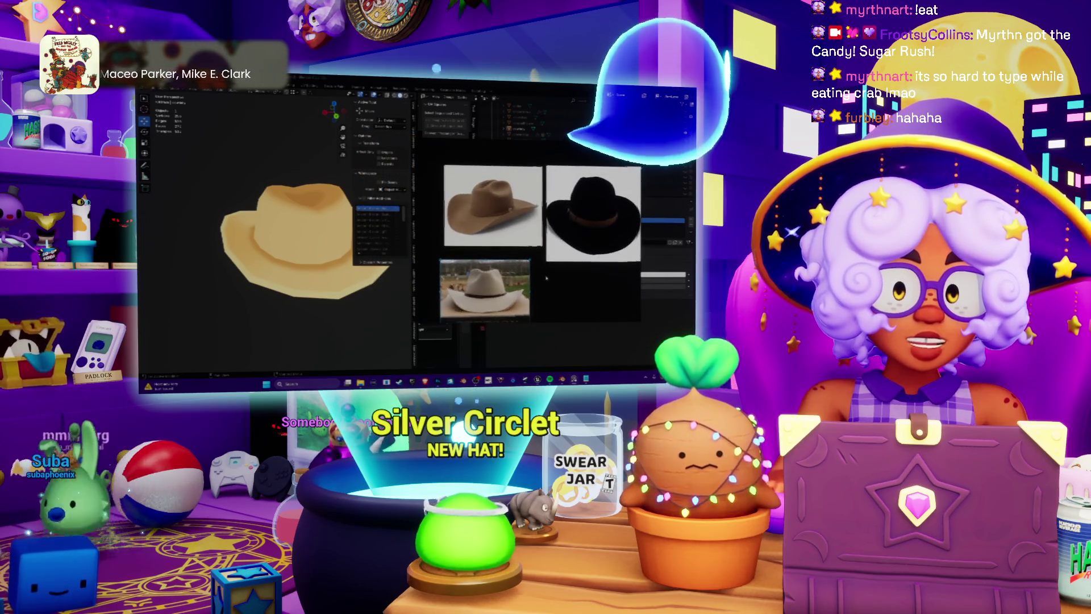
pyautogui.hotkey('alt', 'Tab')
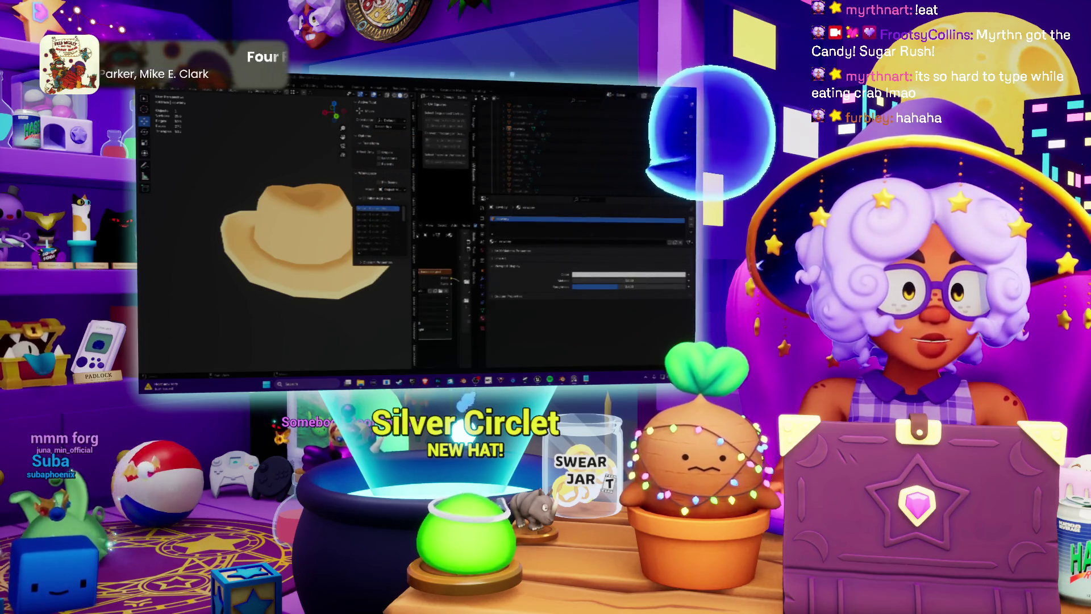
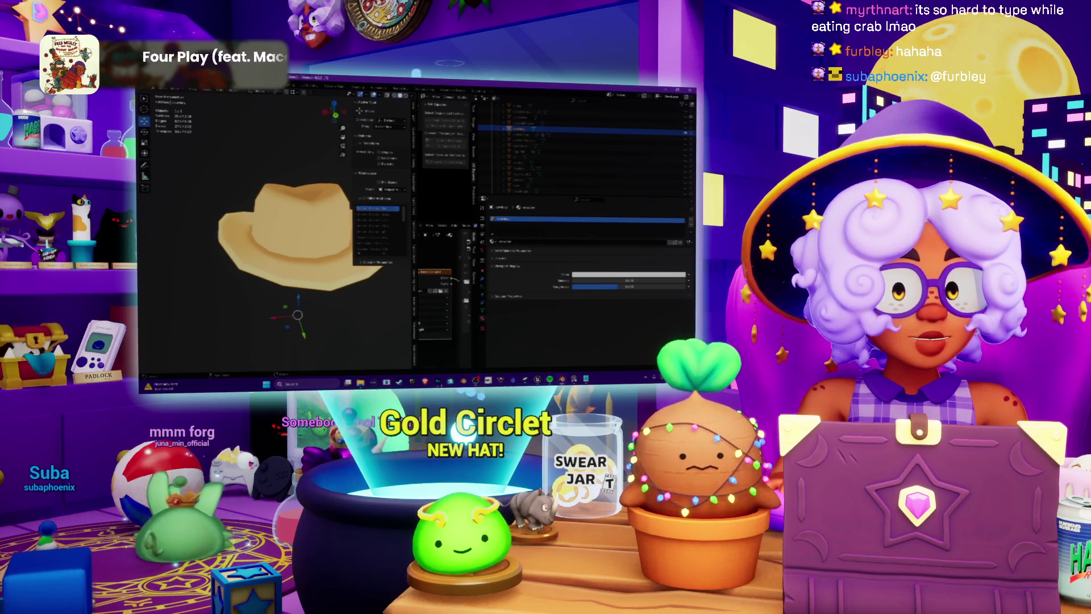
# Confirm the open dialog and hide the black grid line art on the straw texture.
pyautogui.hotkey('alt', 'Tab')
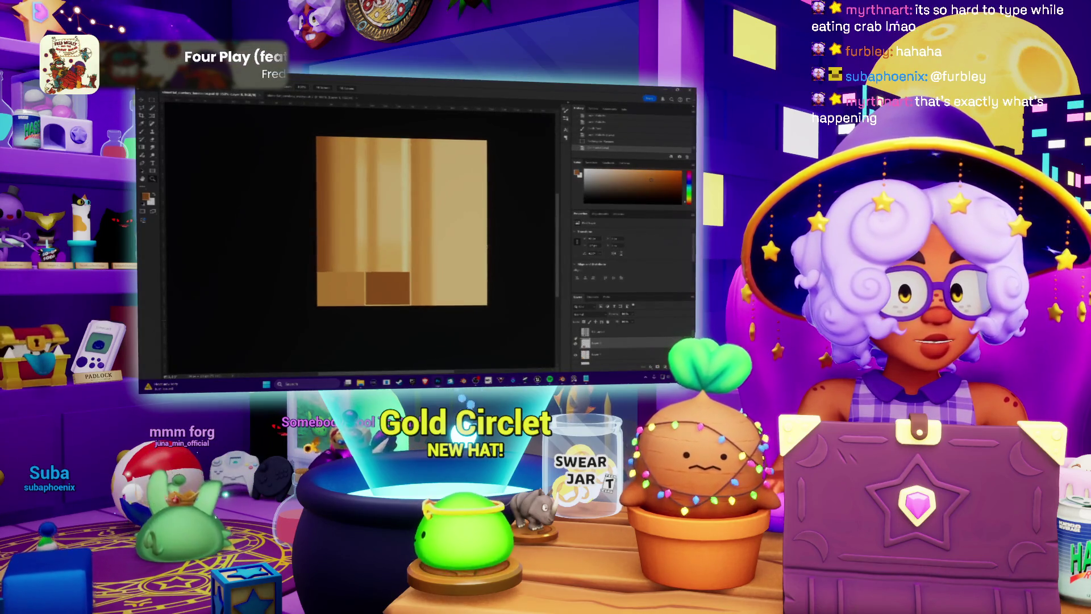
pyautogui.hotkey('ctrl', 'Tab')
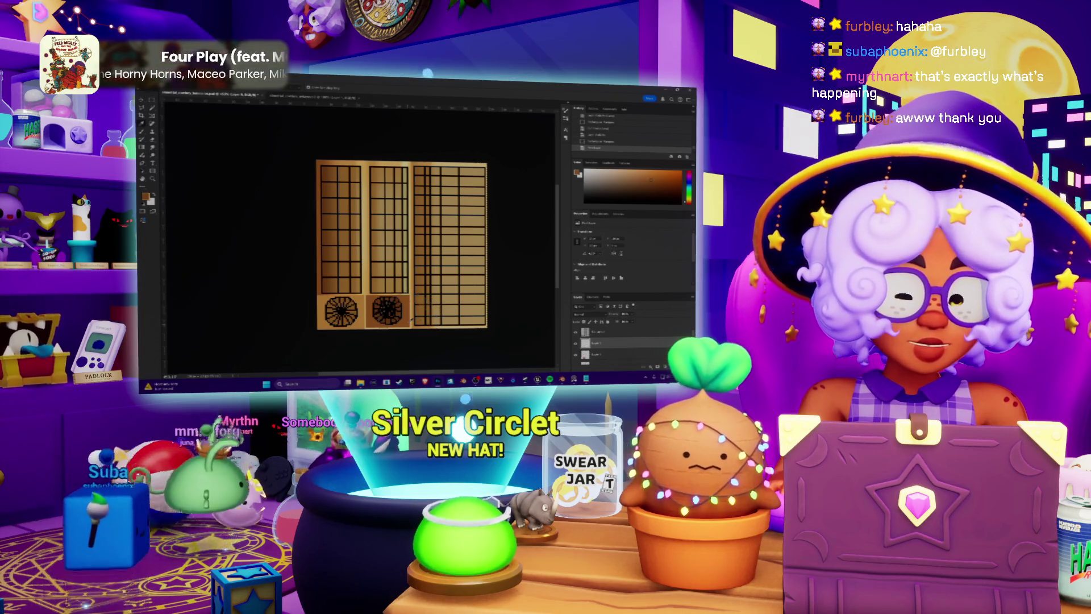
pyautogui.click(464, 155)
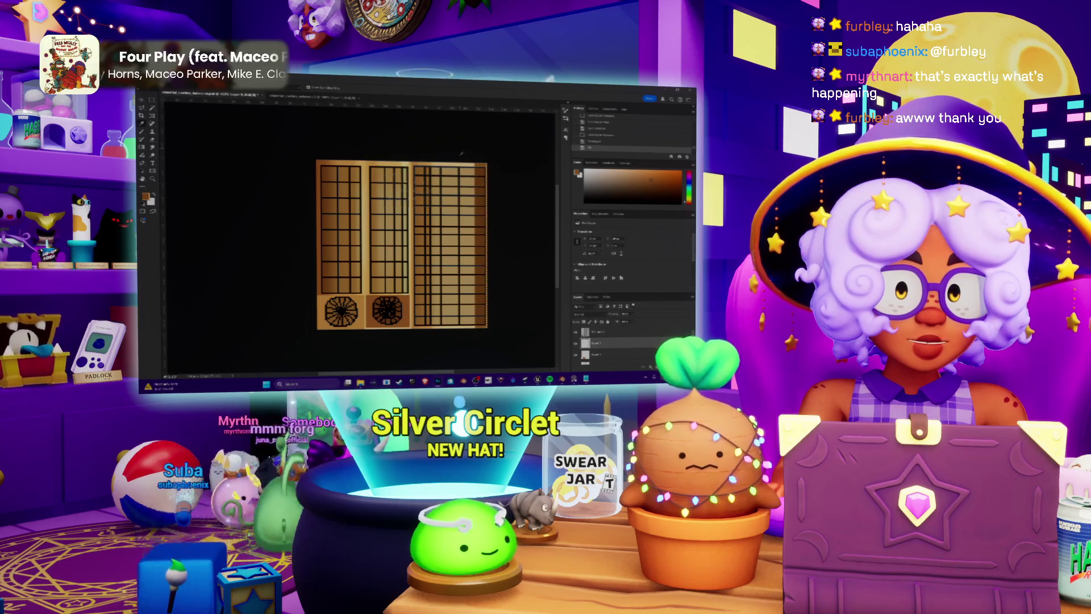
pyautogui.hotkey('ctrl', ',')
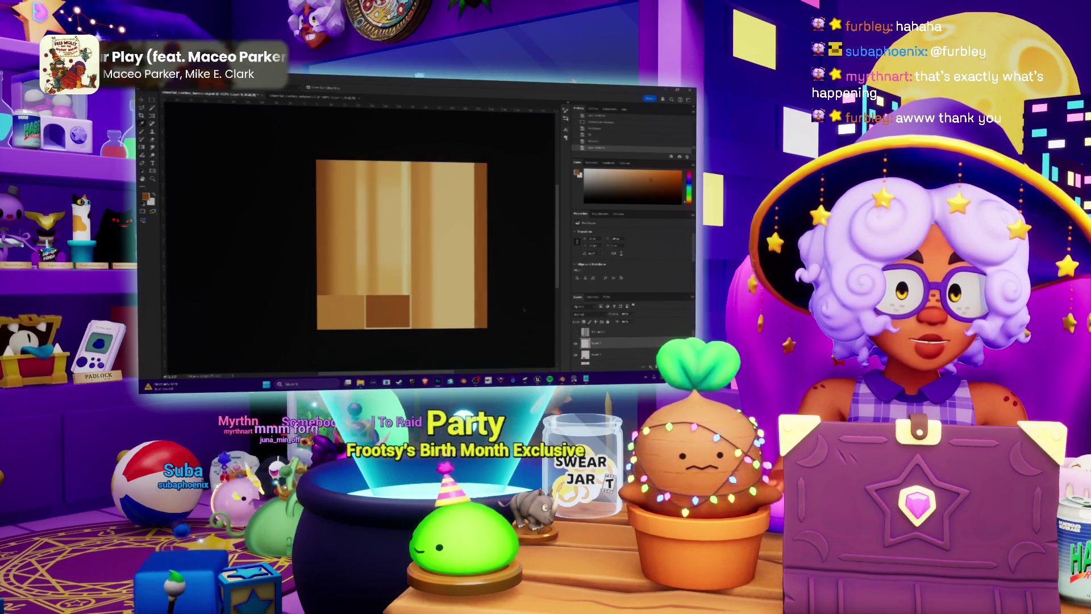
# Check the hat from the front in Blender, then open Hue/Saturation on the texture.
pyautogui.hotkey('alt', 'Tab')
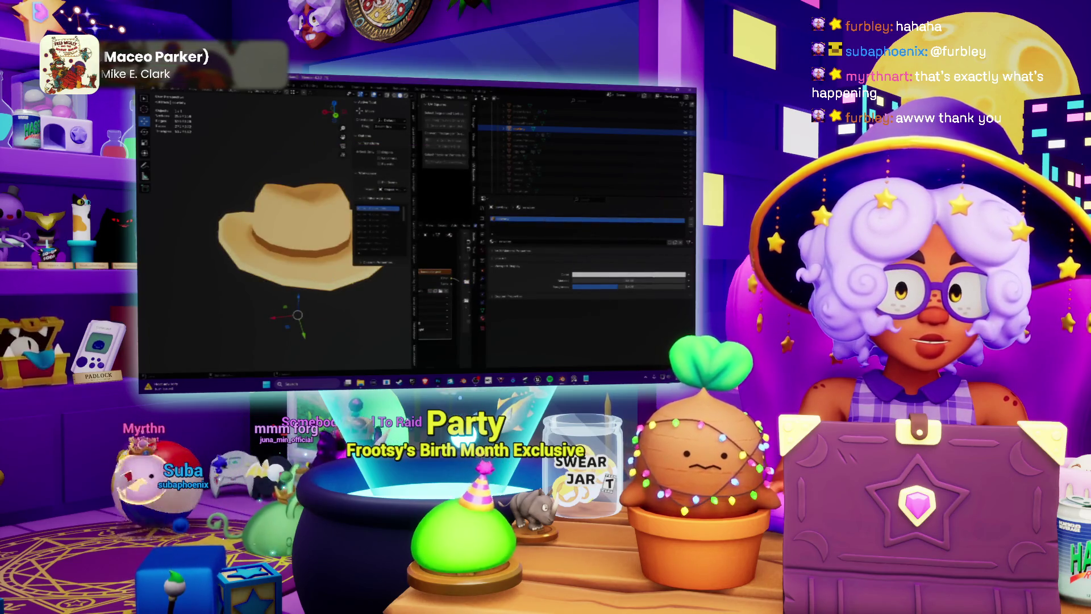
pyautogui.press('KP_1')
pyautogui.moveTo(320, 262); pyautogui.dragTo(328, 267, button='middle')
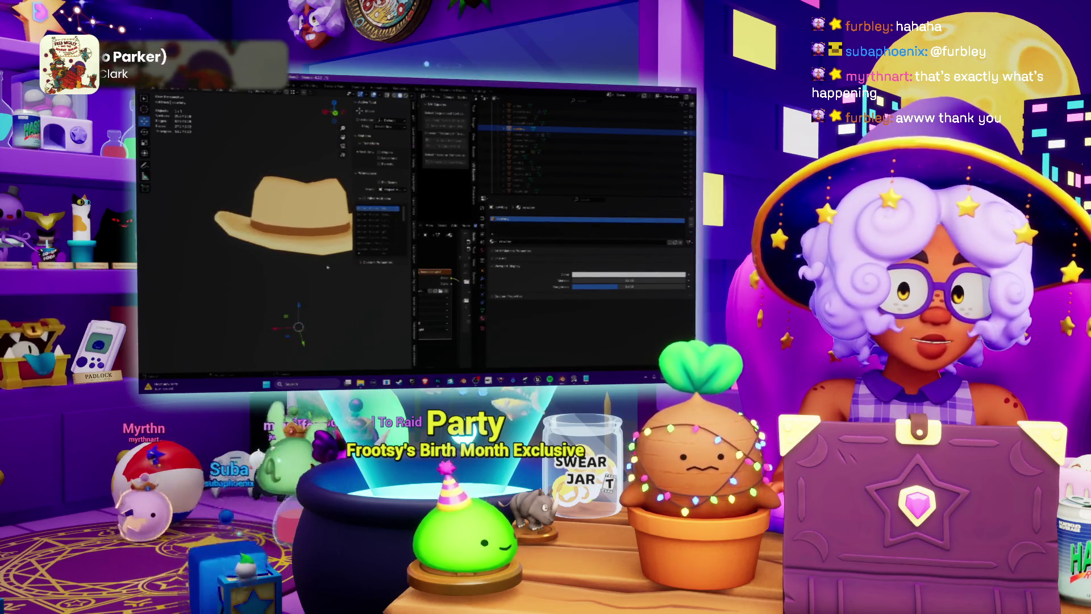
pyautogui.hotkey('alt', 'Tab')
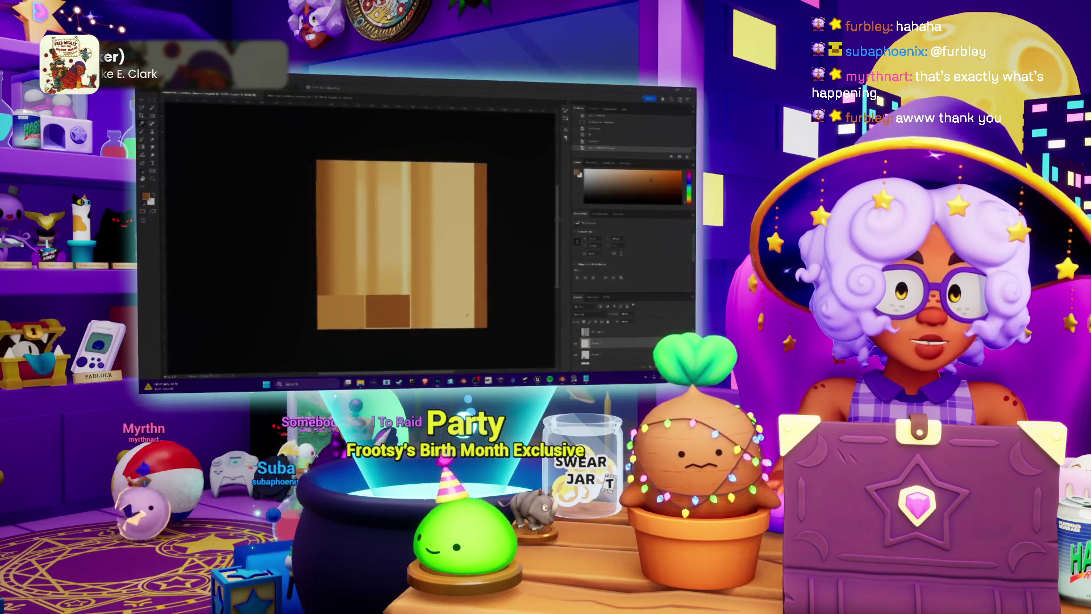
pyautogui.keyDown('alt'); pyautogui.scroll(3, 482, 269); pyautogui.keyUp('alt')
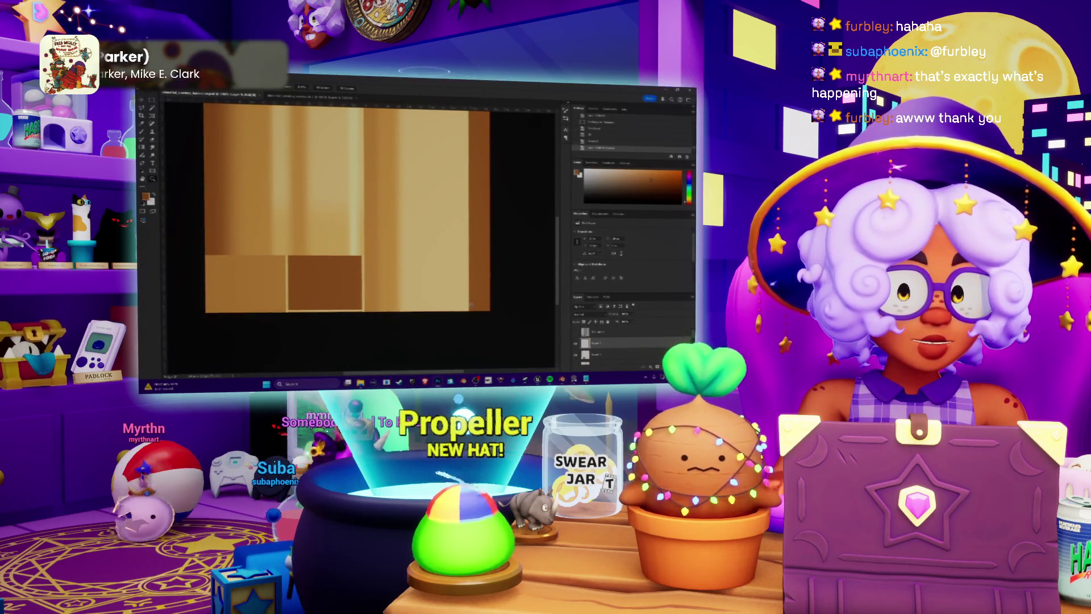
pyautogui.keyDown('alt'); pyautogui.scroll(2, 482, 306); pyautogui.keyUp('alt')
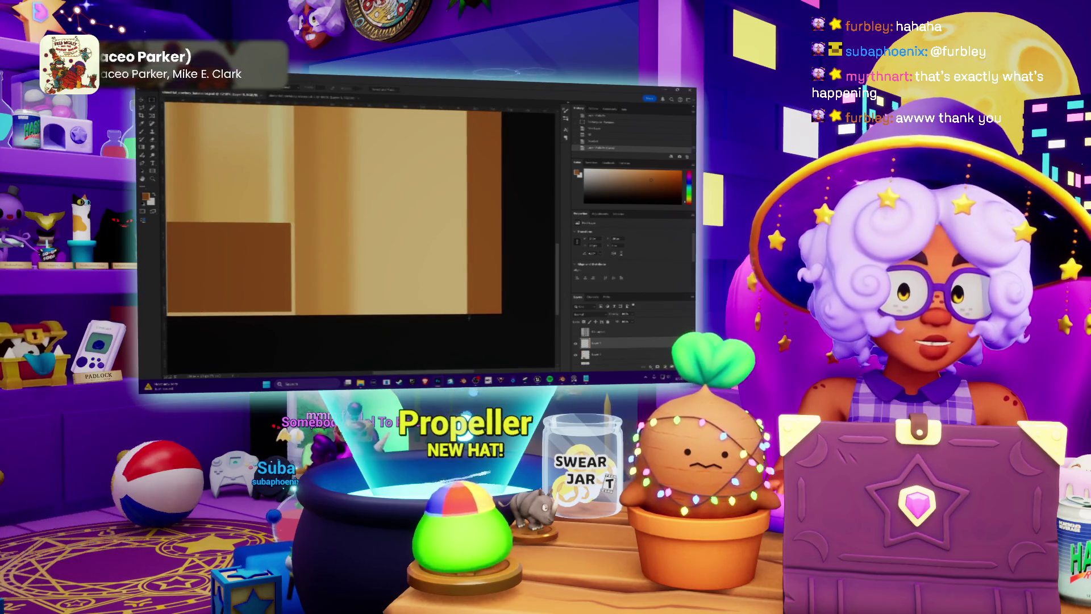
pyautogui.scroll(8, 334, 239)
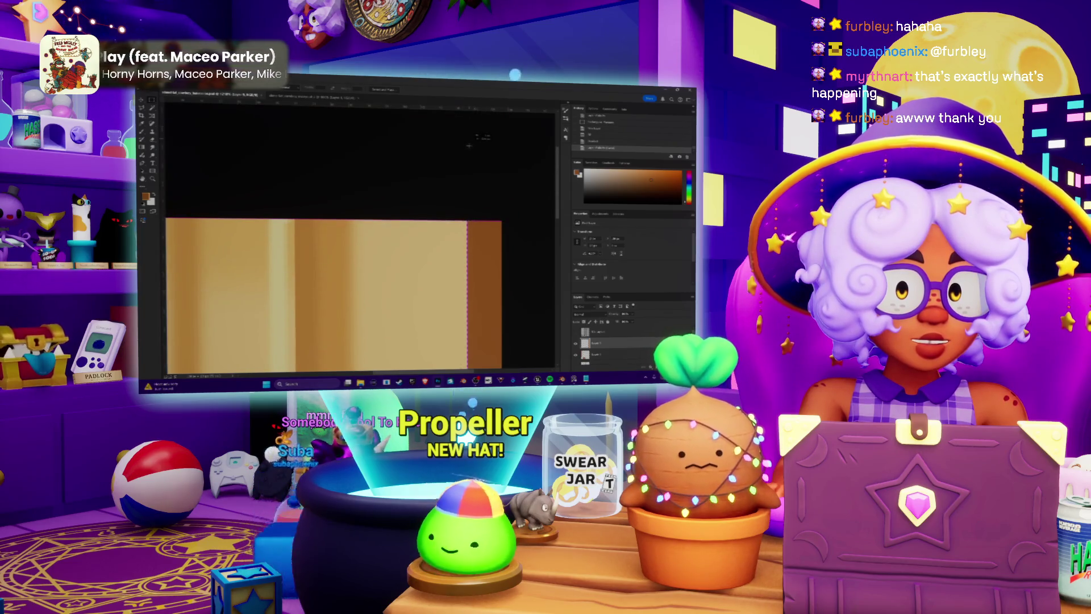
pyautogui.hotkey('ctrl', 'u')
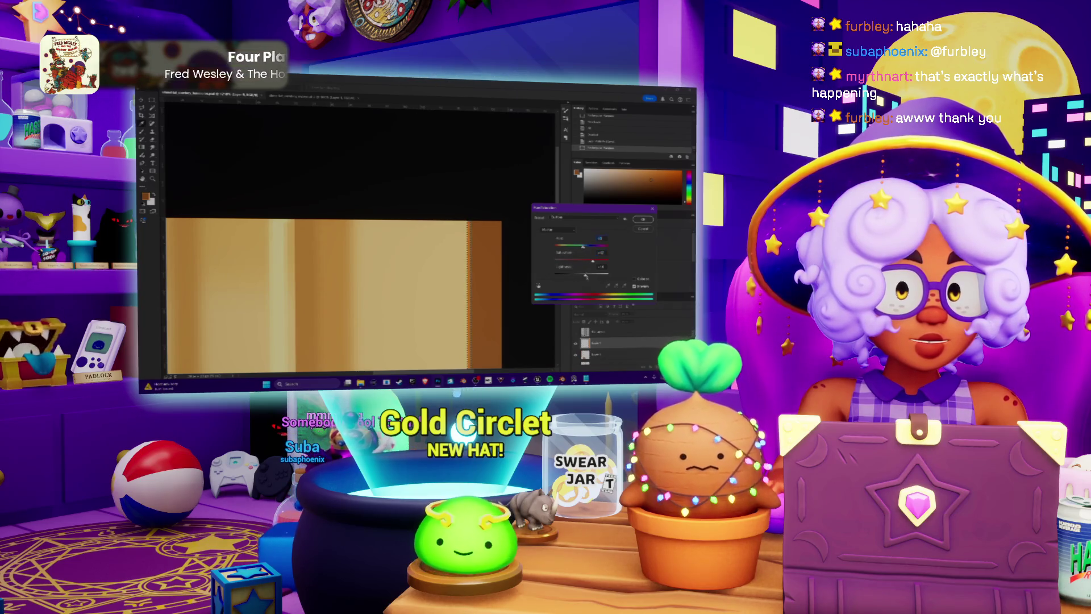
# Apply the hue/saturation change and reload the hat's image texture in Blender.
pyautogui.press('Return')
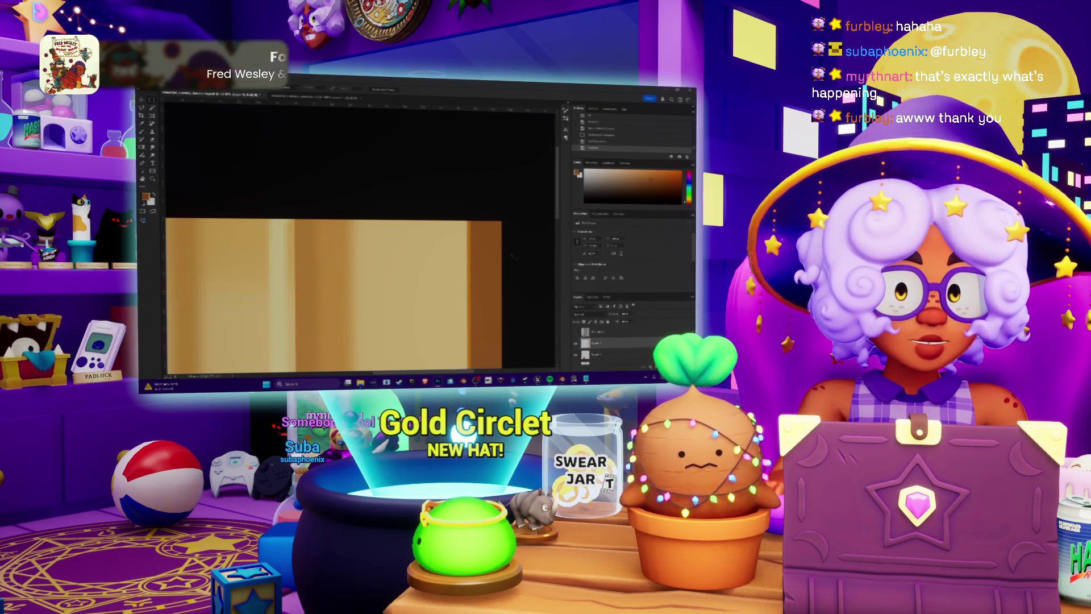
pyautogui.hotkey('alt', 'Tab')
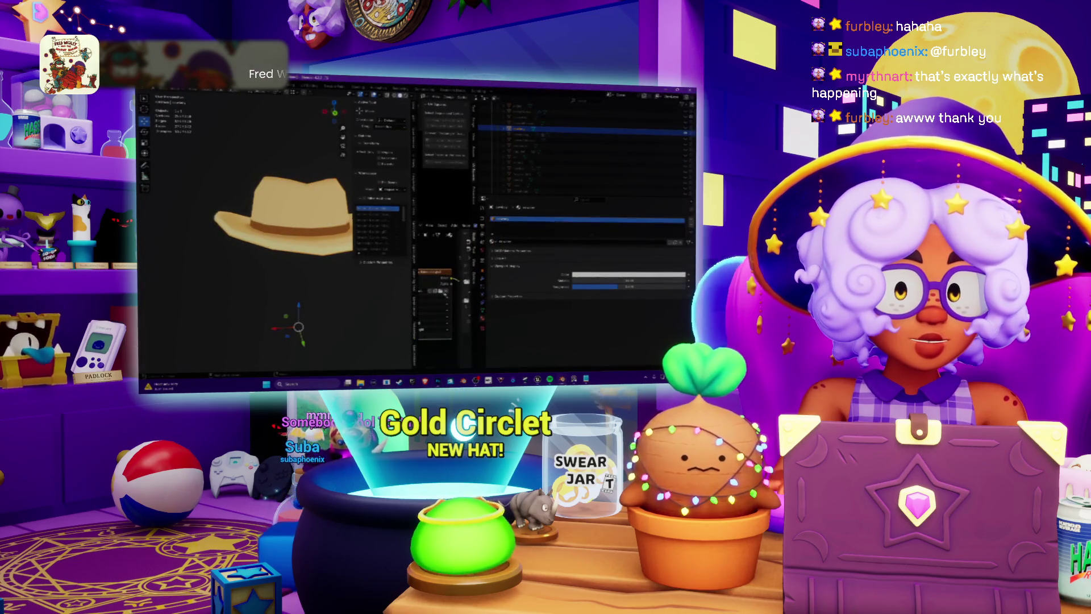
pyautogui.click(440, 290)
pyautogui.click(595, 299)
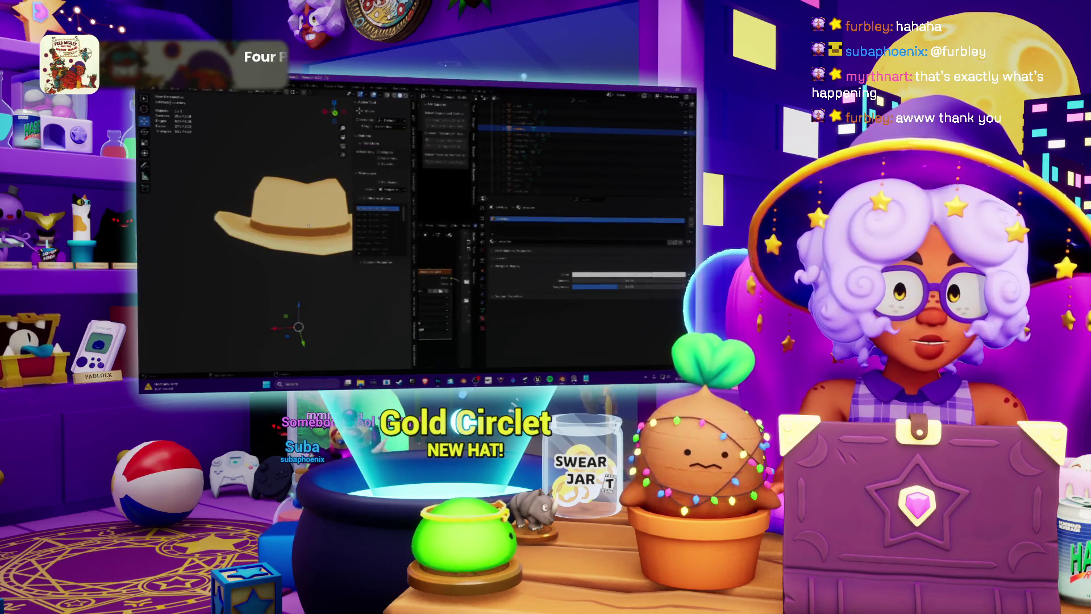
pyautogui.scroll(5, 320, 234)
pyautogui.scroll(-5, 321, 234)
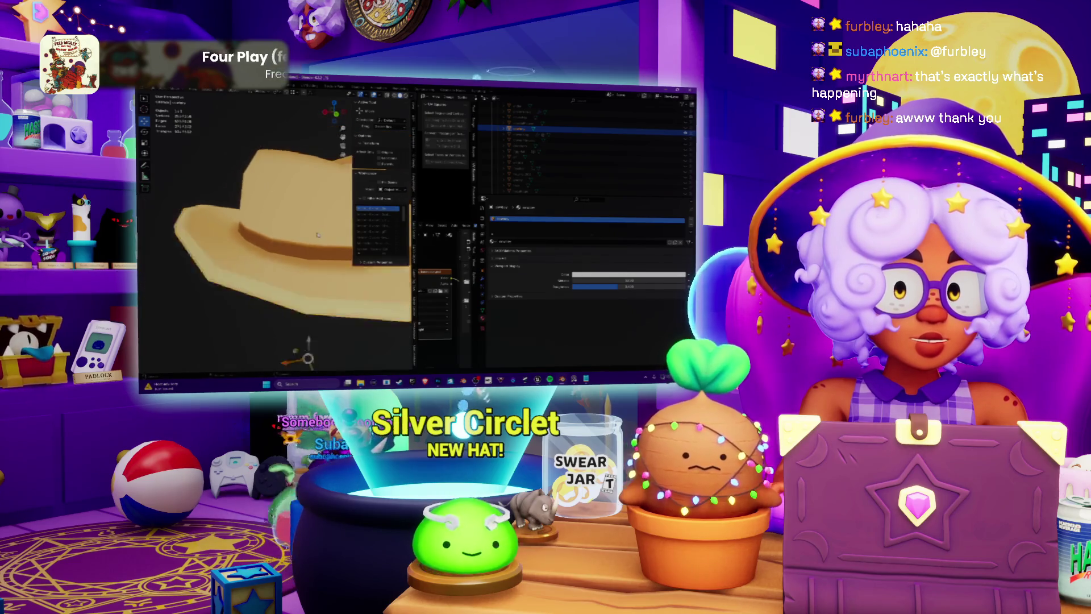
pyautogui.click(443, 284)
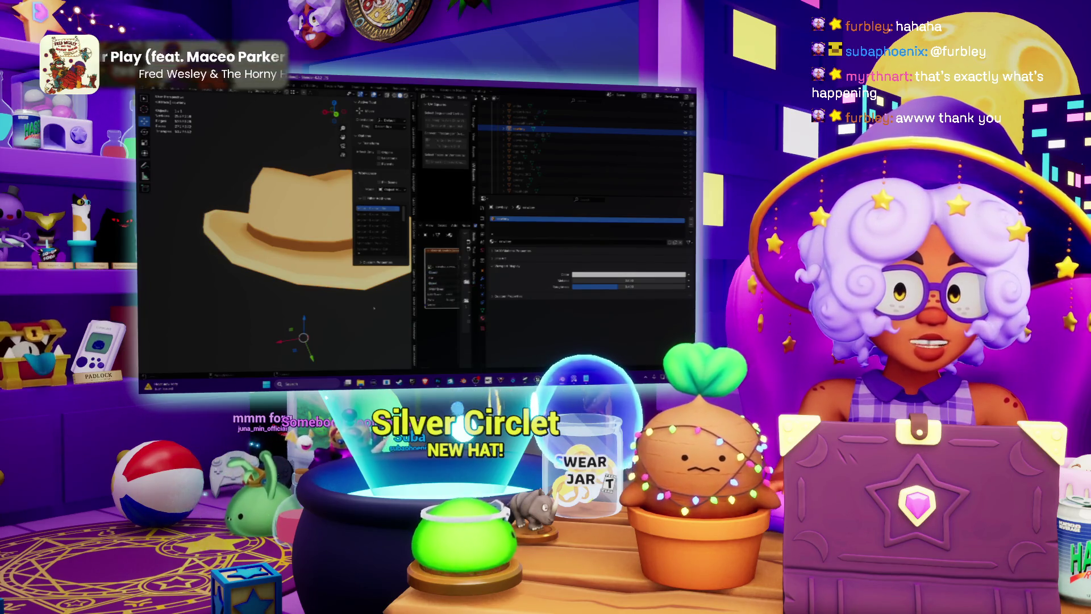
# Orbit the hat to review the new colours, then reopen Hue/Saturation in Photoshop.
pyautogui.moveTo(373, 307); pyautogui.dragTo(341, 304, button='middle')
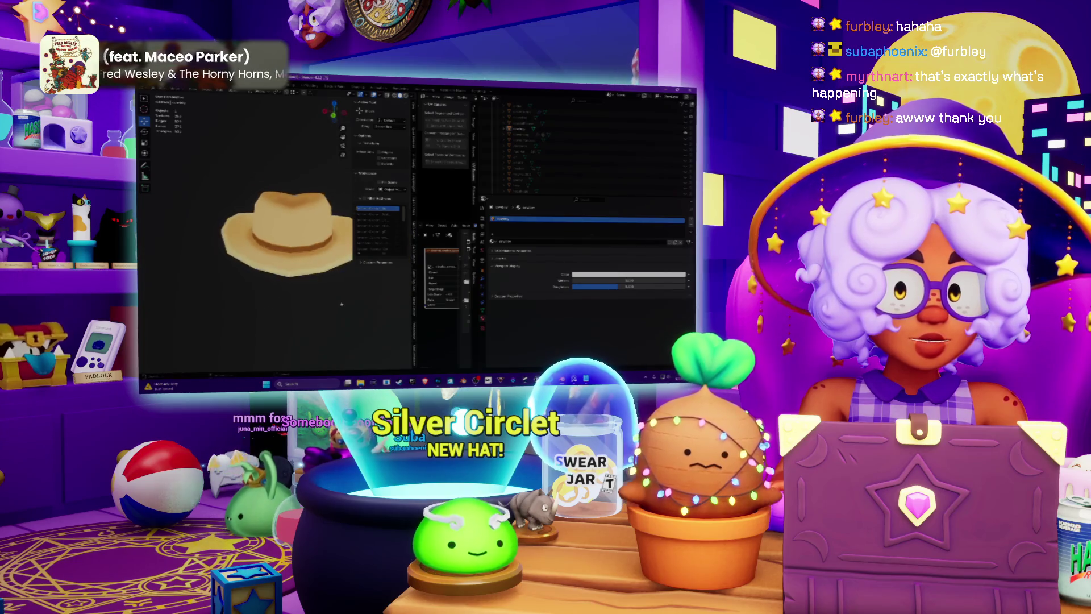
pyautogui.scroll(5, 299, 266)
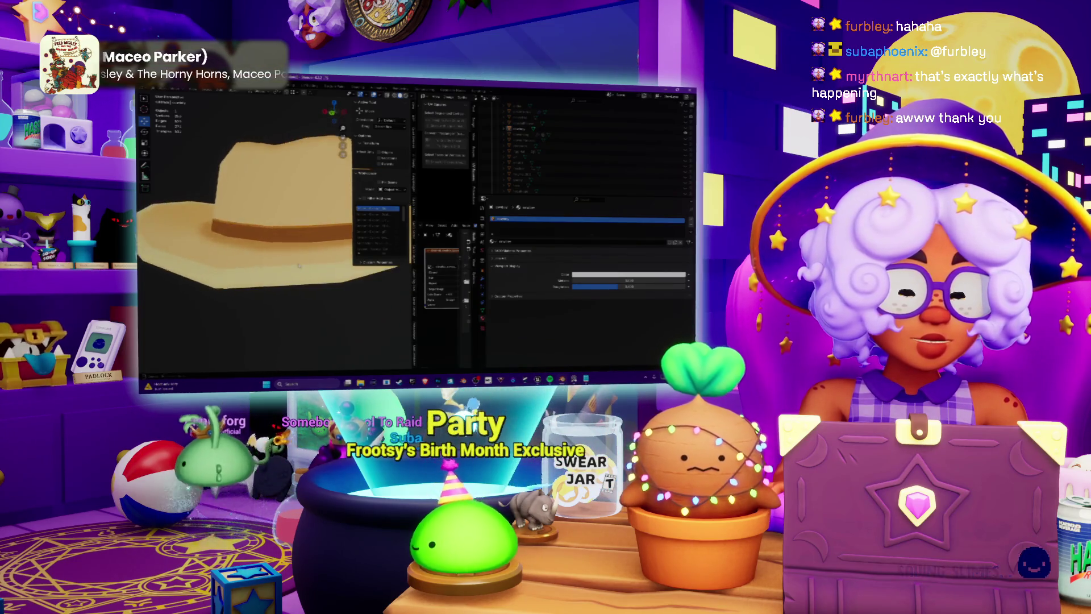
pyautogui.scroll(-6, 298, 265)
pyautogui.moveTo(334, 259); pyautogui.dragTo(381, 310, button='middle')
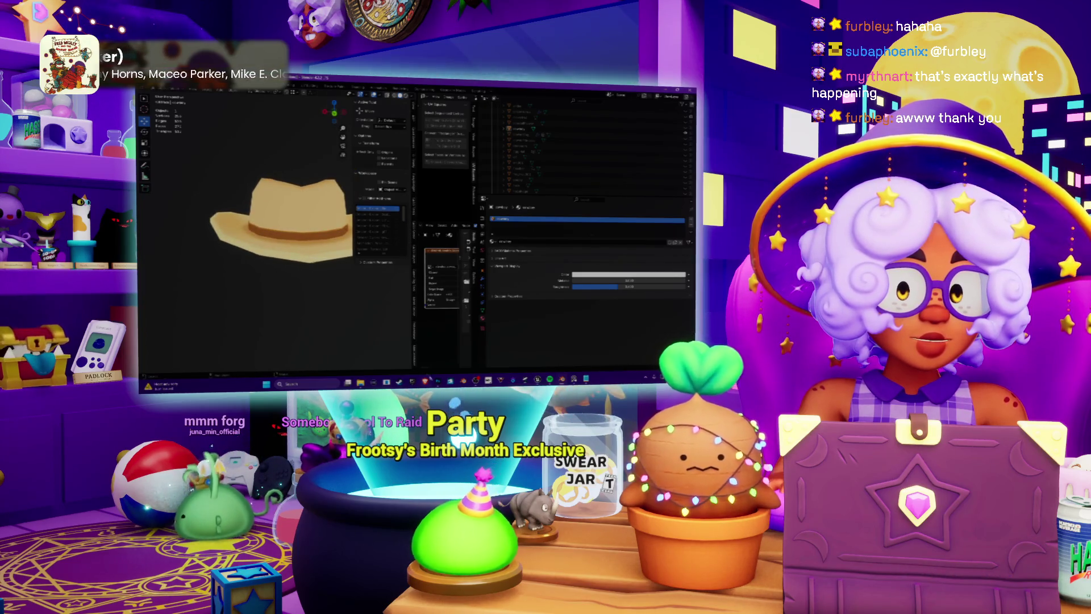
pyautogui.hotkey('alt', 'Tab')
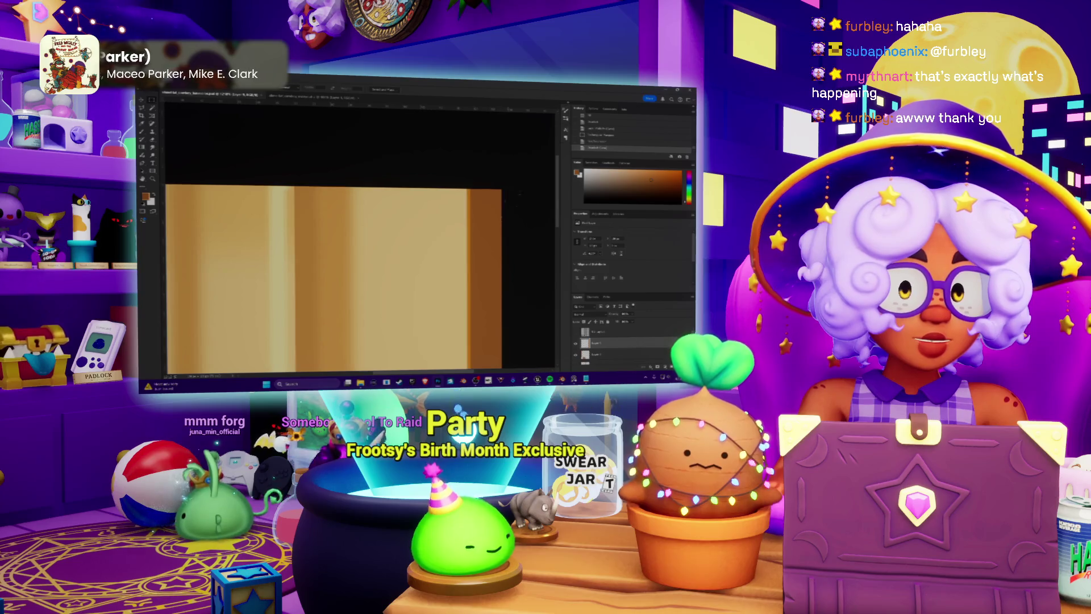
pyautogui.scroll(-3, 335, 239)
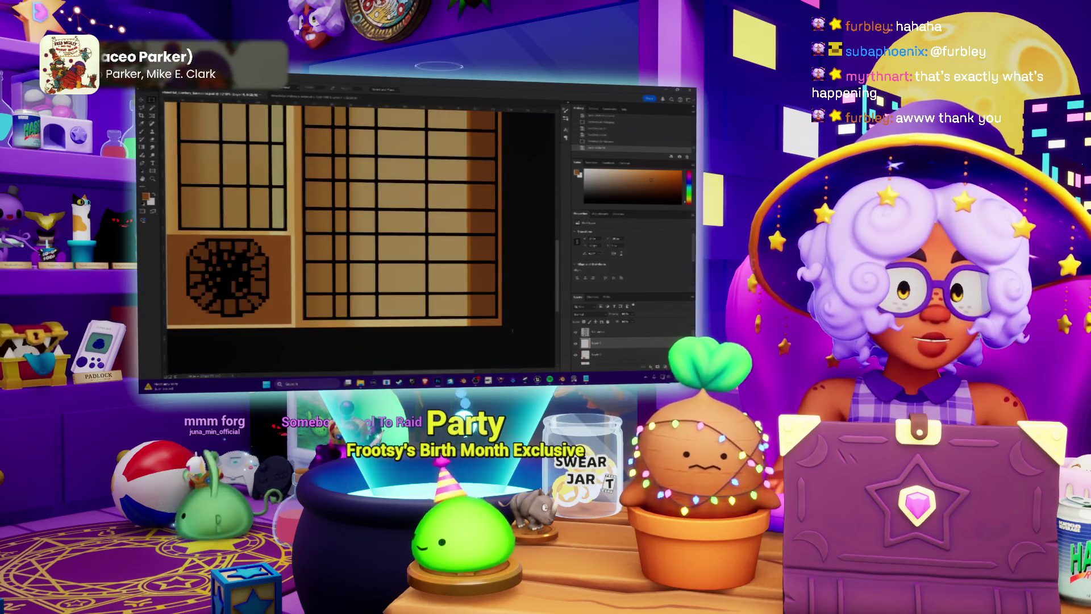
pyautogui.scroll(3, 336, 238)
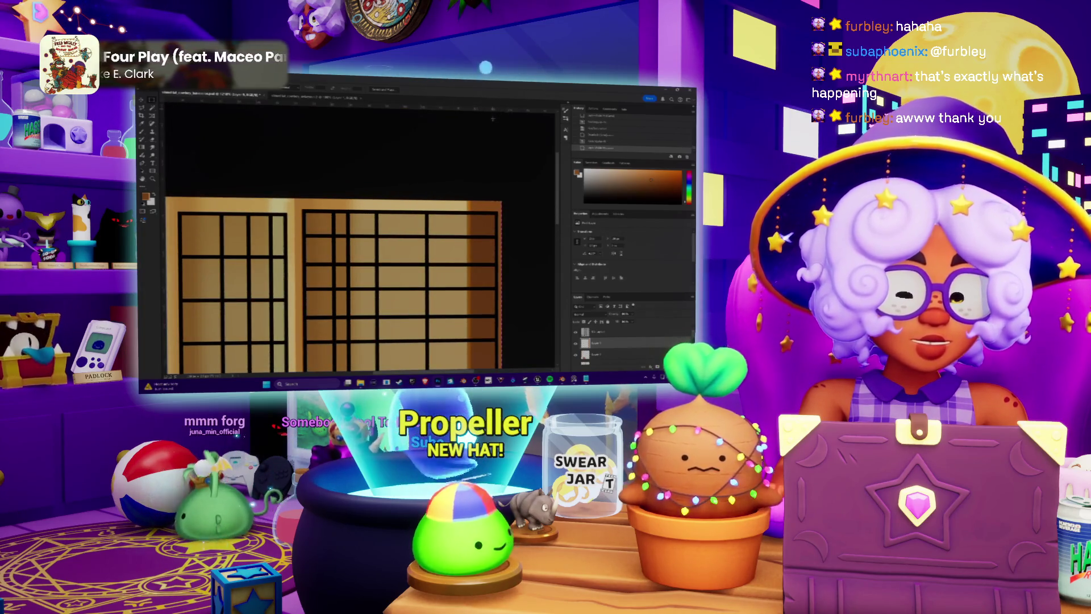
pyautogui.hotkey('ctrl', 'u')
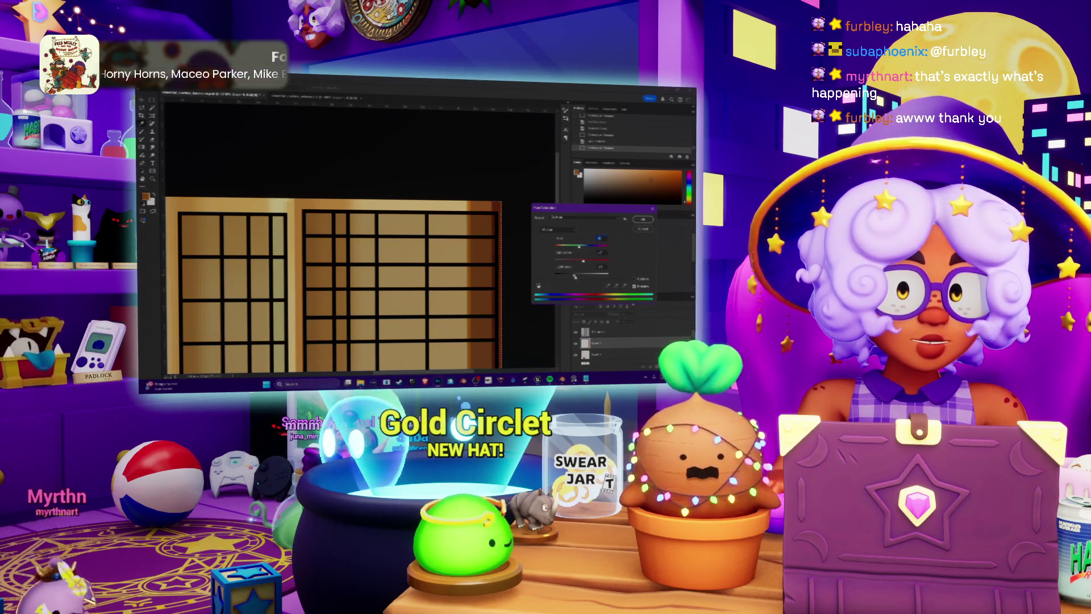
# Commit the hue/saturation adjustment, hide the grid line art, and view the hat in Blender.
pyautogui.press('Return')
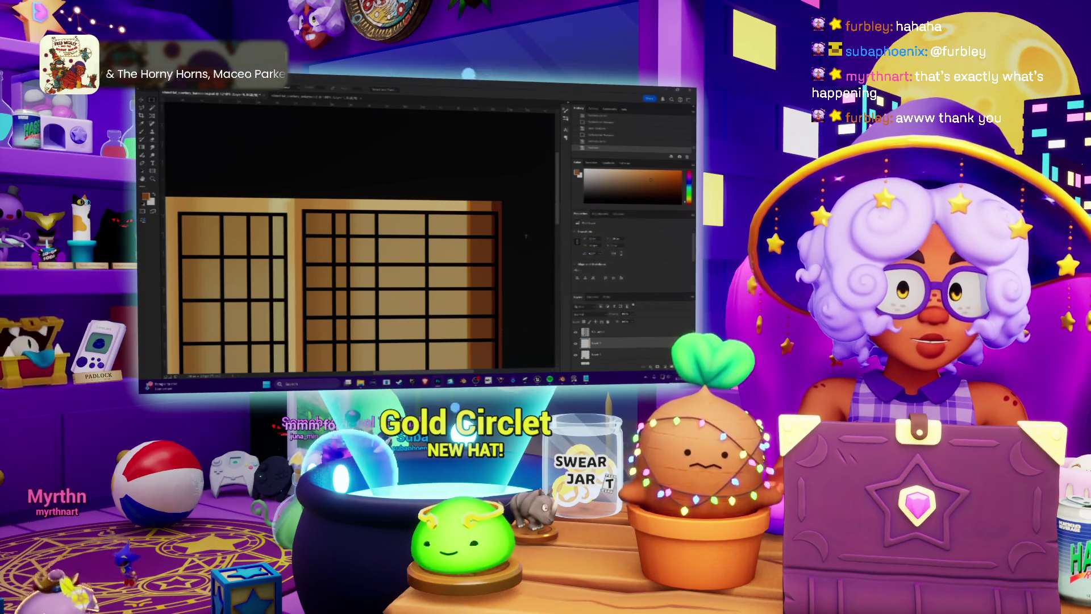
pyautogui.click(575, 332)
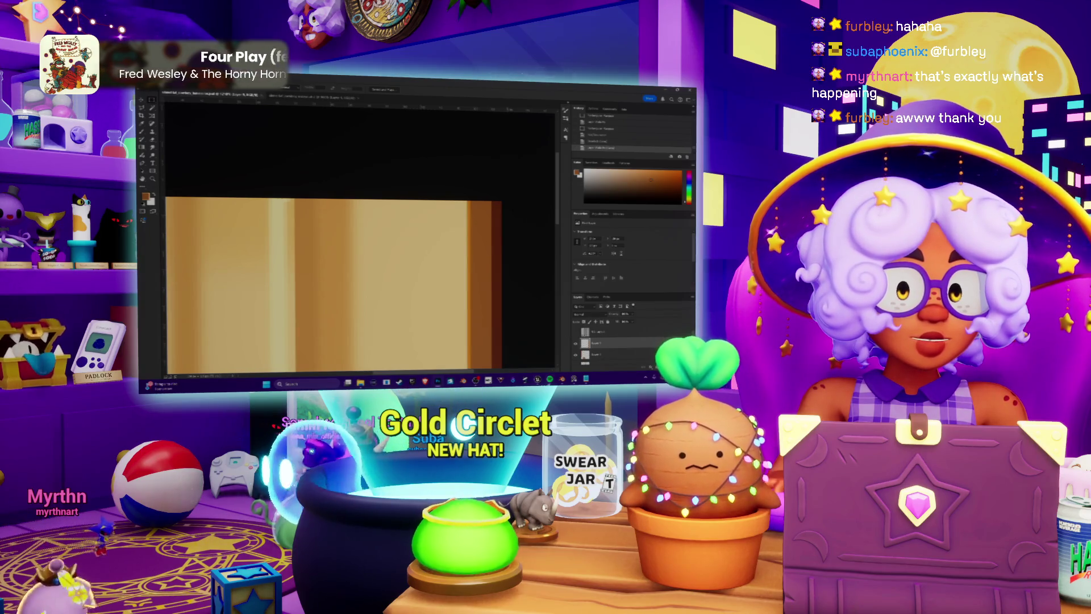
pyautogui.moveTo(550, 379)
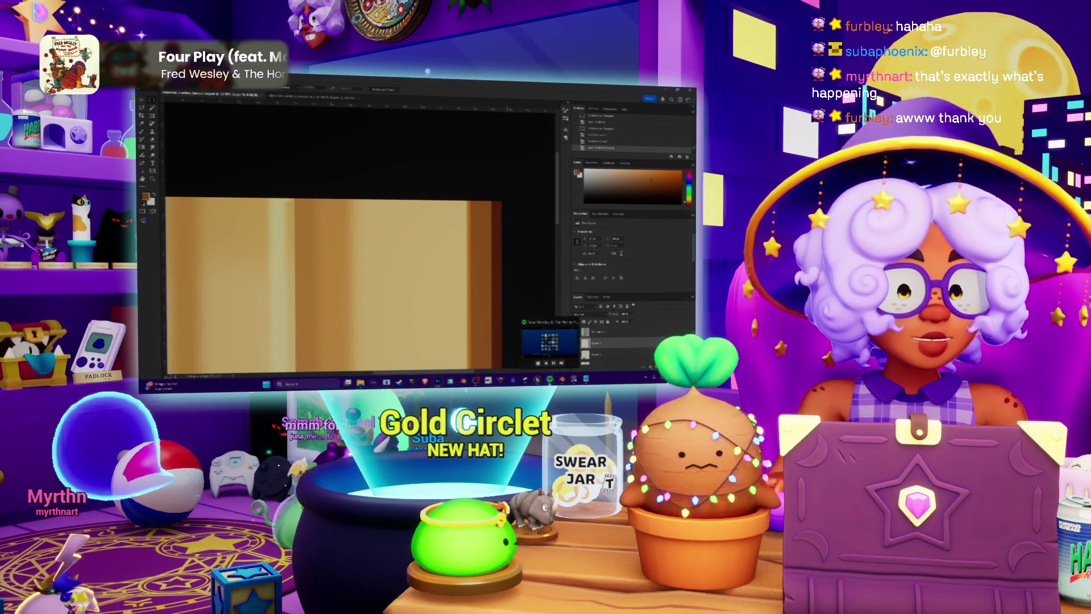
pyautogui.click(563, 347)
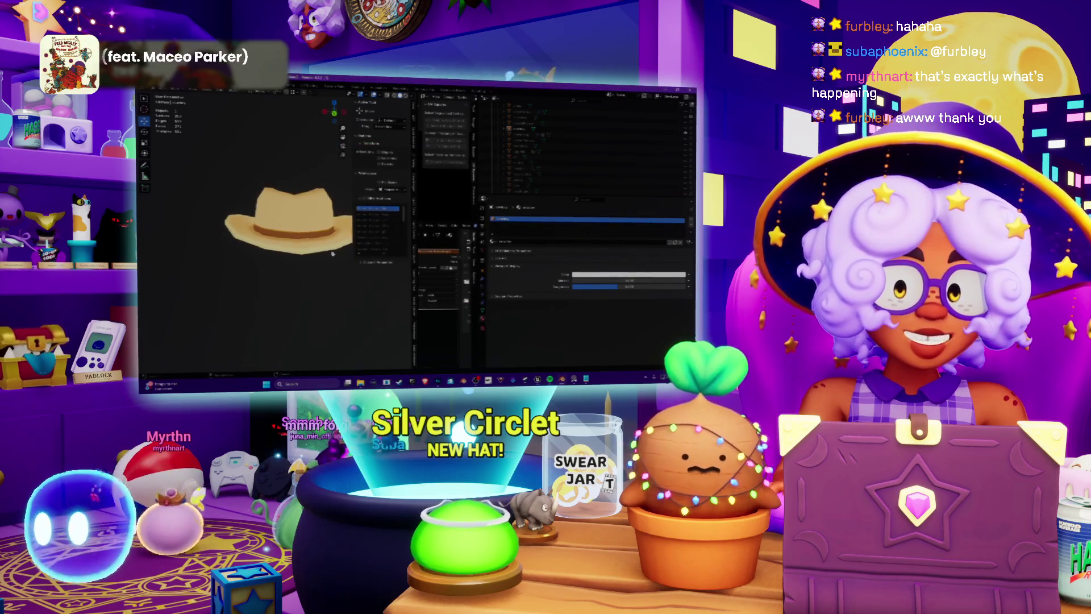
pyautogui.scroll(5, 327, 254)
pyautogui.scroll(-7, 327, 254)
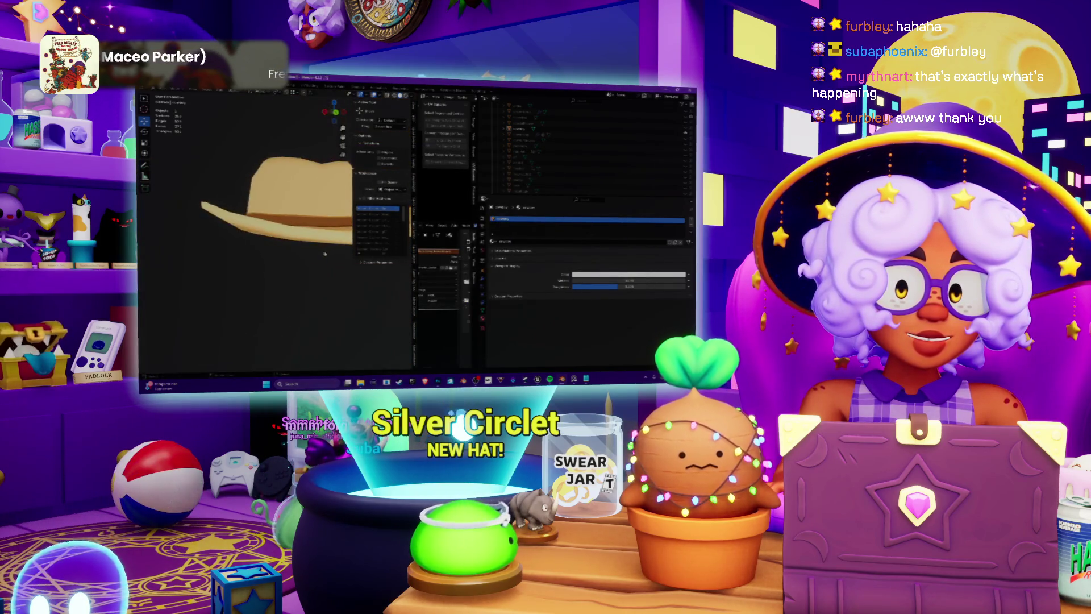
pyautogui.scroll(3, 333, 263)
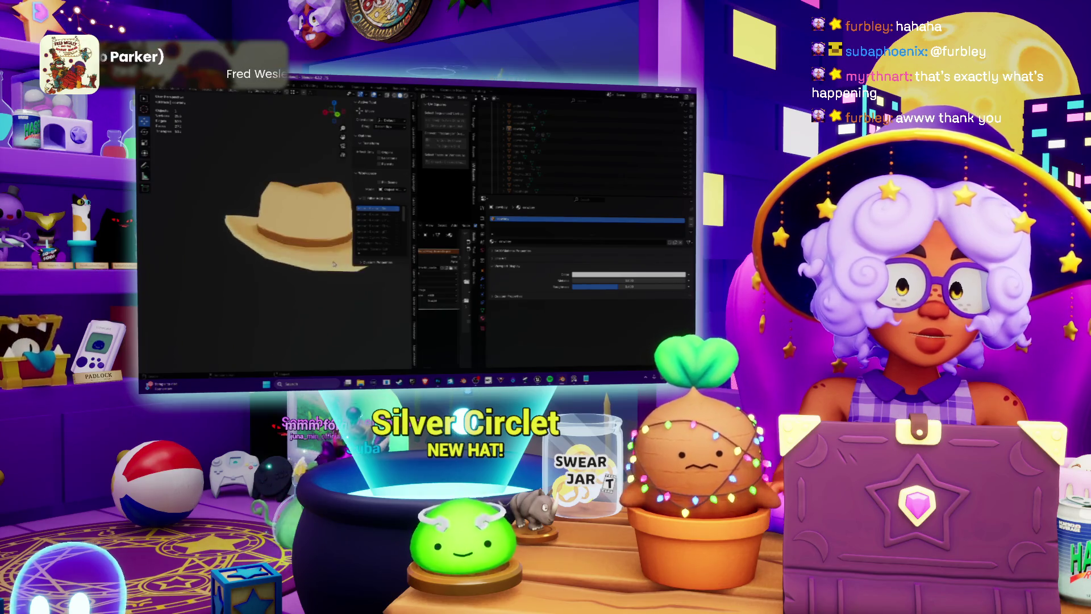
# Undo and redo to compare the shoji grid, keep it grid-free, and reconfirm Hue/Saturation.
pyautogui.hotkey('alt', 'Tab')
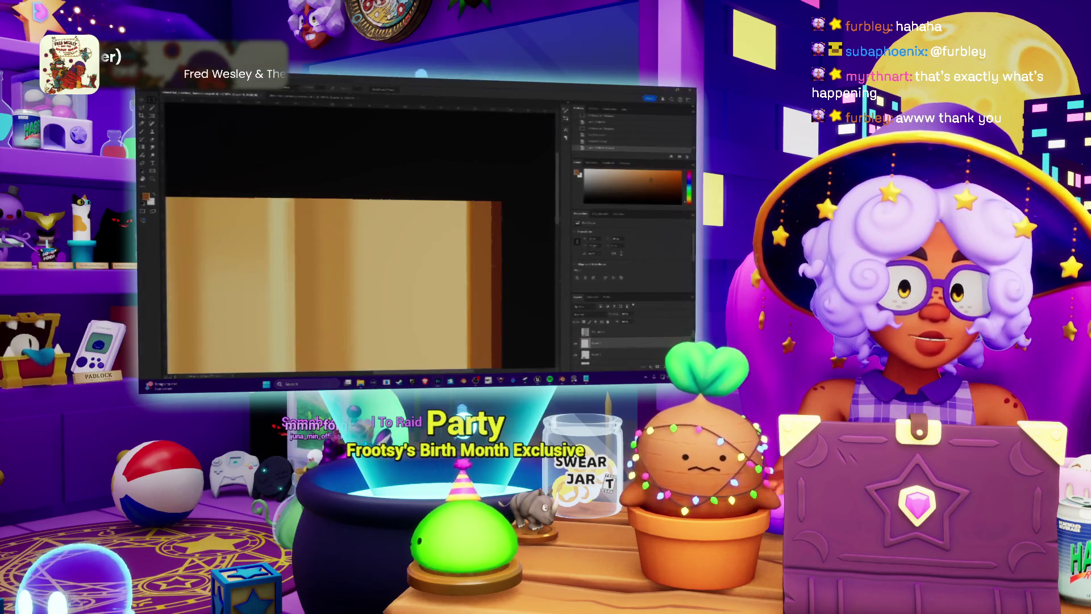
pyautogui.hotkey('ctrl', 'z')
pyautogui.hotkey('ctrl', 'z')
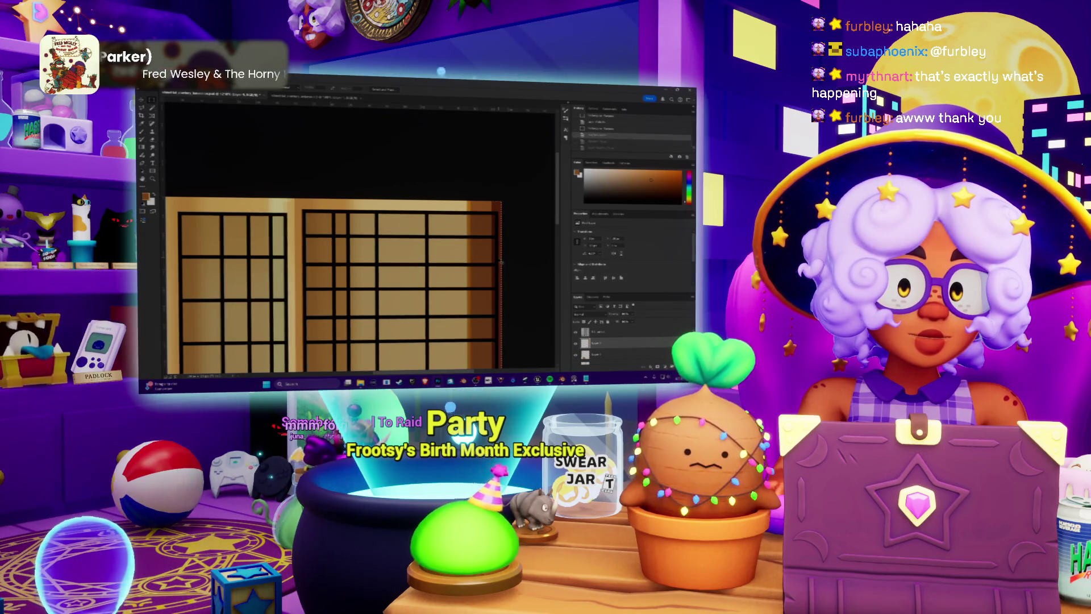
pyautogui.hotkey('ctrl', 'z')
pyautogui.hotkey('ctrl', 'shift', 'z')
pyautogui.hotkey('ctrl', 'shift', 'z')
pyautogui.hotkey('ctrl', 'shift', 'z')
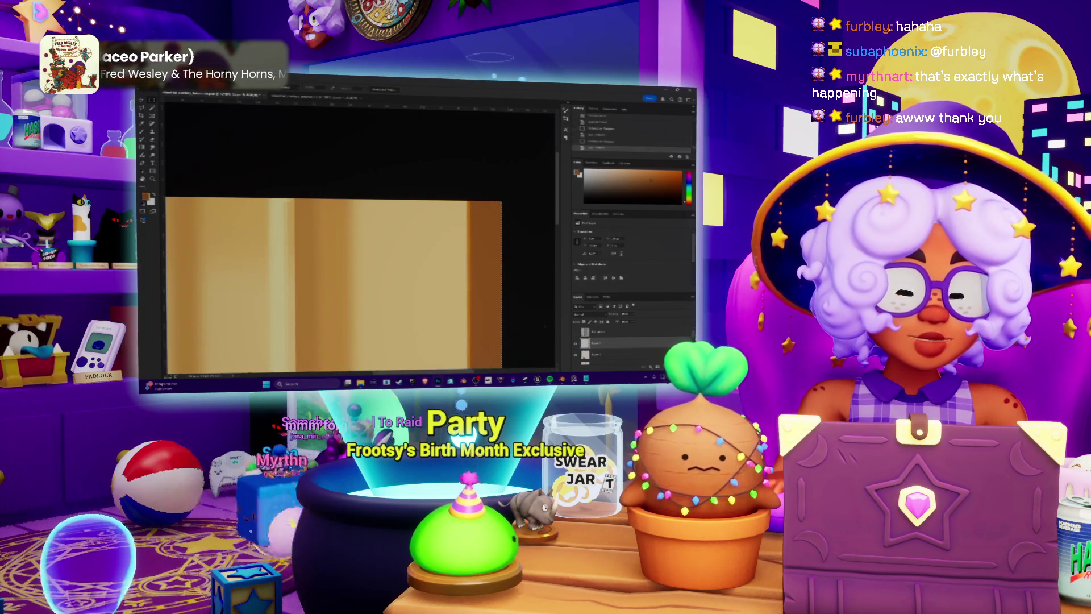
pyautogui.hotkey('ctrl', 'u')
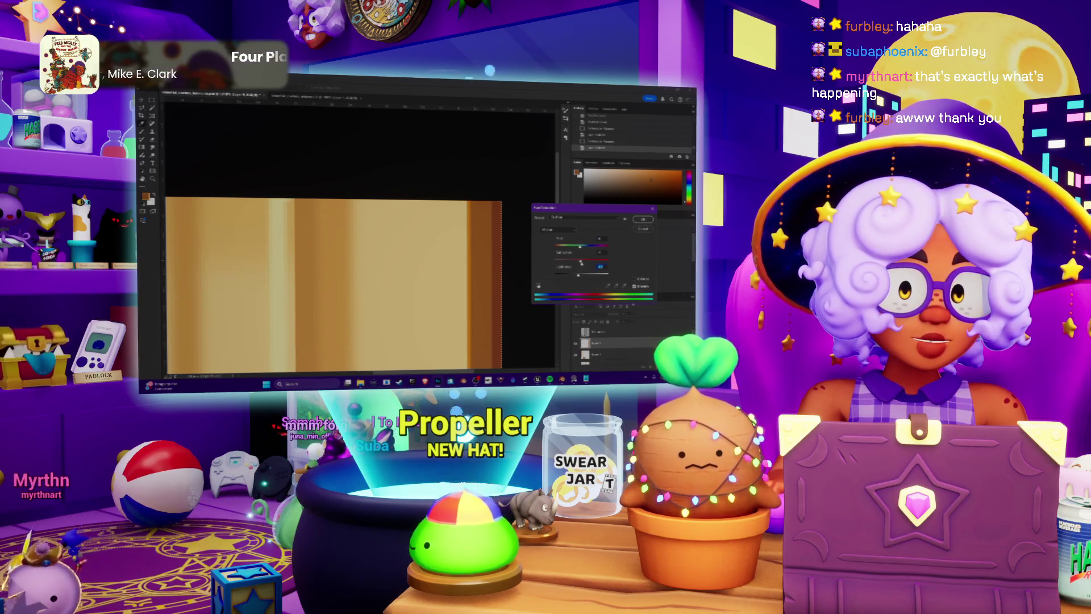
pyautogui.press('Return')
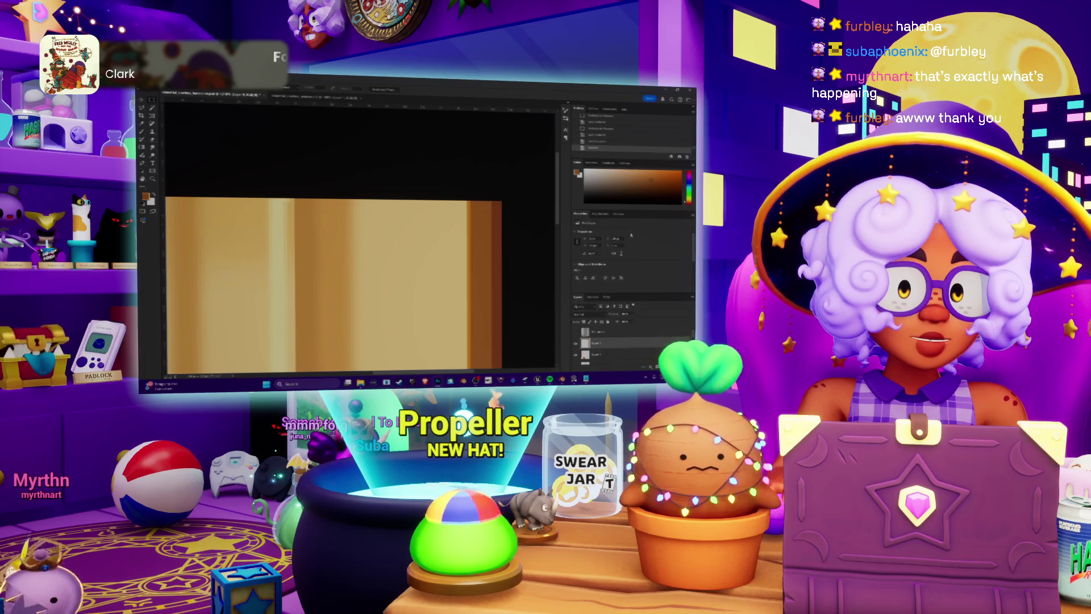
pyautogui.hotkey('alt', 'Tab')
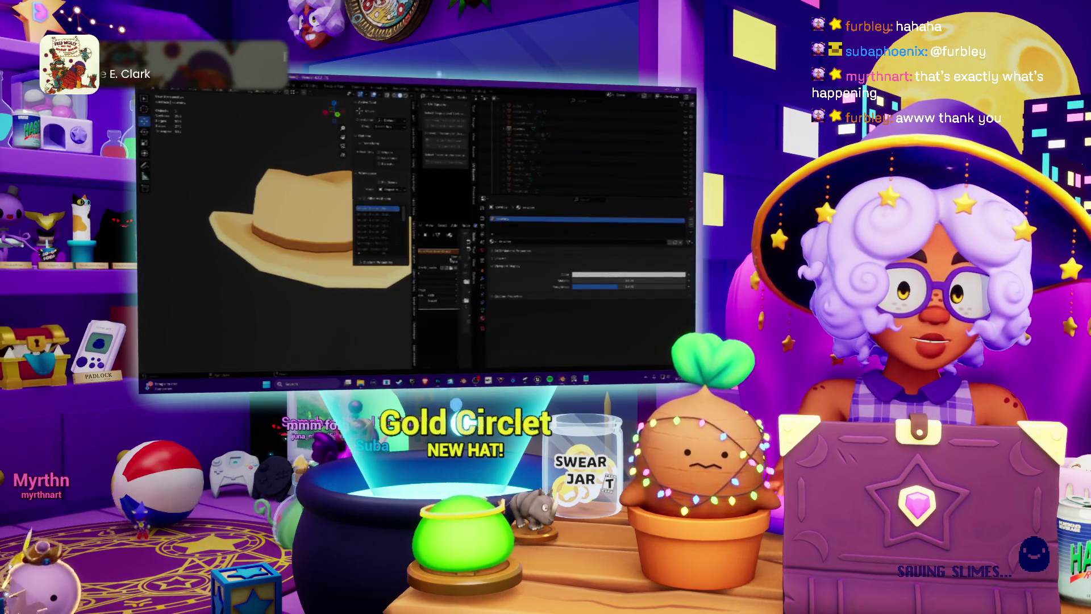
pyautogui.hotkey('ctrl', 'shift', 's')
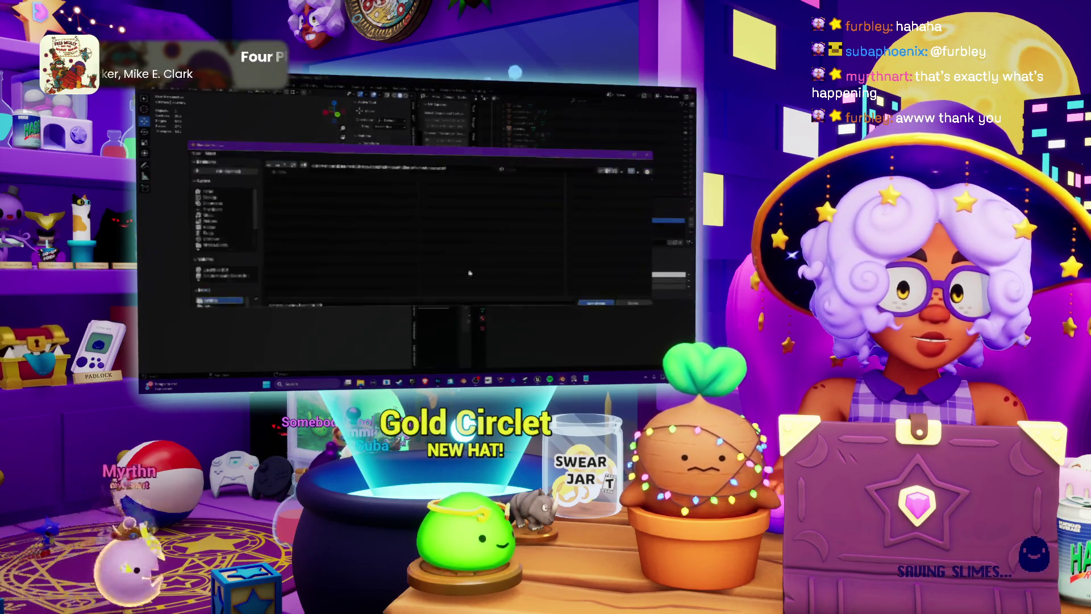
# Close Blender's file browser, orbit the textured hat, then switch back to Photoshop.
pyautogui.click(595, 300)
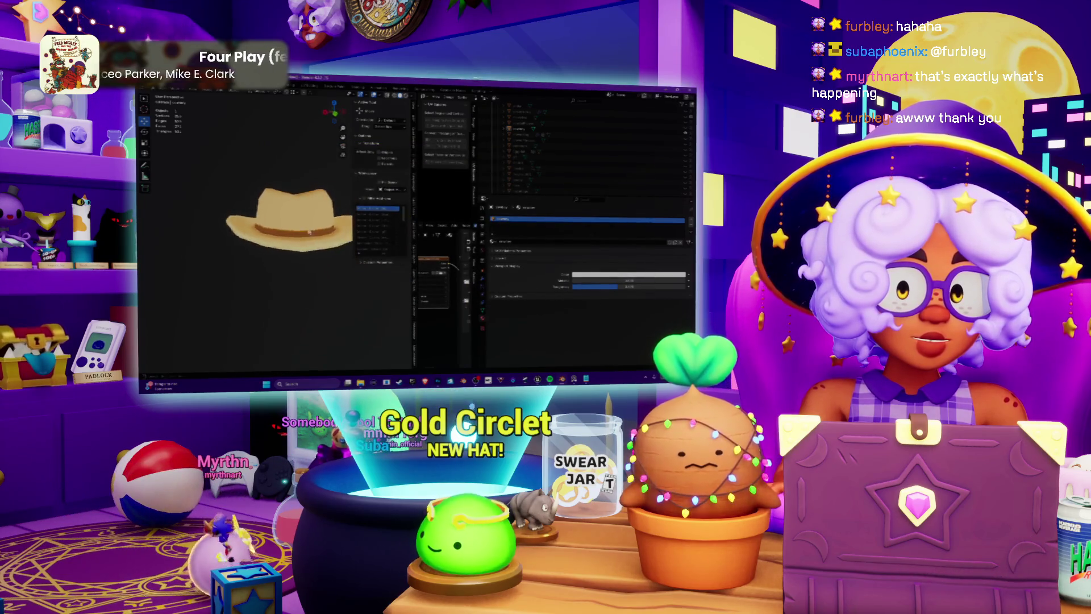
pyautogui.moveTo(303, 233); pyautogui.dragTo(285, 242, button='middle')
pyautogui.moveTo(437, 381)
pyautogui.click(427, 358)
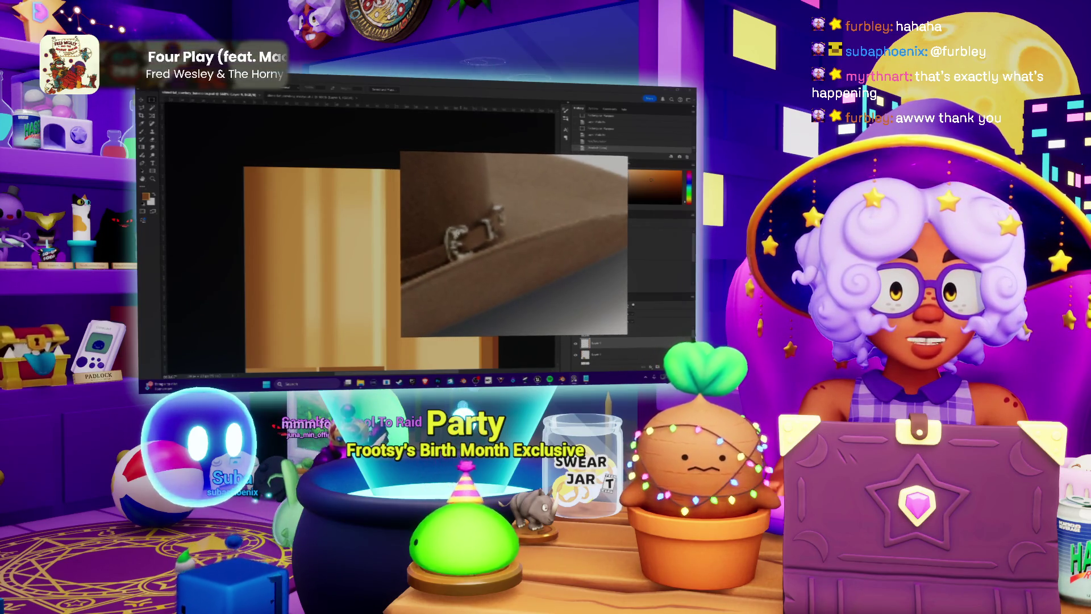
# Marquee a small rectangle near the texture's right edge, fill it black, then invert it to white.
pyautogui.scroll(-3, 499, 267)
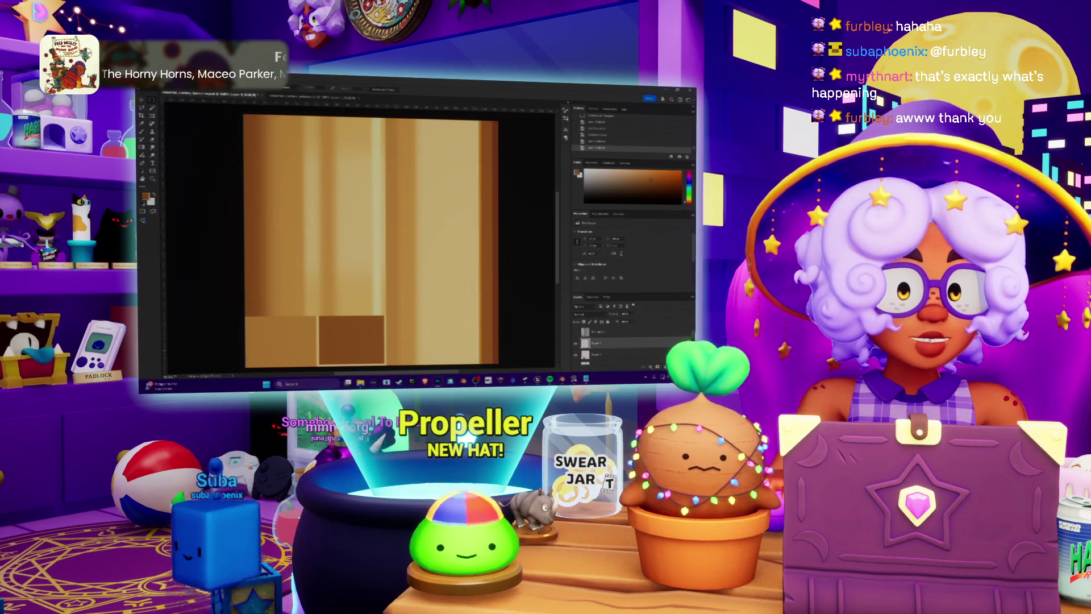
pyautogui.moveTo(468, 201); pyautogui.dragTo(508, 253)
pyautogui.press('d')
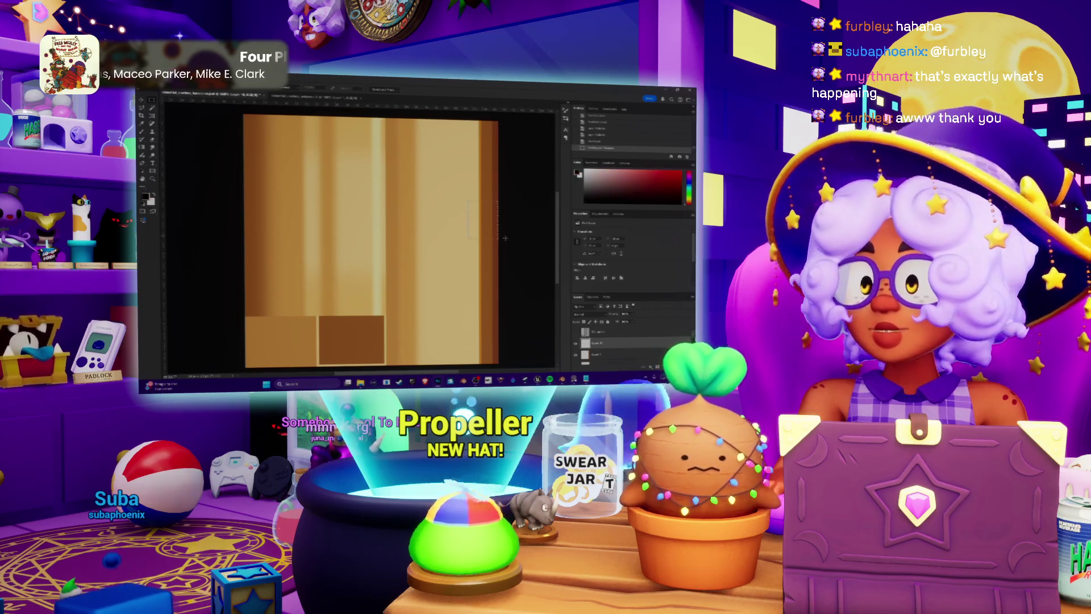
pyautogui.hotkey('shift', 'BackSpace')
pyautogui.click(464, 154)
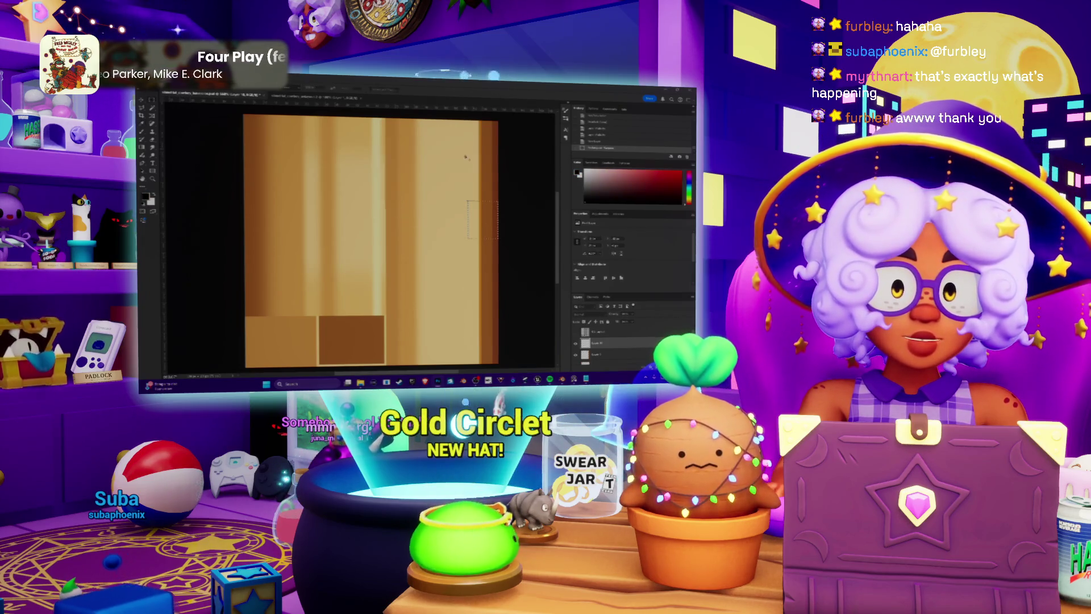
pyautogui.hotkey('ctrl', 'BackSpace')
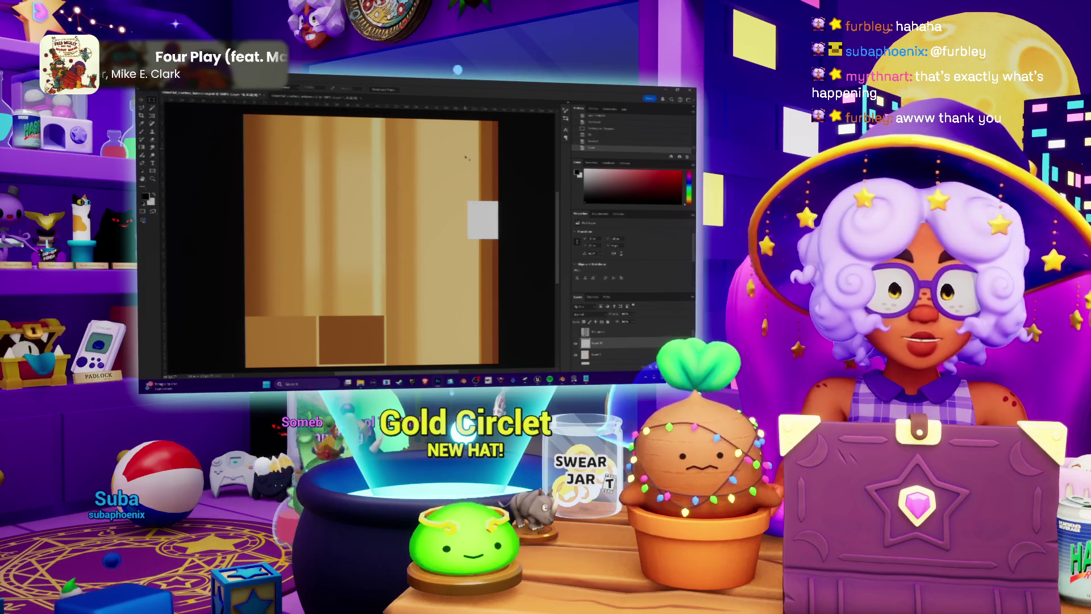
# Compare the square's placement on the hat band by switching between Photoshop and Blender.
pyautogui.hotkey('alt', 'Tab')
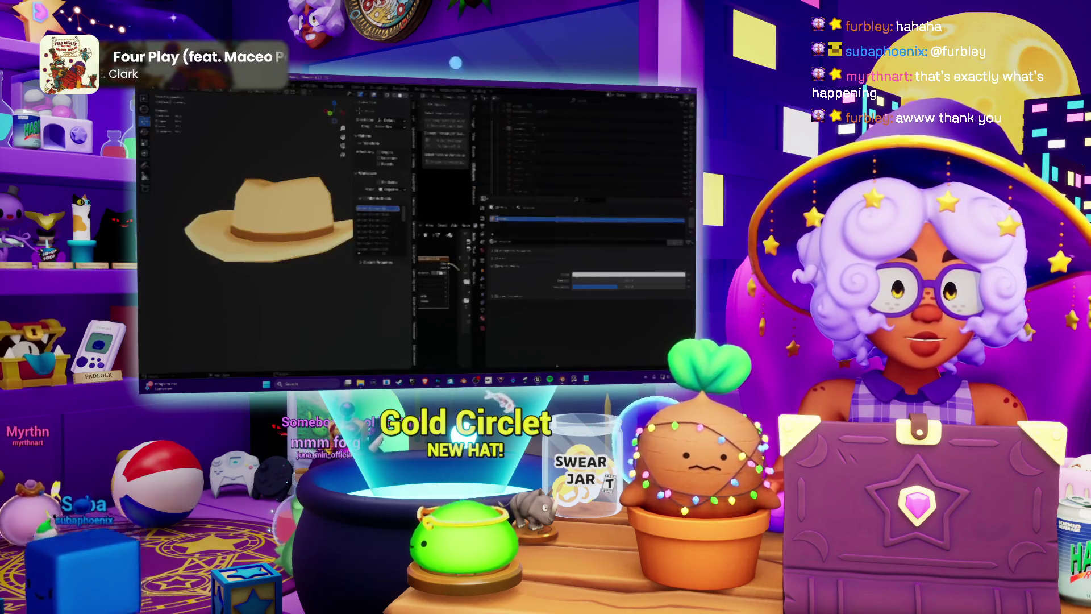
pyautogui.hotkey('alt', 'Tab')
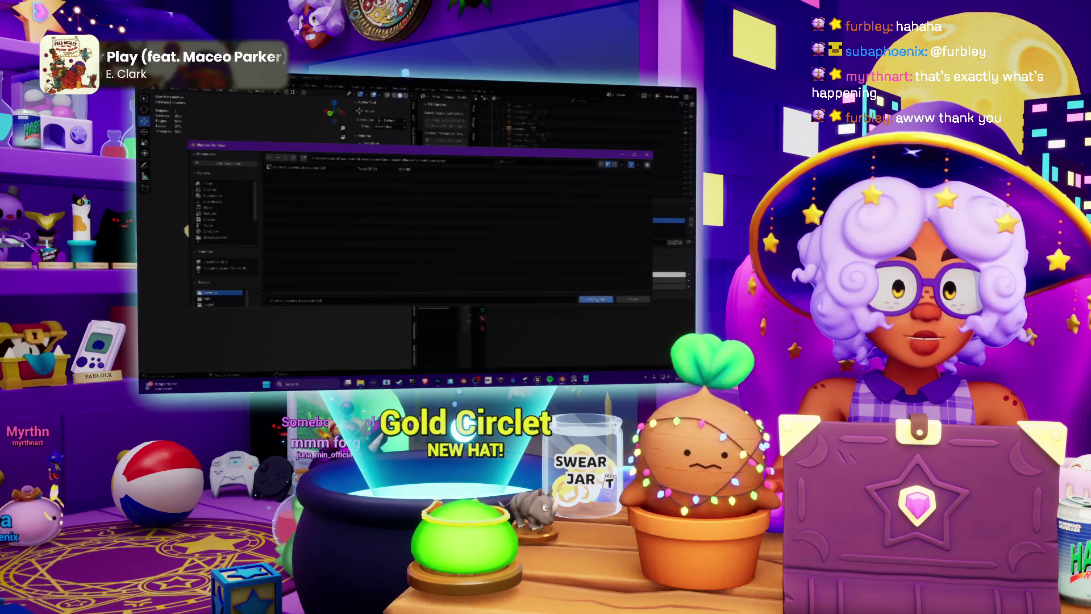
pyautogui.hotkey('alt', 'Tab')
pyautogui.moveTo(255, 227)
pyautogui.mouseDown(button='middle')
pyautogui.moveTo(241, 265)
pyautogui.moveTo(261, 227)
pyautogui.moveTo(295, 227)
pyautogui.moveTo(299, 243)
pyautogui.mouseUp(button='middle')
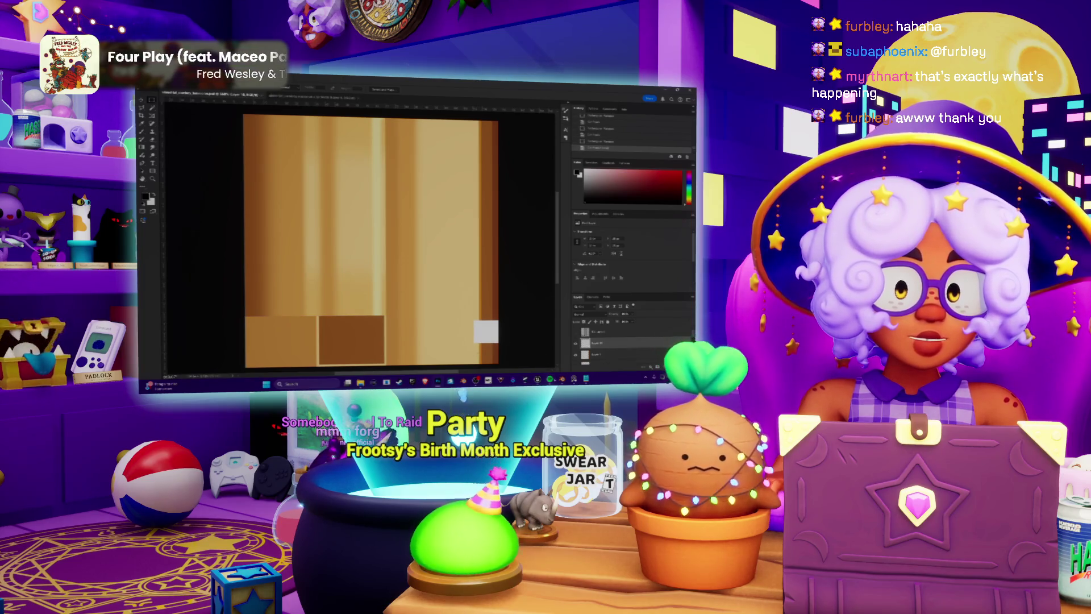
pyautogui.hotkey('alt', 'Tab')
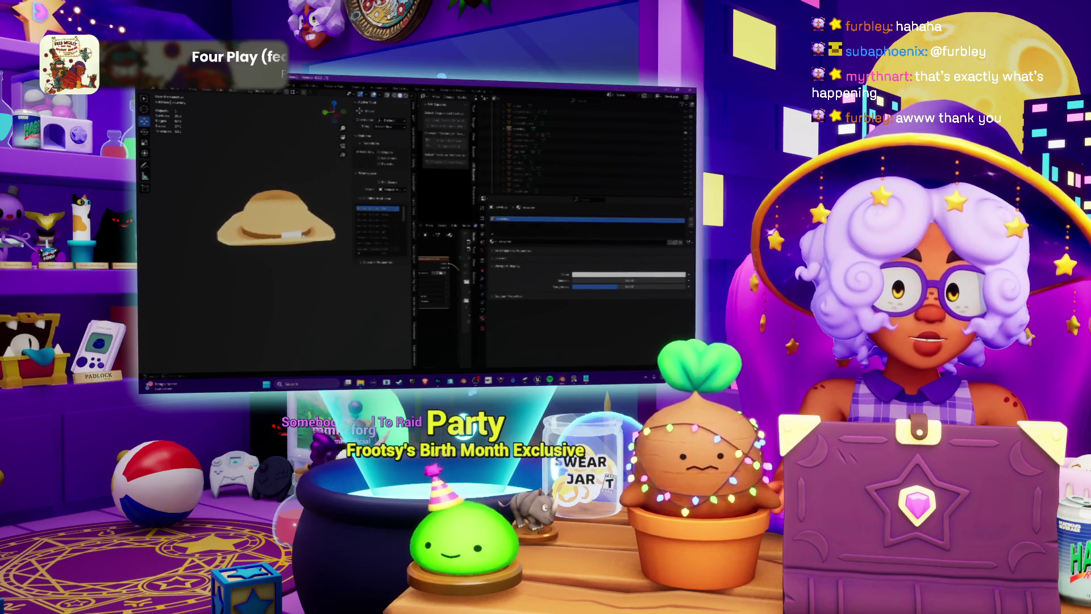
pyautogui.hotkey('alt', 'Tab')
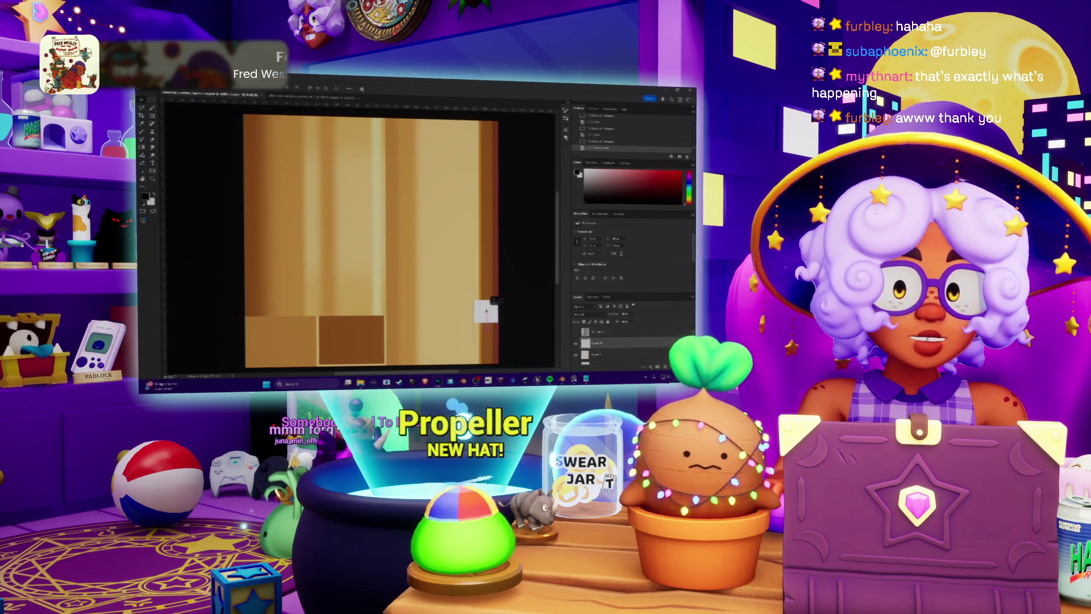
pyautogui.hotkey('alt', 'Tab')
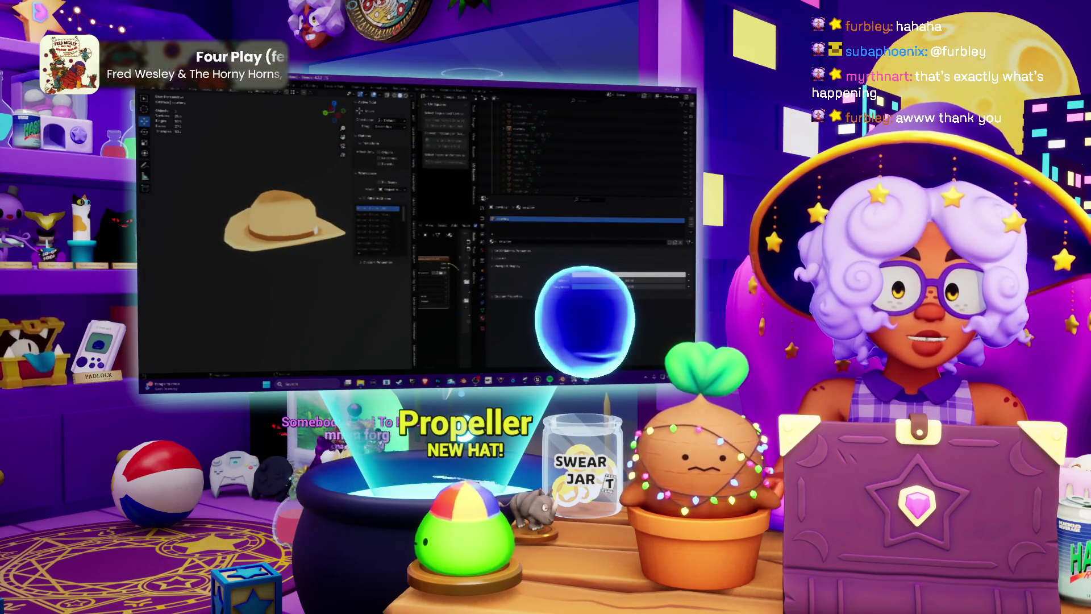
pyautogui.hotkey('alt', 'Tab')
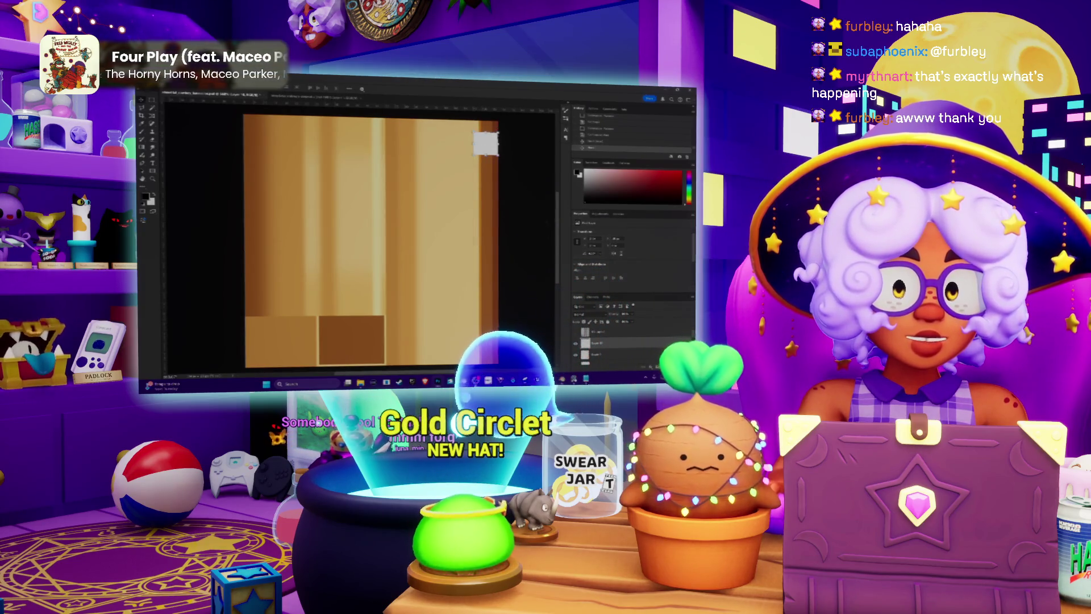
pyautogui.moveTo(574, 379)
pyautogui.click(574, 344)
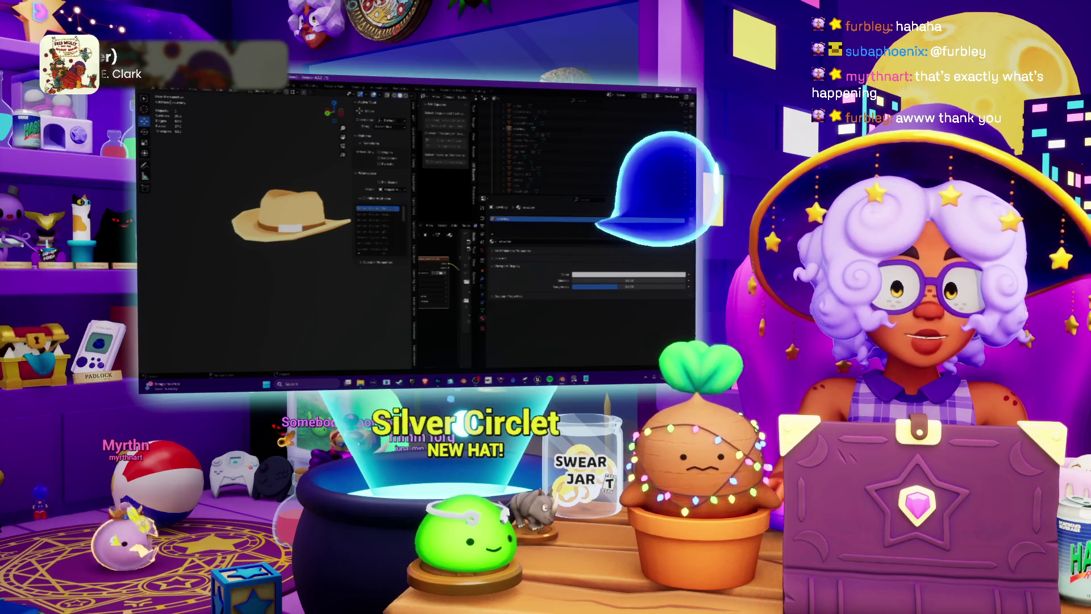
pyautogui.hotkey('alt', 'Tab')
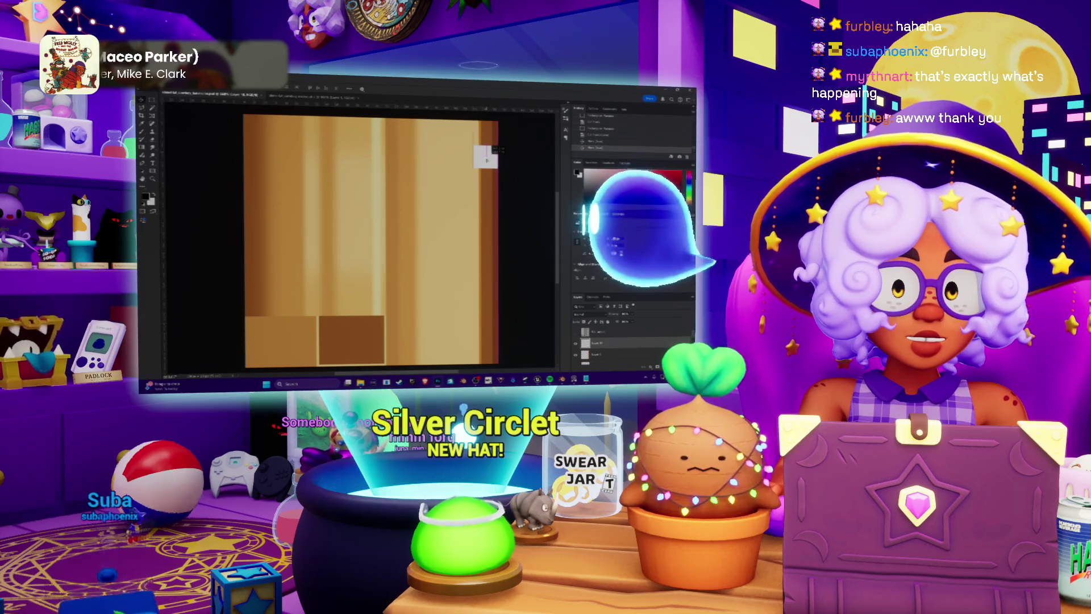
# Make the square plain grey, check the buckle on the hat, and paste the black shoji grid.
pyautogui.press('Return')
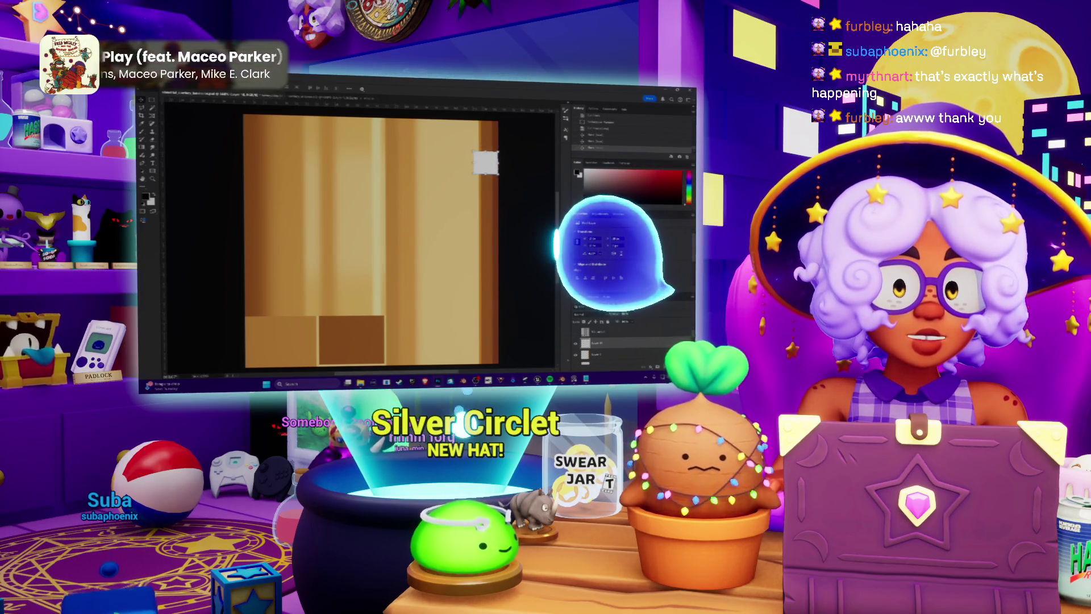
pyautogui.hotkey('alt', 'Tab')
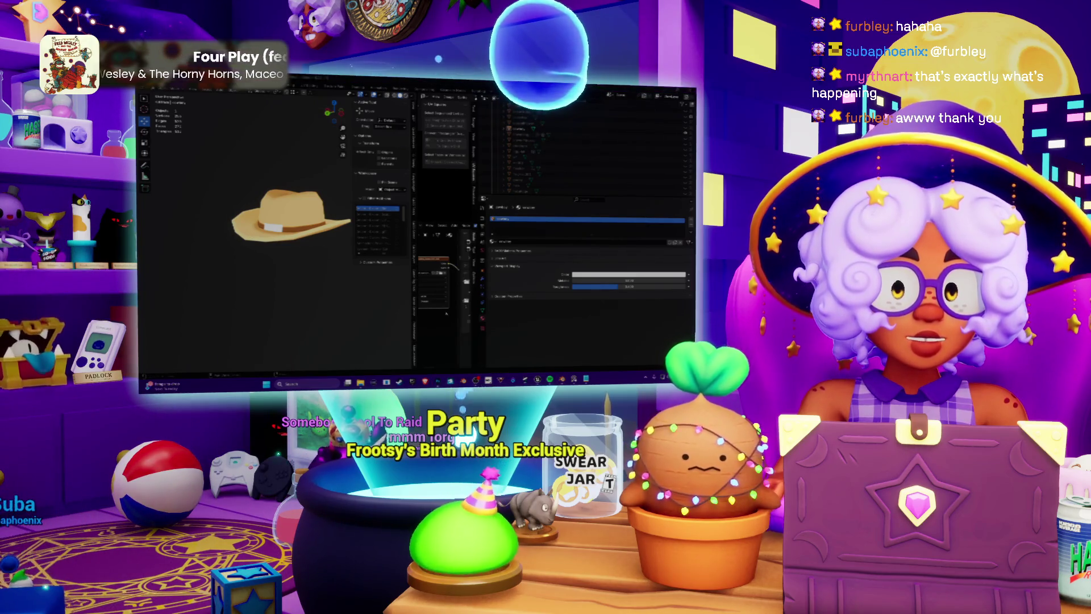
pyautogui.hotkey('alt', 'Tab')
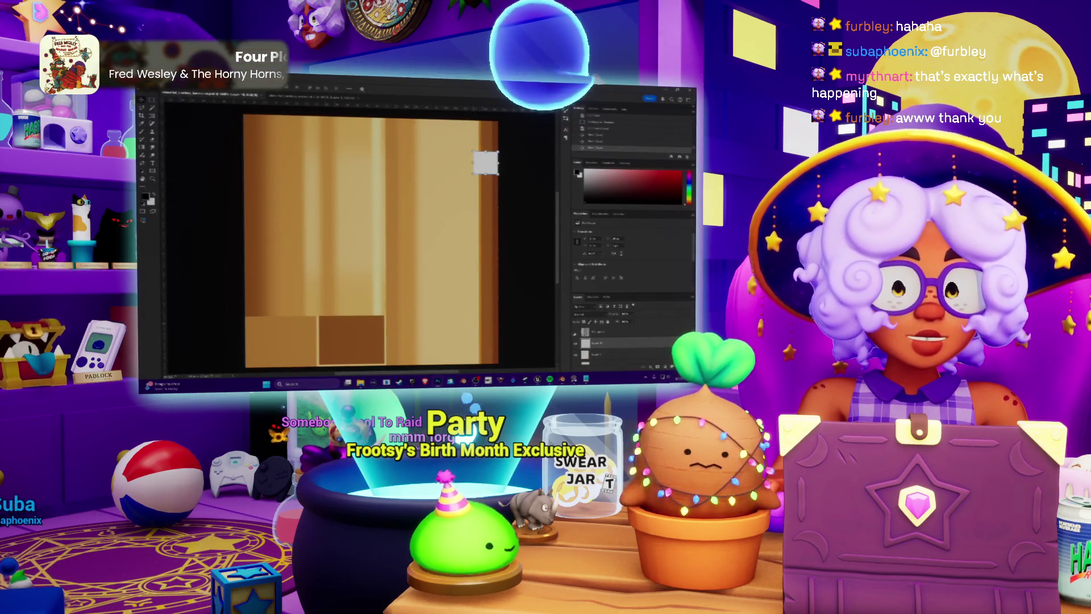
pyautogui.hotkey('ctrl', 'v')
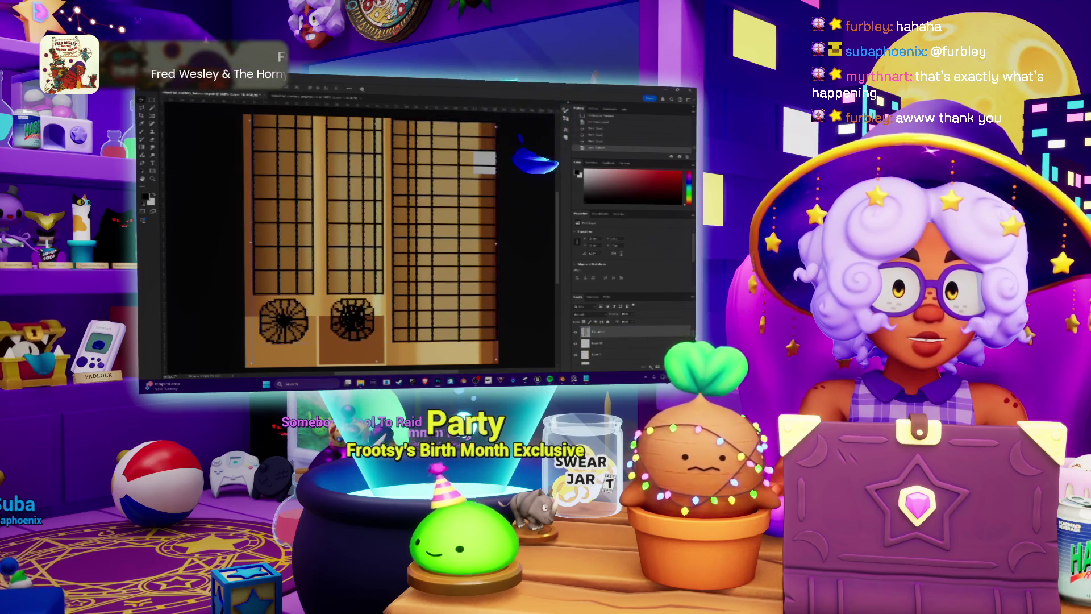
# Transform the pasted grid, select the top layer, and check the hat in Blender.
pyautogui.hotkey('ctrl', 't')
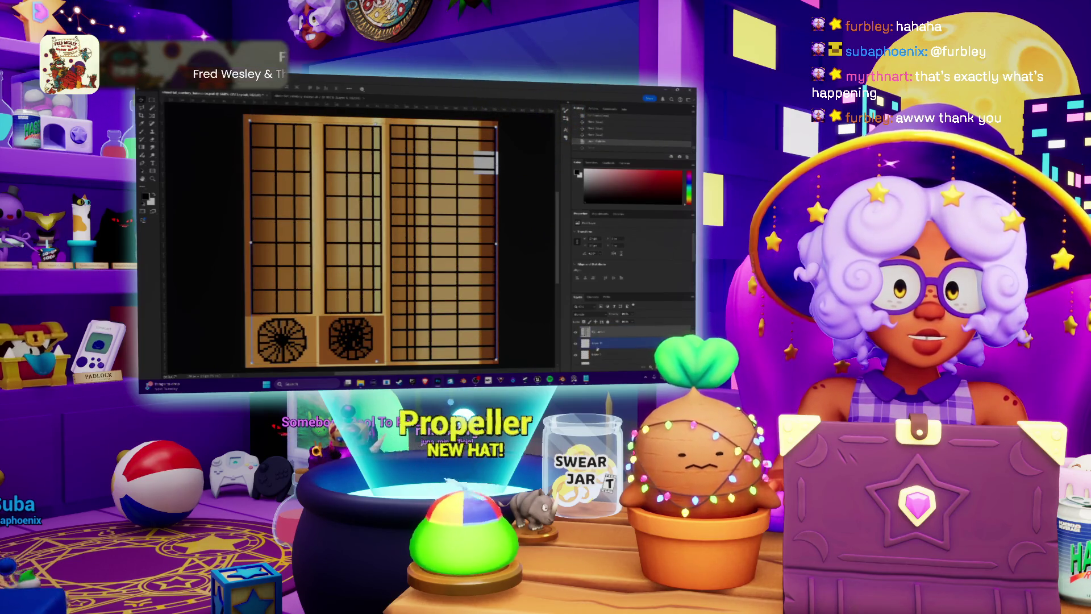
pyautogui.press('Return')
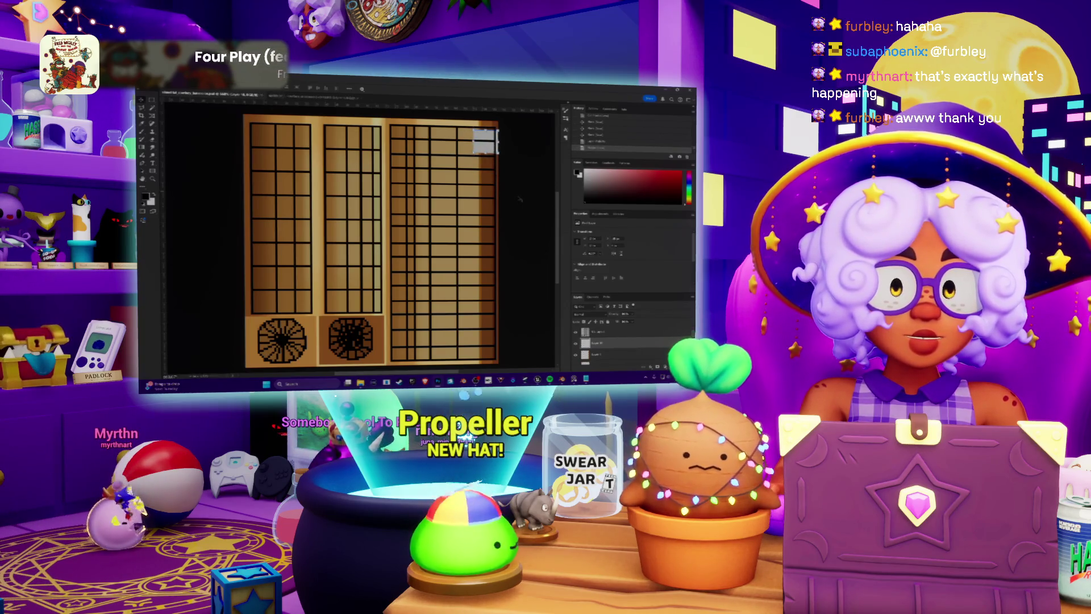
pyautogui.click(602, 332)
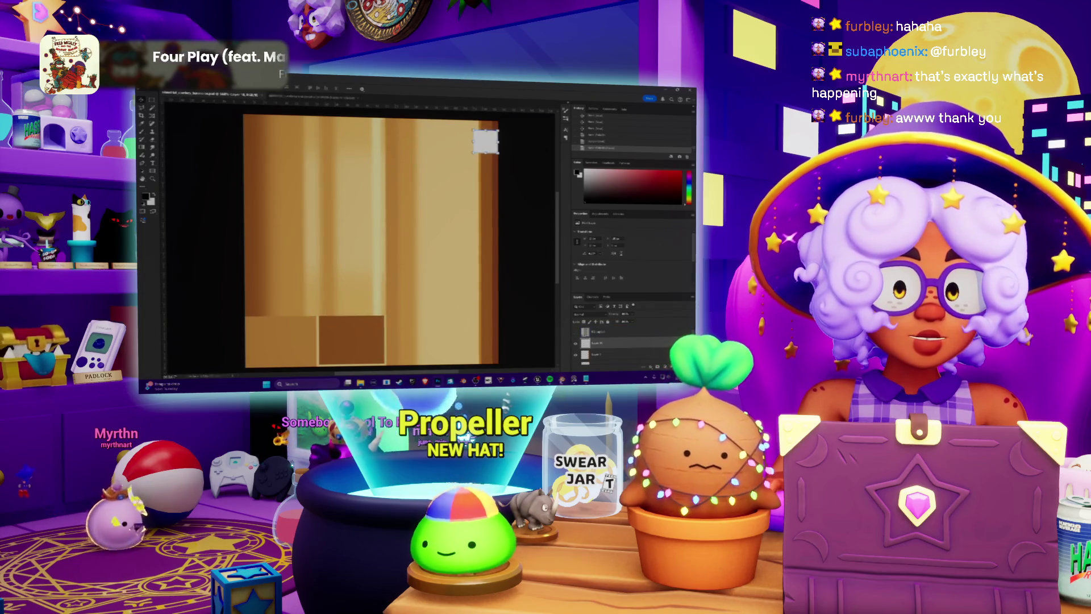
pyautogui.hotkey('alt', 'Tab')
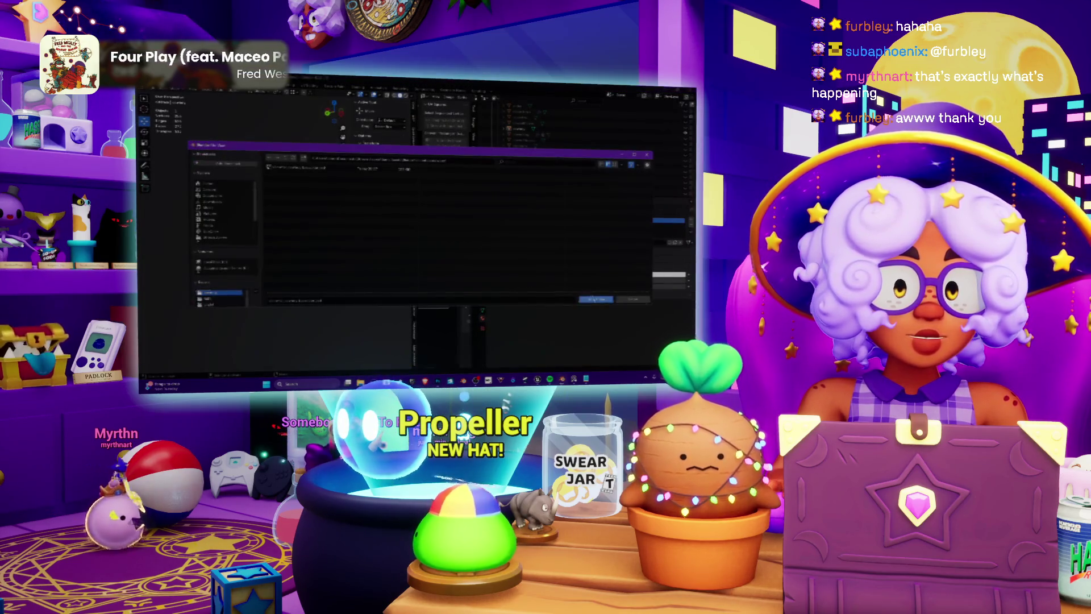
pyautogui.moveTo(307, 239); pyautogui.dragTo(325, 240, button='middle')
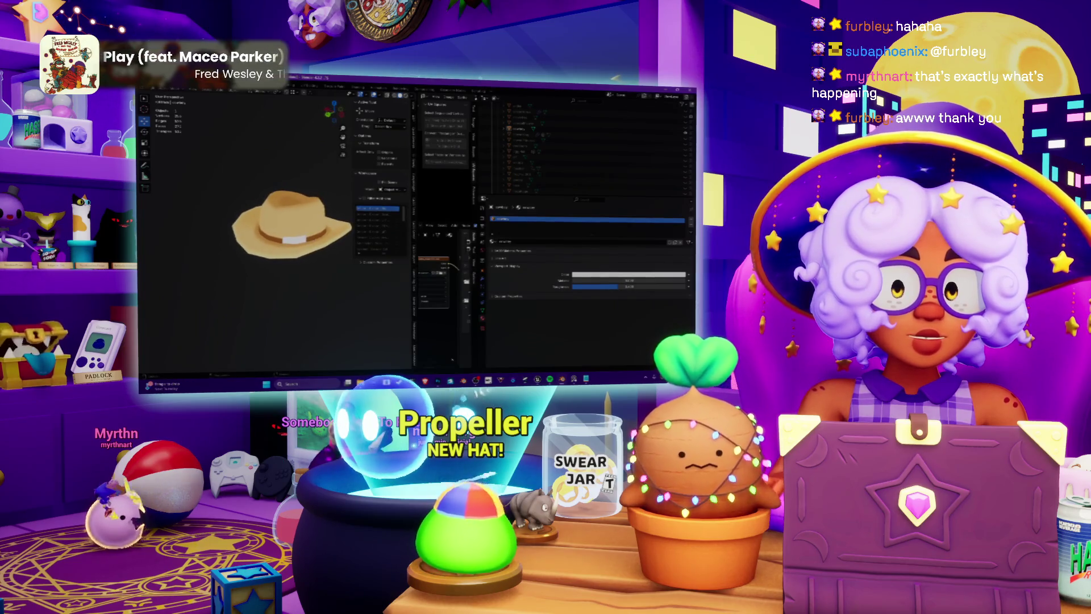
pyautogui.hotkey('alt', 'Tab')
# Move the grey square down to the texture's bottom-right and toggle the grid layer to compare.
pyautogui.moveTo(485, 142); pyautogui.dragTo(486, 341)
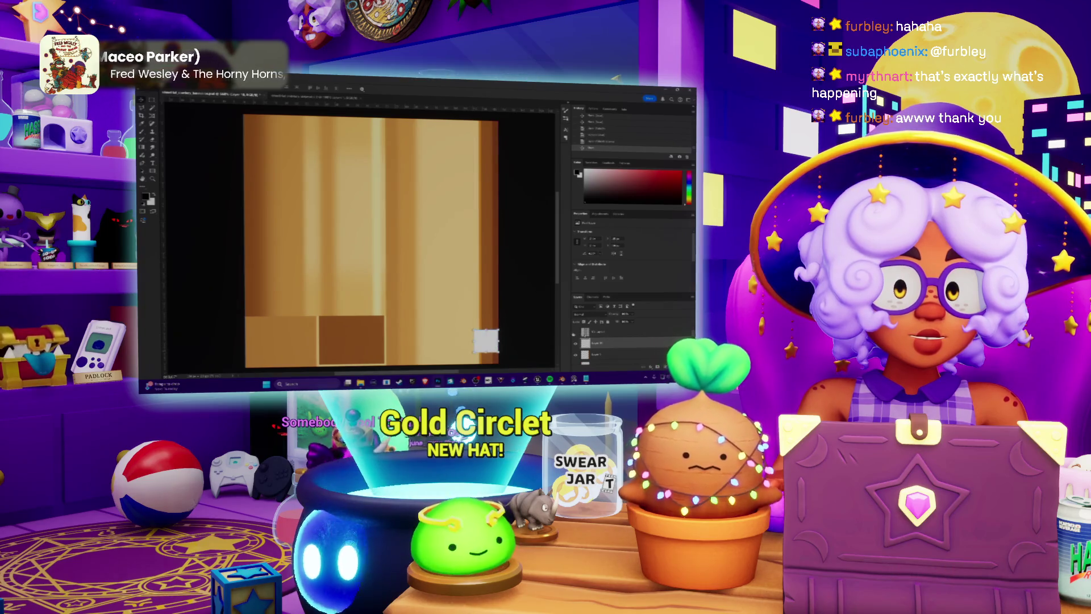
pyautogui.click(576, 332)
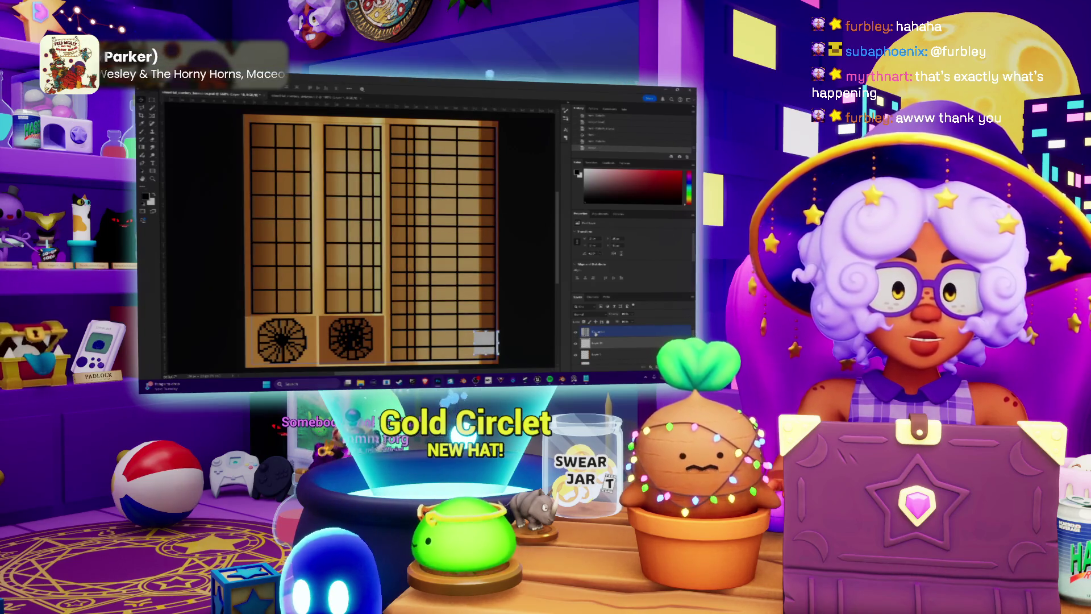
pyautogui.click(576, 332)
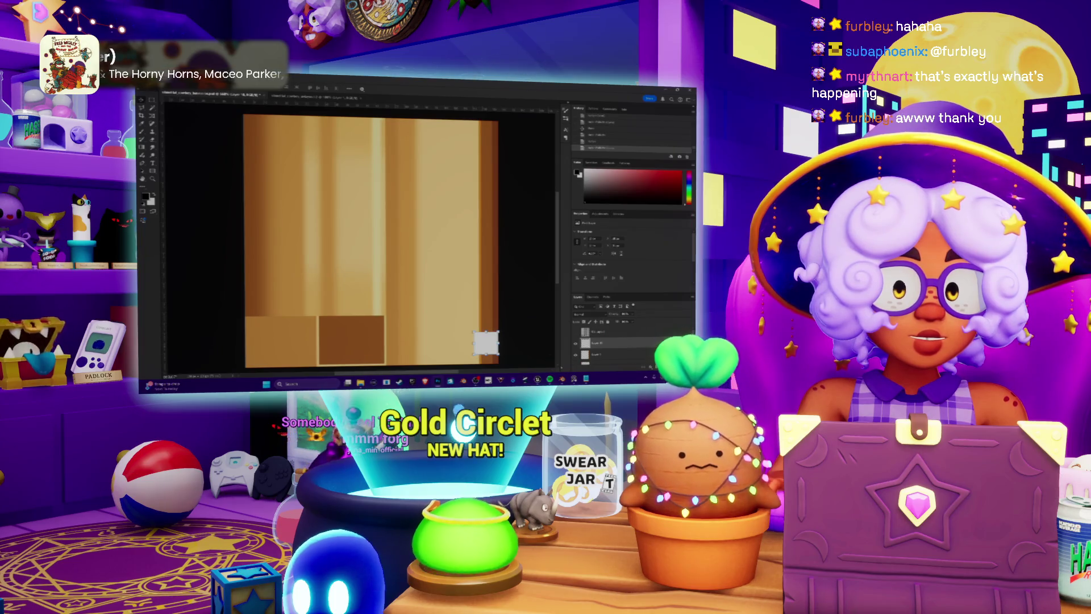
pyautogui.hotkey('alt', 'Tab')
pyautogui.hotkey('alt', 'Tab')
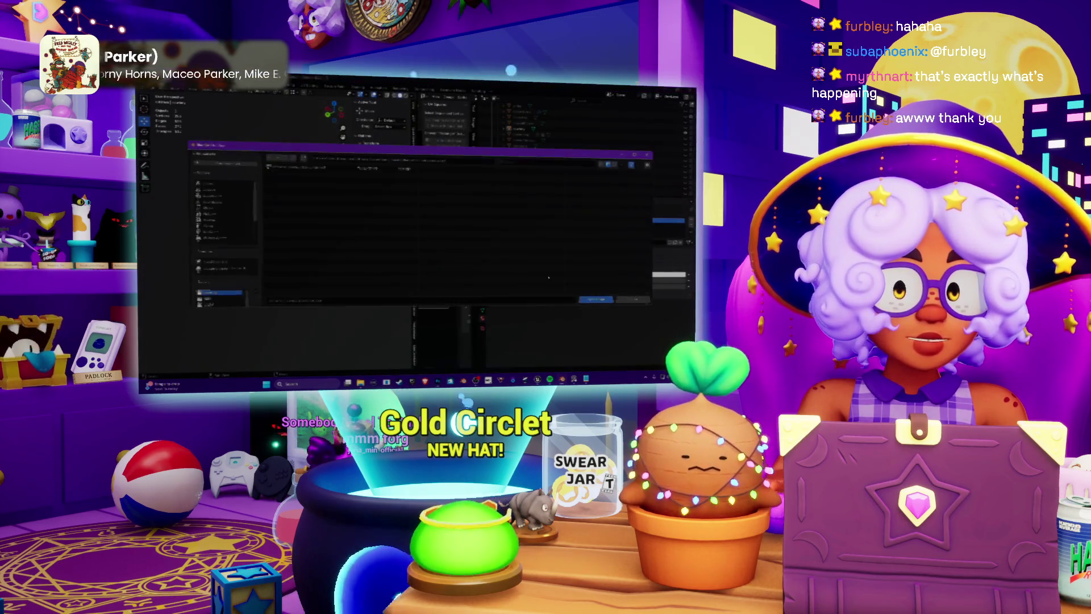
pyautogui.hotkey('alt', 'Tab')
pyautogui.moveTo(321, 252)
pyautogui.mouseDown(button='middle')
pyautogui.moveTo(290, 256)
pyautogui.moveTo(303, 237)
pyautogui.mouseUp(button='middle')
pyautogui.scroll(4, 290, 255)
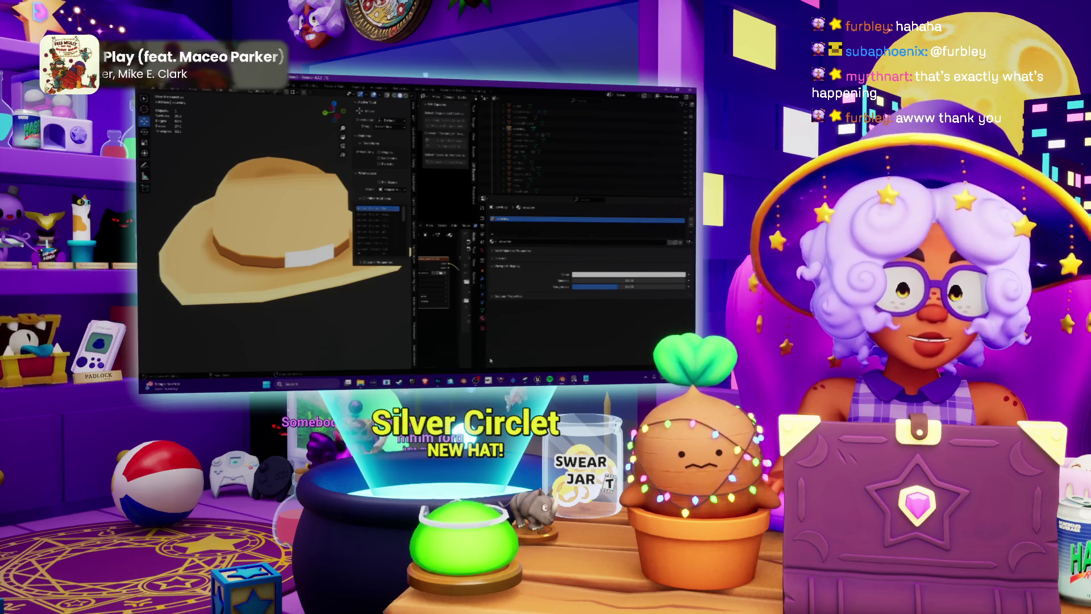
# Rearrange a layer in the Photoshop layer stack.
pyautogui.hotkey('alt', 'Tab')
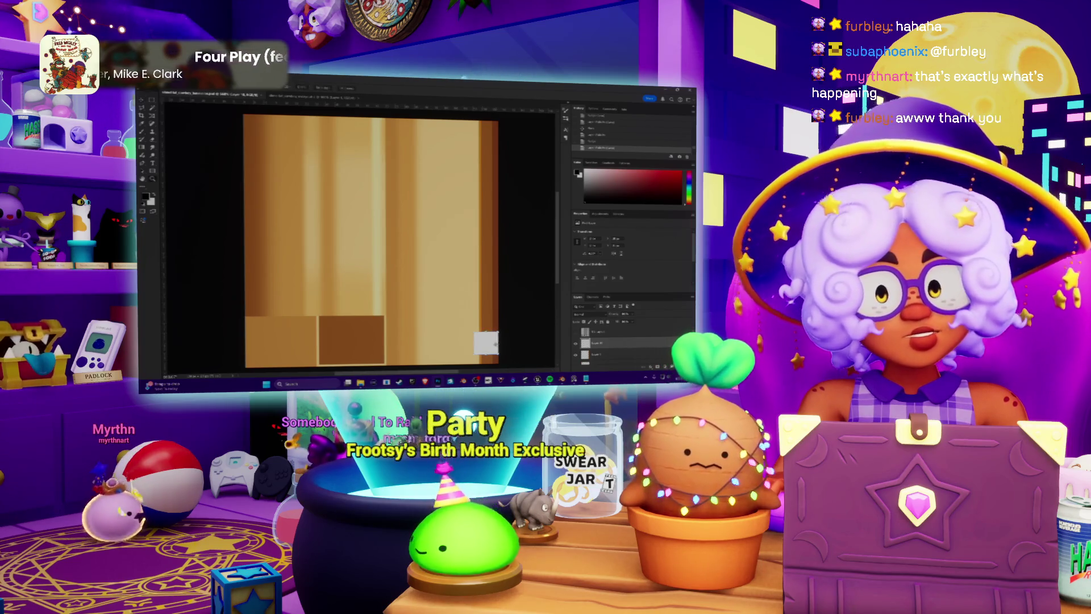
pyautogui.keyDown('alt'); pyautogui.scroll(2, 494, 344); pyautogui.keyUp('alt')
pyautogui.scroll(-1, 500, 332)
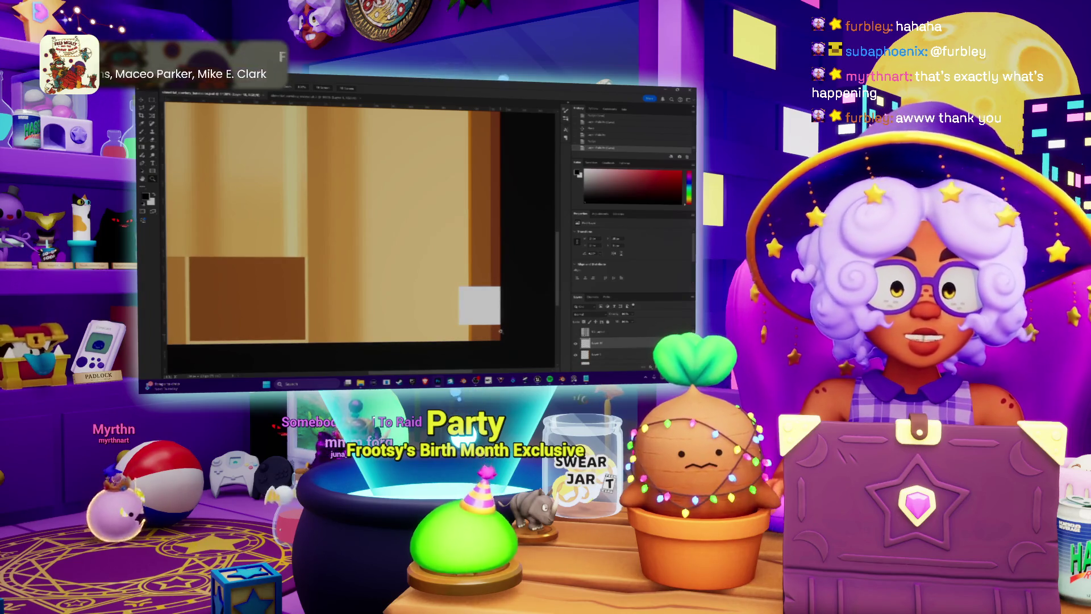
pyautogui.moveTo(591, 343); pyautogui.dragTo(549, 349)
pyautogui.hotkey('alt', 'Tab')
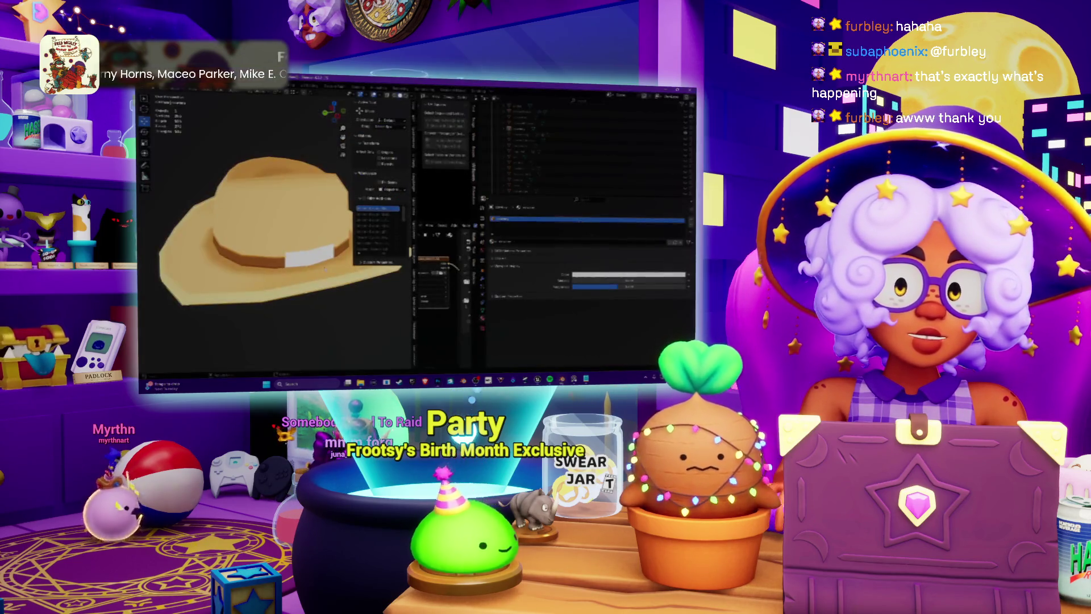
# Enter Edit Mode on the hat, widen the UV Editor, and view the UV islands over the texture.
pyautogui.moveTo(329, 272)
pyautogui.mouseDown(button='middle')
pyautogui.moveTo(315, 264)
pyautogui.moveTo(321, 292)
pyautogui.mouseUp(button='middle')
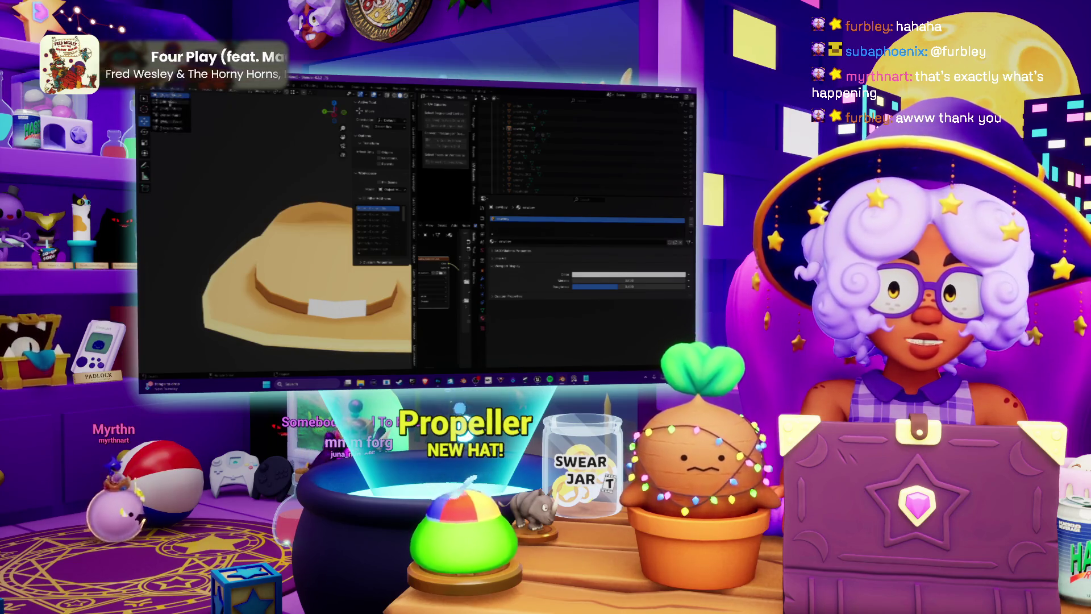
pyautogui.press('Tab')
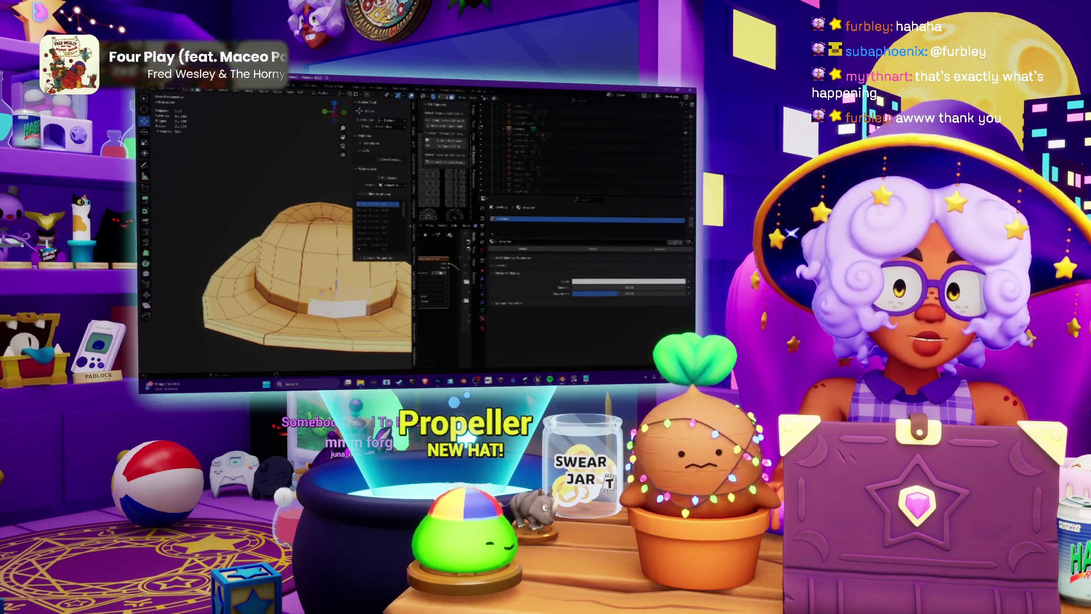
pyautogui.moveTo(414, 284); pyautogui.dragTo(329, 284)
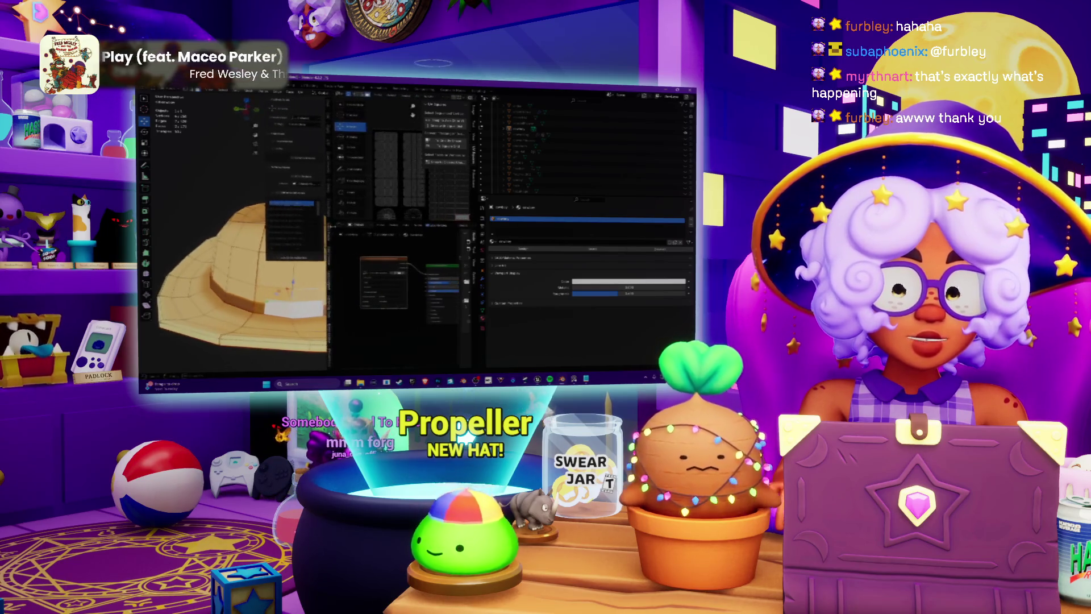
pyautogui.moveTo(292, 282); pyautogui.dragTo(298, 290, button='middle')
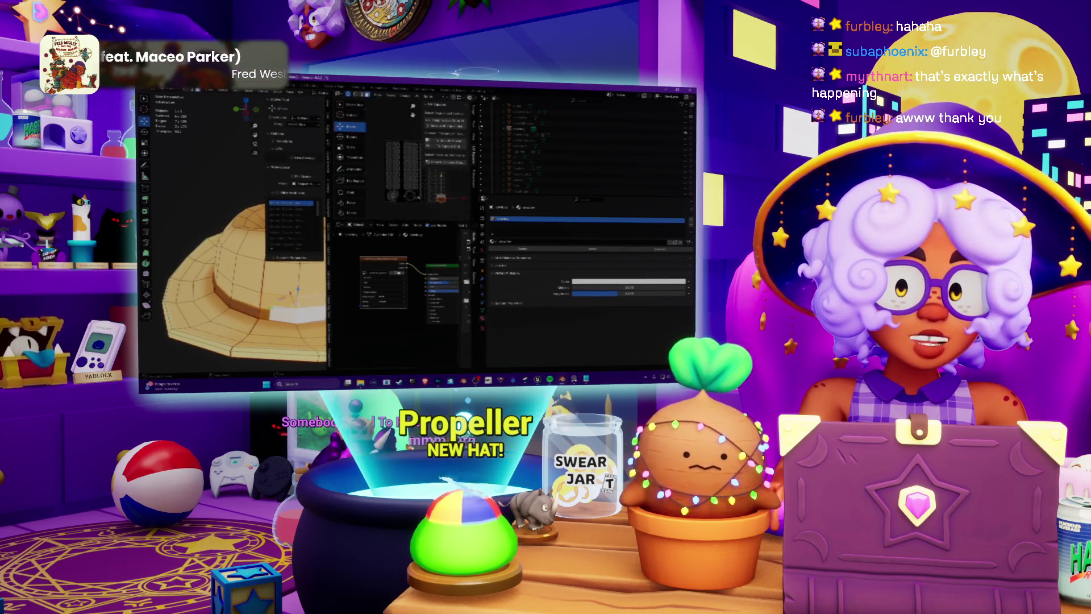
pyautogui.scroll(3, 399, 175)
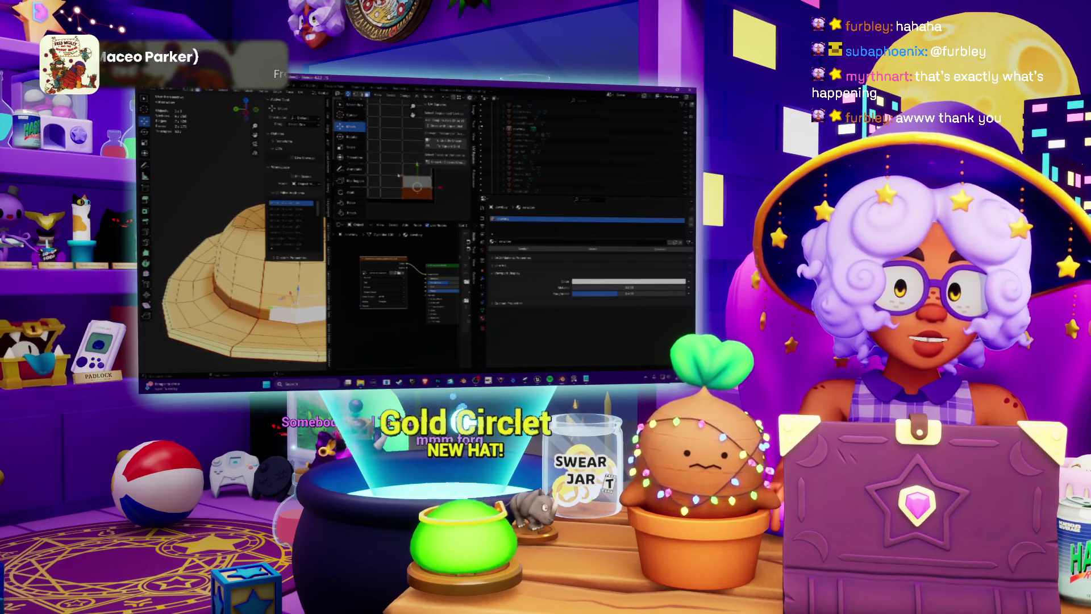
pyautogui.scroll(-3, 442, 184)
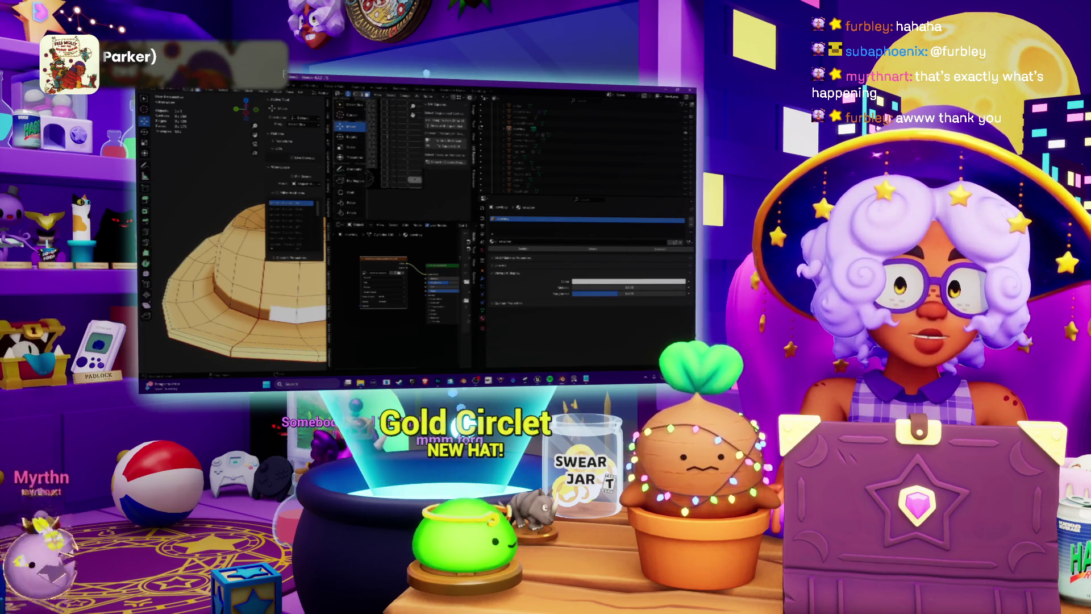
pyautogui.scroll(3, 412, 114)
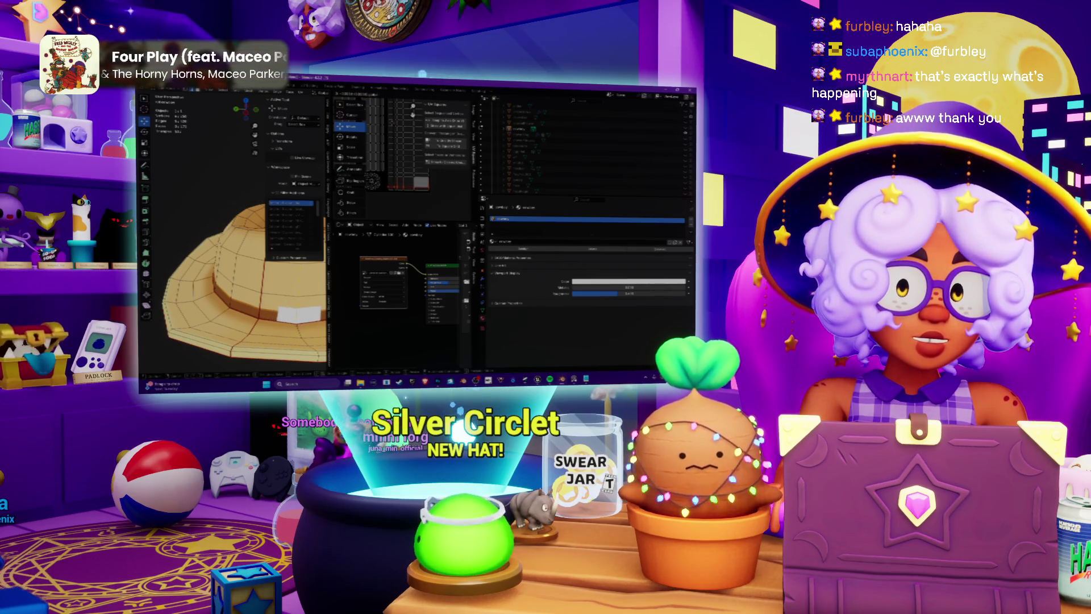
pyautogui.scroll(-2, 408, 163)
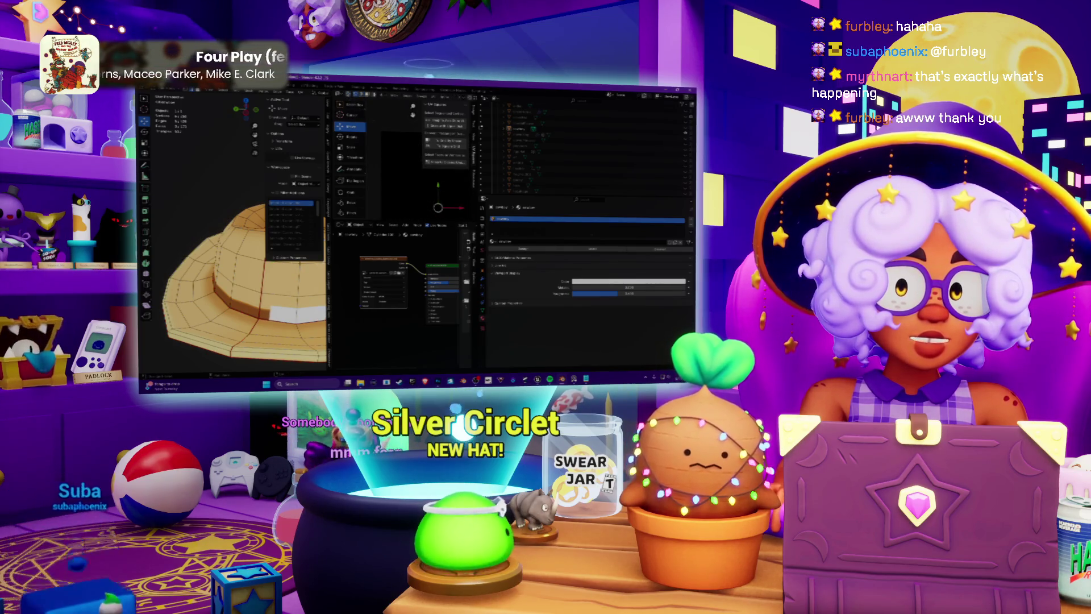
pyautogui.scroll(-2, 409, 165)
pyautogui.press('Tab')
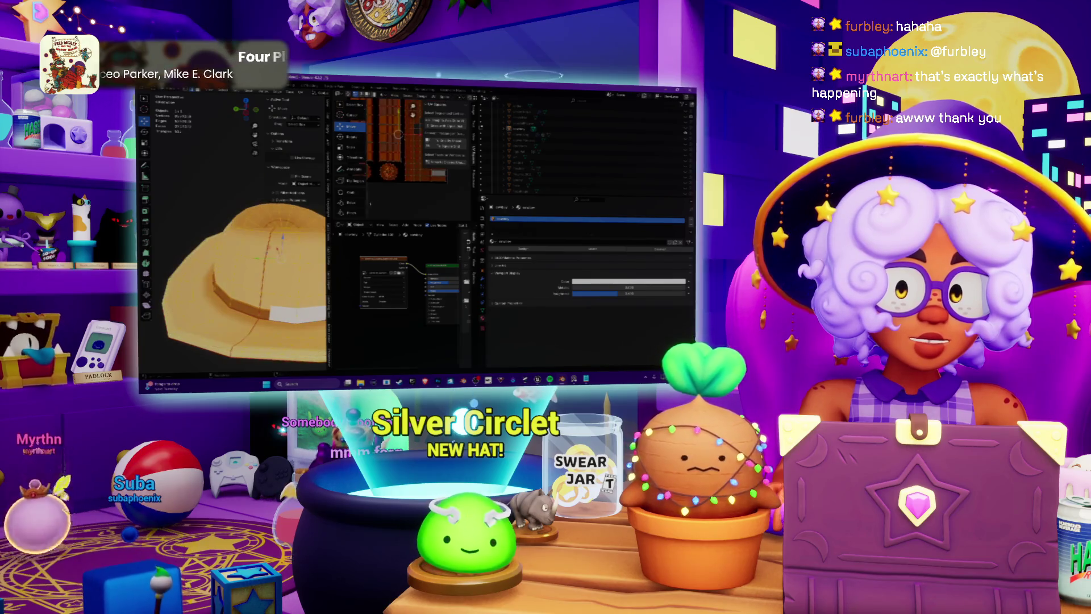
# Enlarge the UV Editor and select a seam edge on the hat.
pyautogui.moveTo(398, 224); pyautogui.dragTo(398, 293)
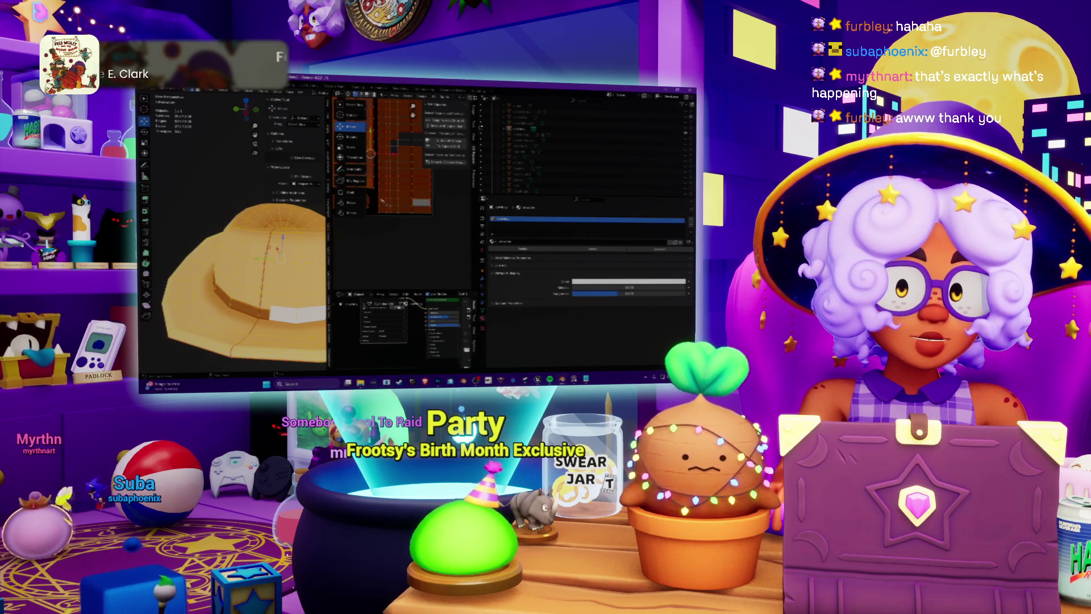
pyautogui.scroll(2, 404, 171)
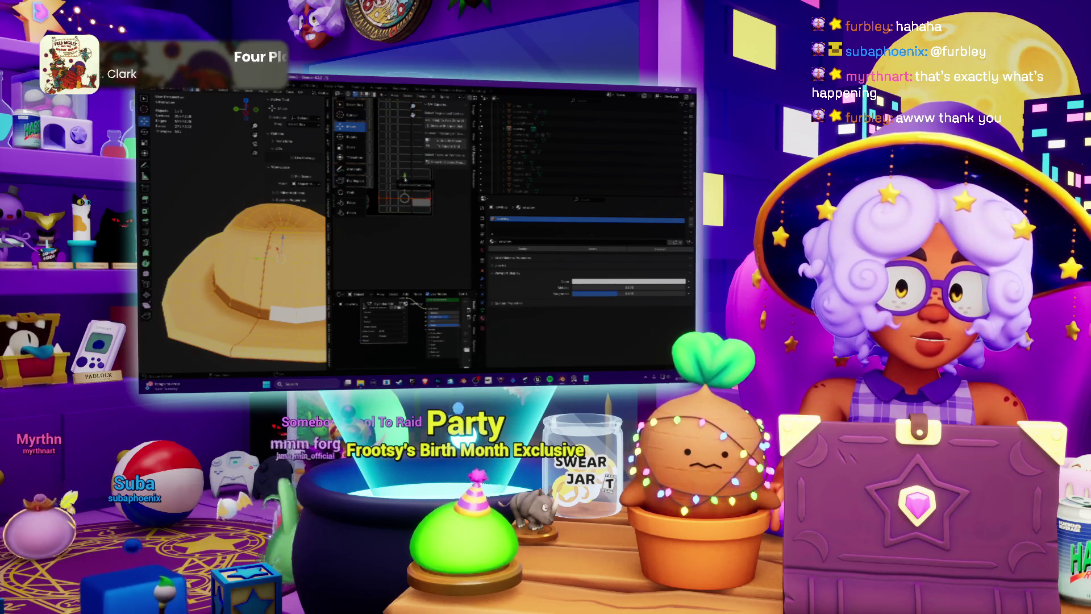
pyautogui.scroll(2, 404, 170)
pyautogui.click(282, 238)
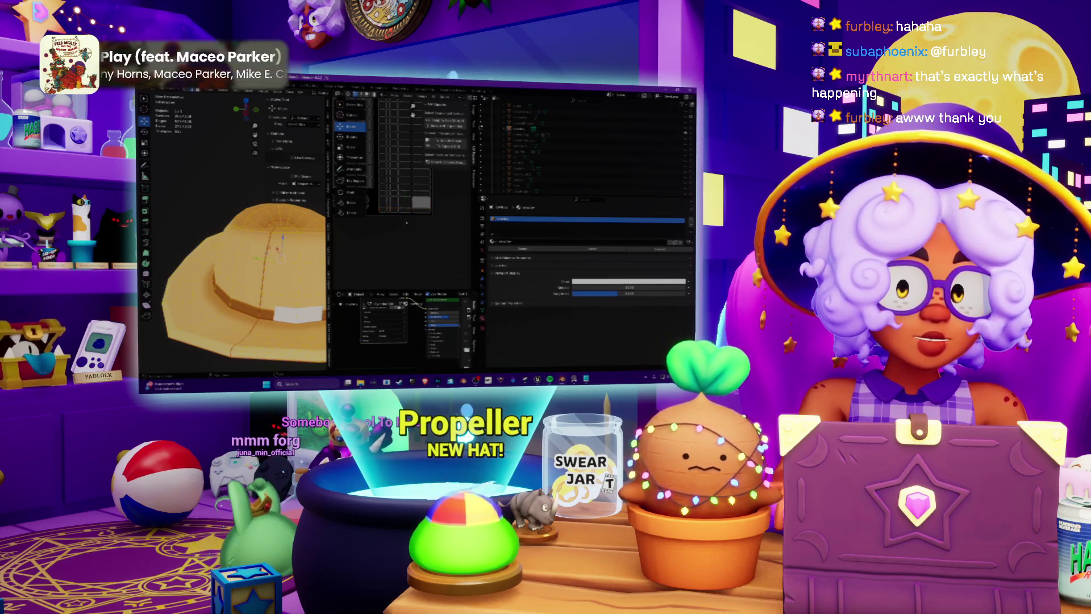
pyautogui.scroll(-3, 245, 256)
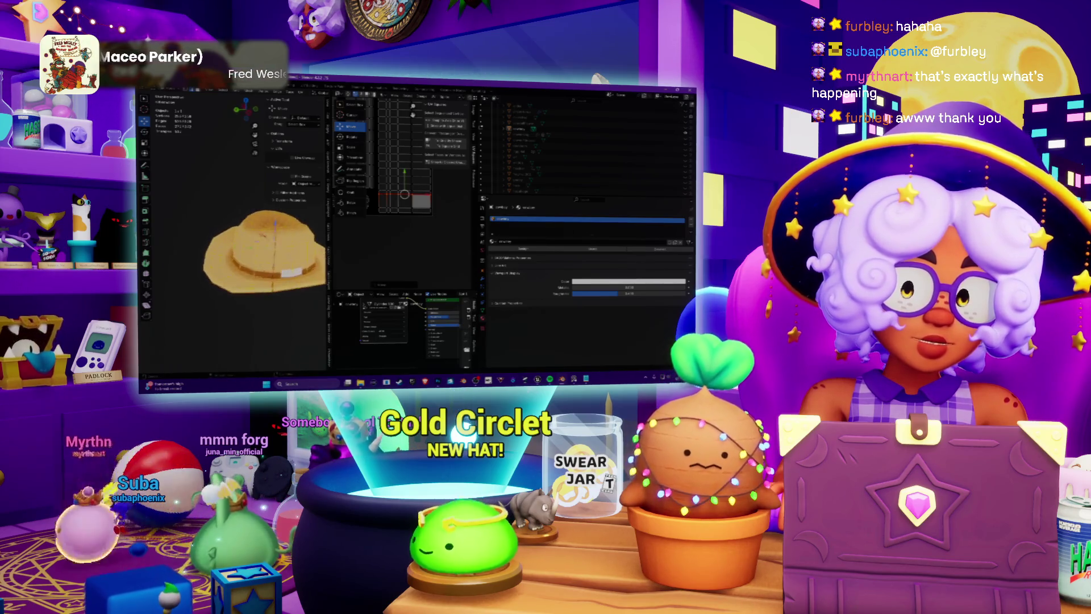
# Widen the 3D viewport, leave Edit Mode, and zoom out over the whole hat.
pyautogui.moveTo(328, 228); pyautogui.dragTo(416, 227)
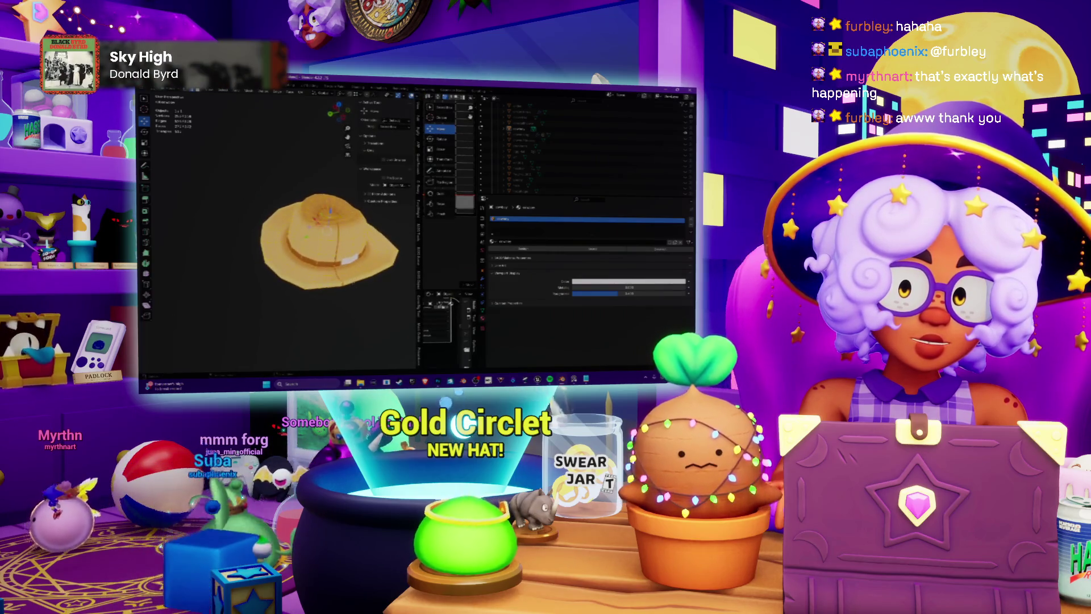
pyautogui.scroll(5, 318, 239)
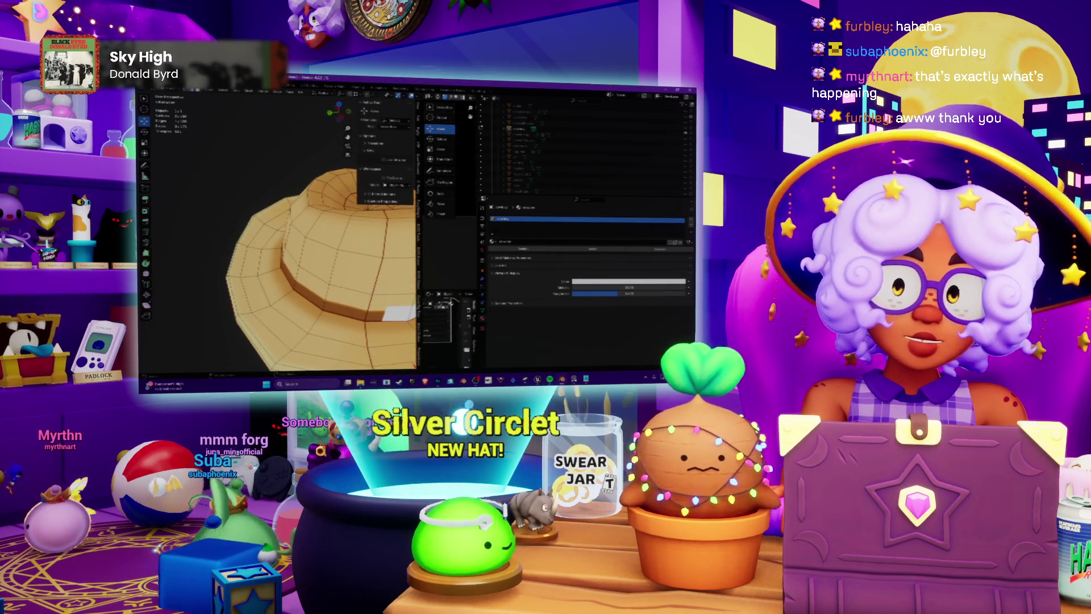
pyautogui.press('Tab')
pyautogui.scroll(-5, 318, 238)
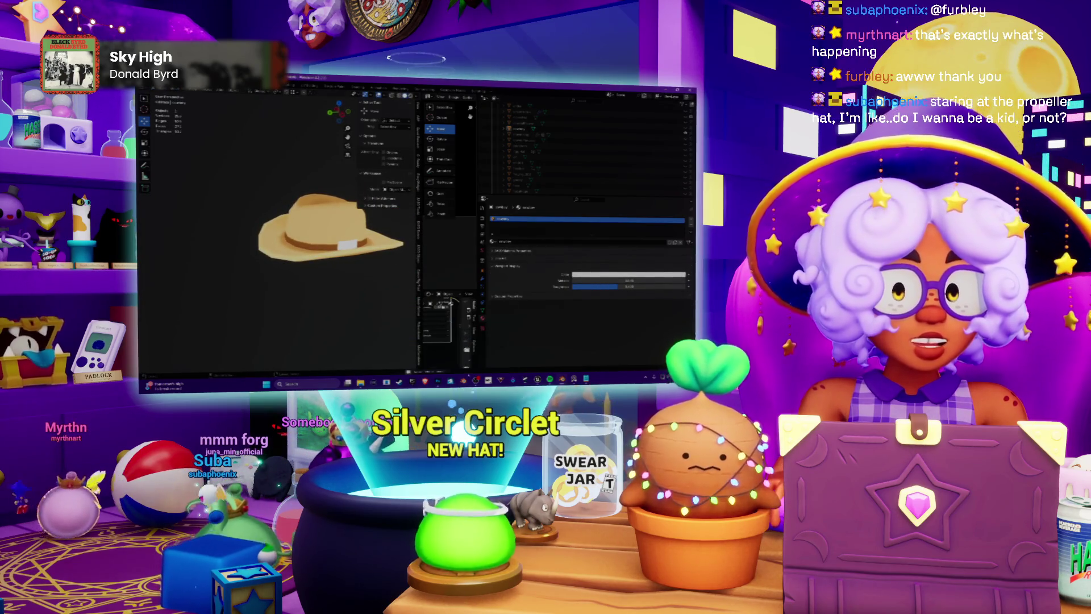
pyautogui.hotkey('alt', 'Tab')
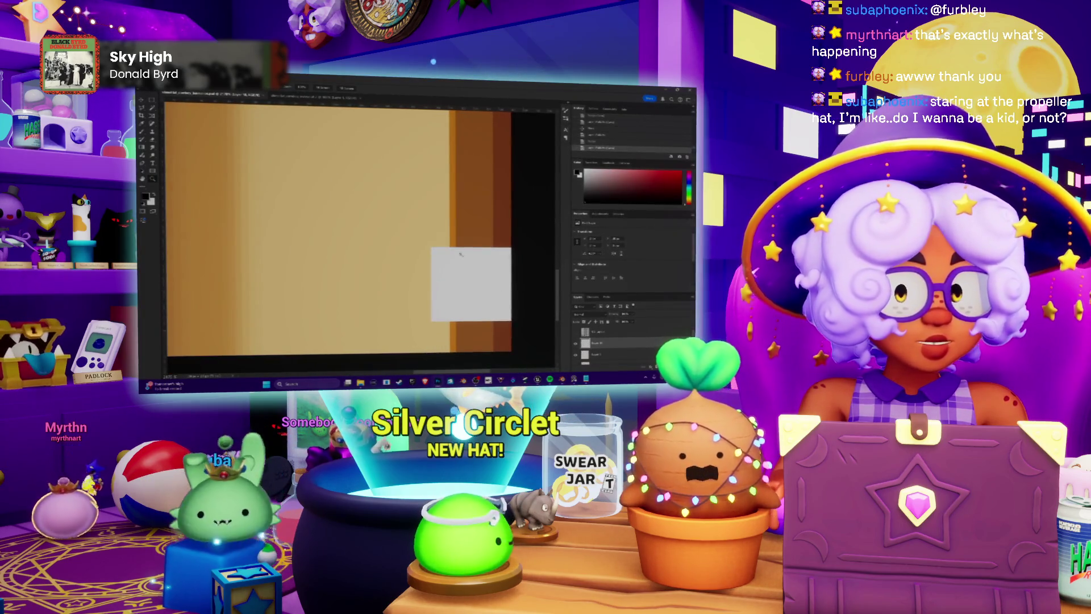
# Pick a small hard brush and paint stepped notches into the buckle's left corners and side.
pyautogui.rightClick(165, 102)
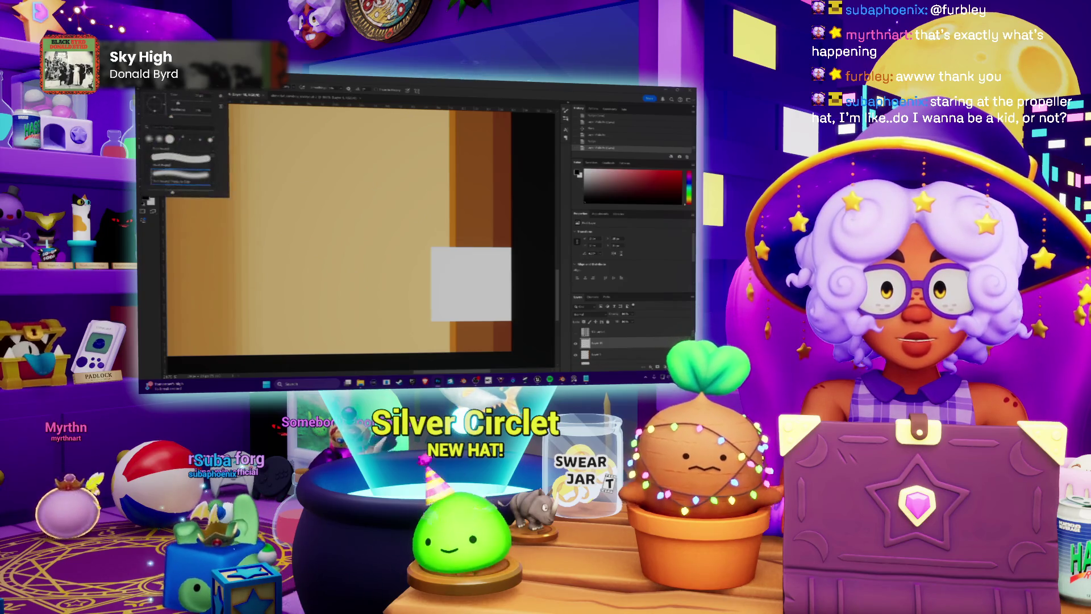
pyautogui.press('Escape')
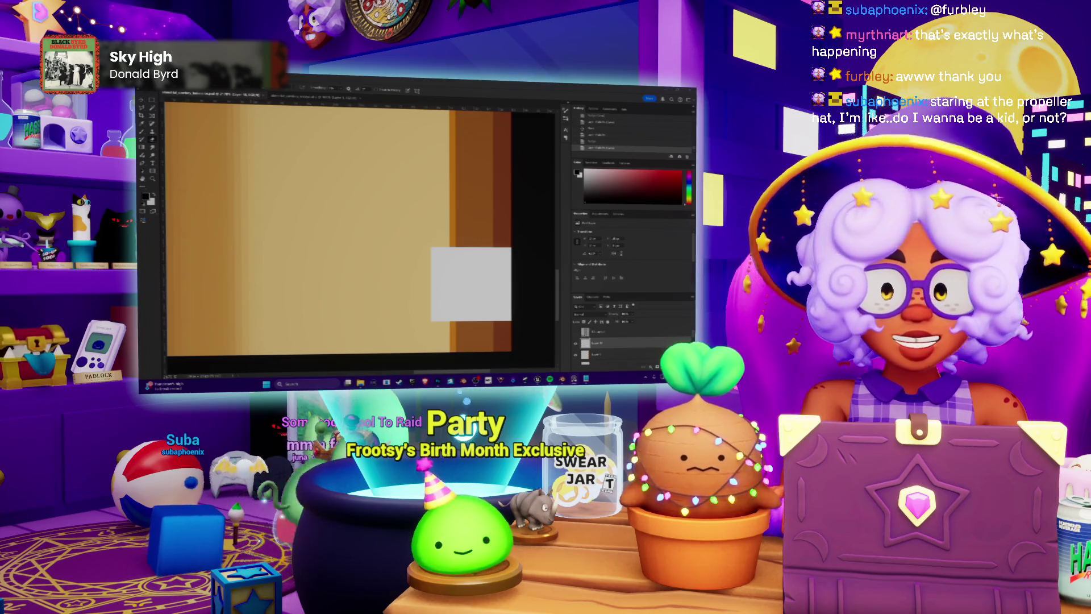
pyautogui.click(162, 88)
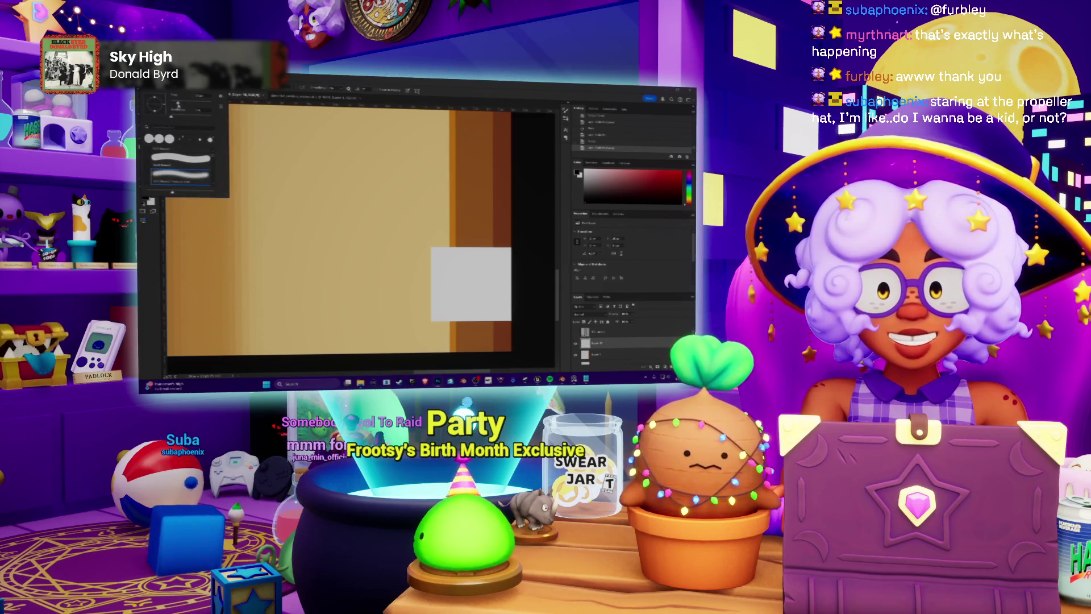
pyautogui.press('Return')
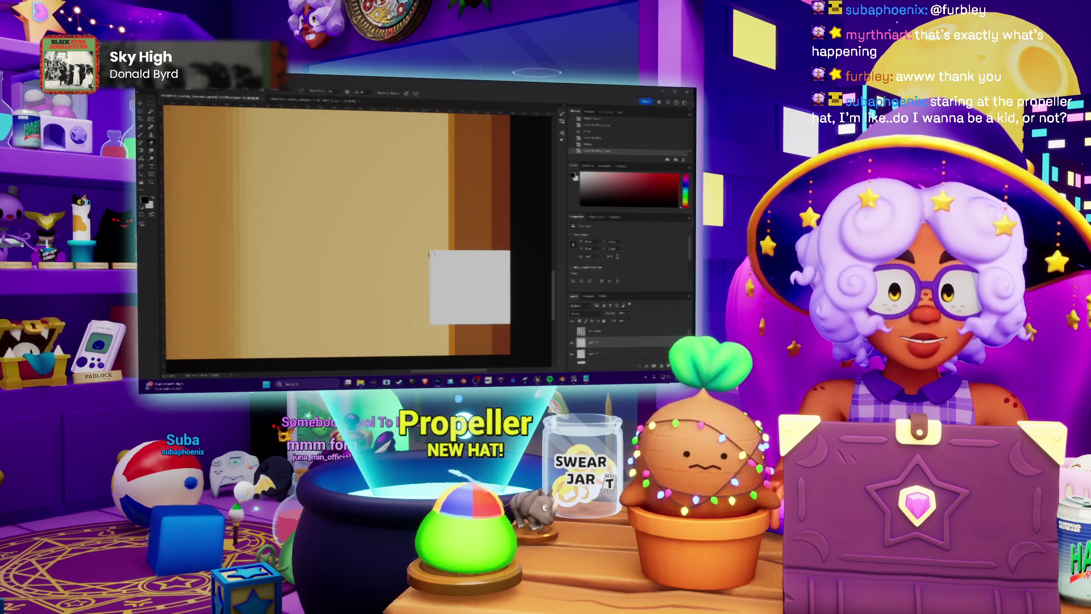
pyautogui.click(432, 252)
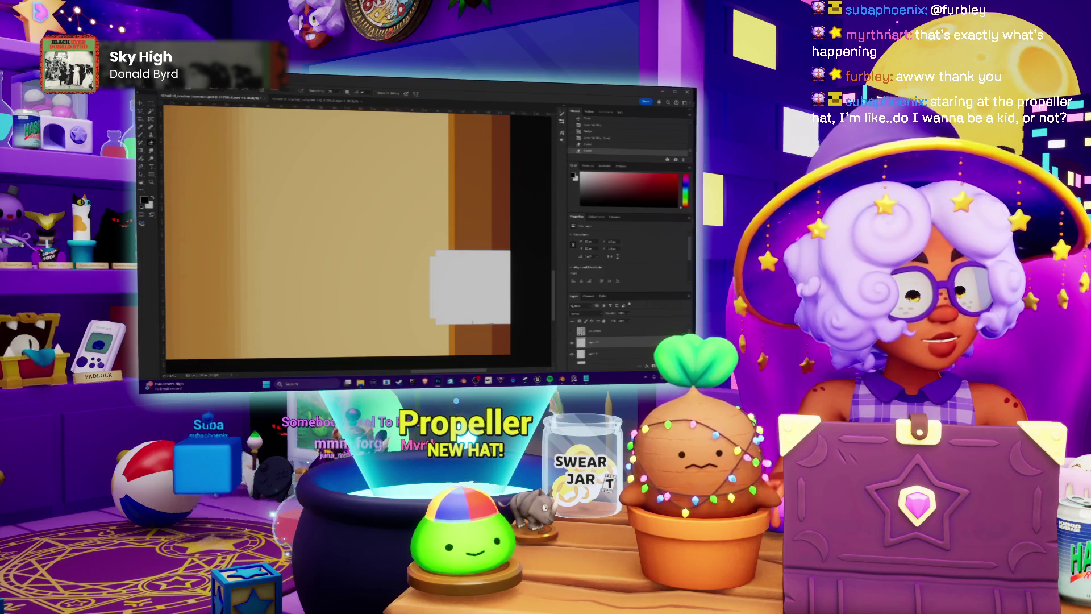
pyautogui.click(429, 315)
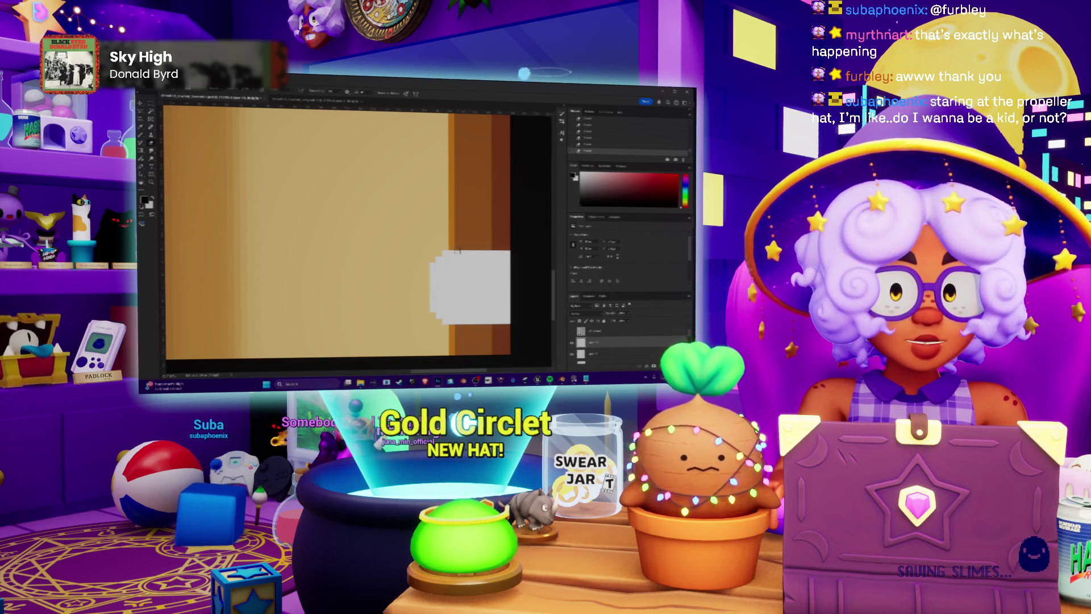
pyautogui.moveTo(452, 250); pyautogui.dragTo(452, 290)
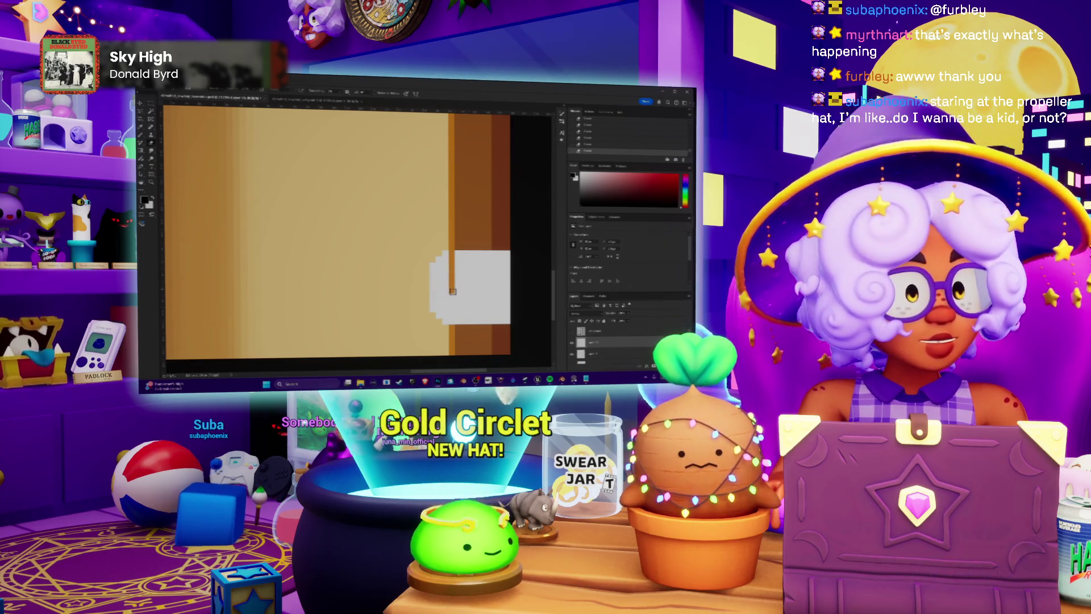
# Extend the buckle's bottom edge line and shift the brown band and buckle left.
pyautogui.moveTo(457, 290); pyautogui.dragTo(492, 290)
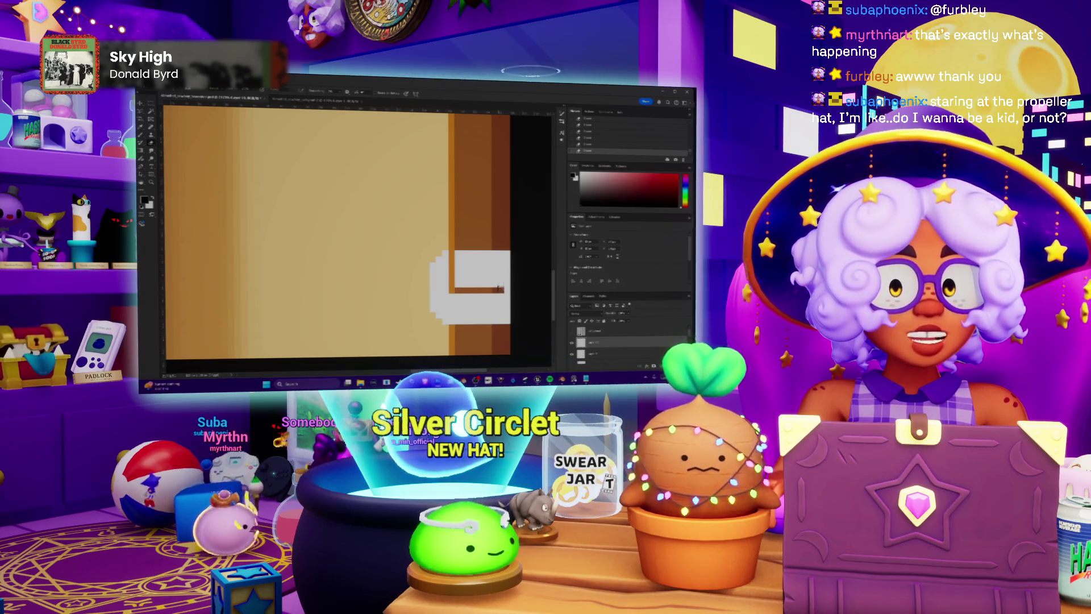
pyautogui.keyDown('alt'); pyautogui.scroll(-2, 514, 270); pyautogui.keyUp('alt')
pyautogui.keyDown('alt'); pyautogui.scroll(-3, 510, 271); pyautogui.keyUp('alt')
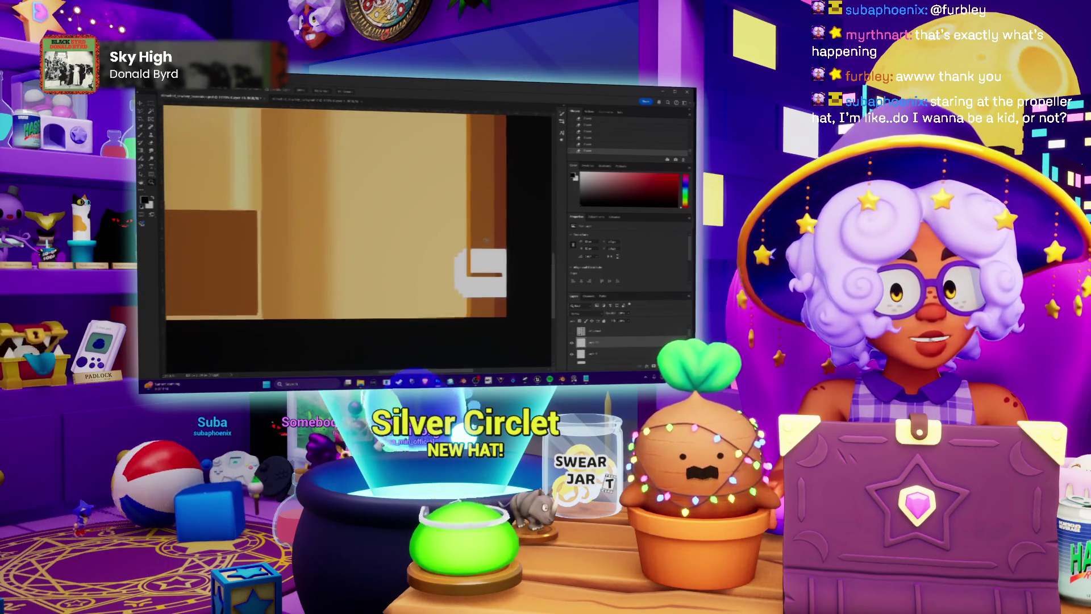
pyautogui.keyDown('alt'); pyautogui.scroll(1, 486, 238); pyautogui.keyUp('alt')
pyautogui.moveTo(502, 261); pyautogui.dragTo(481, 266)
pyautogui.keyDown('alt'); pyautogui.scroll(2, 481, 265); pyautogui.keyUp('alt')
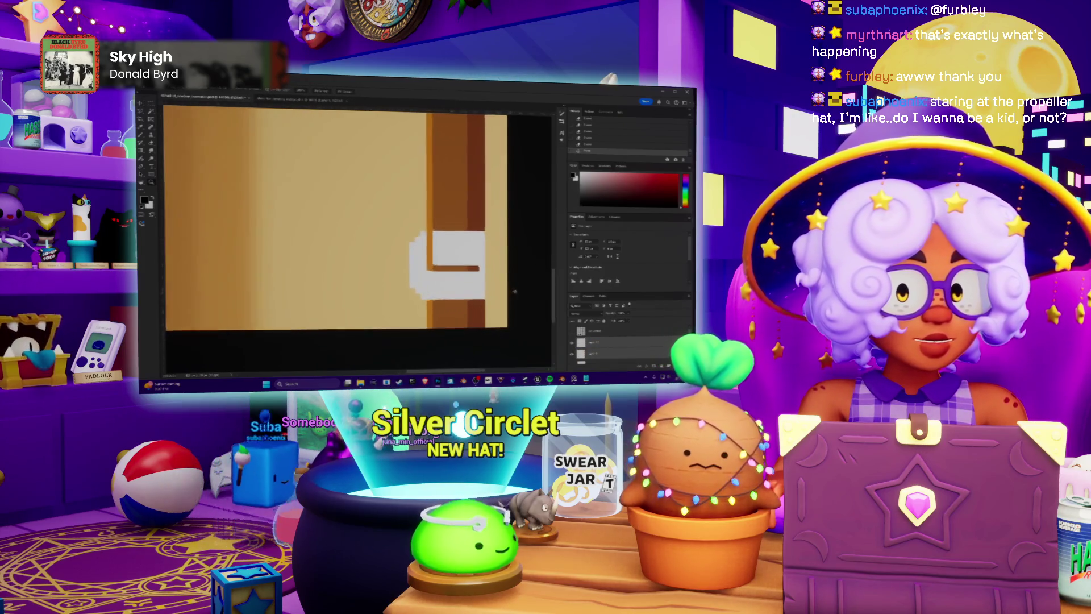
# Check the brown band layer by hiding and showing it, drop the selection, and undo.
pyautogui.press('b')
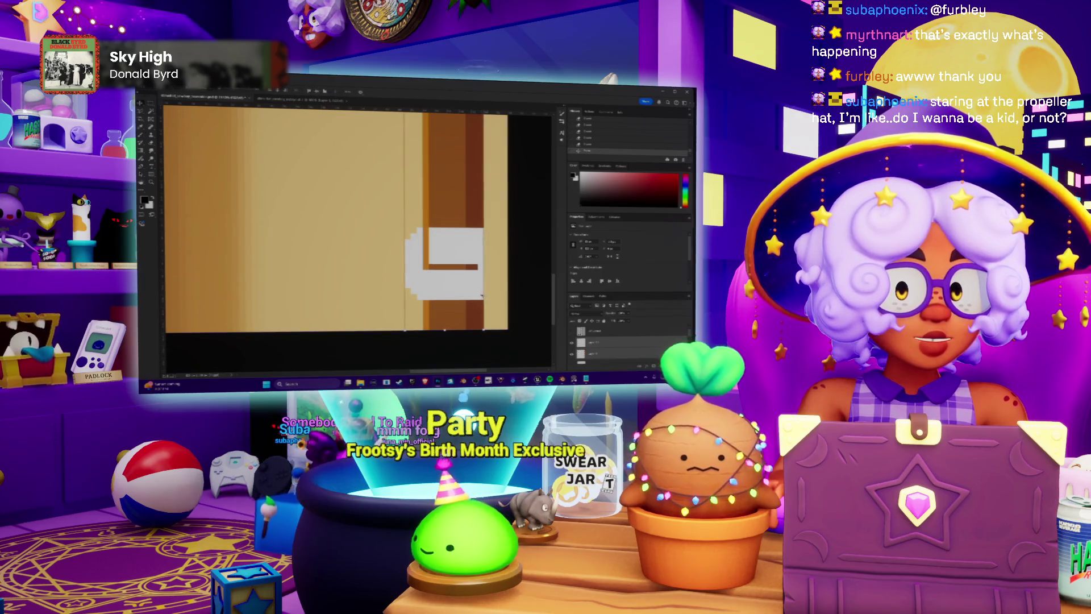
pyautogui.click(572, 354)
pyautogui.click(572, 353)
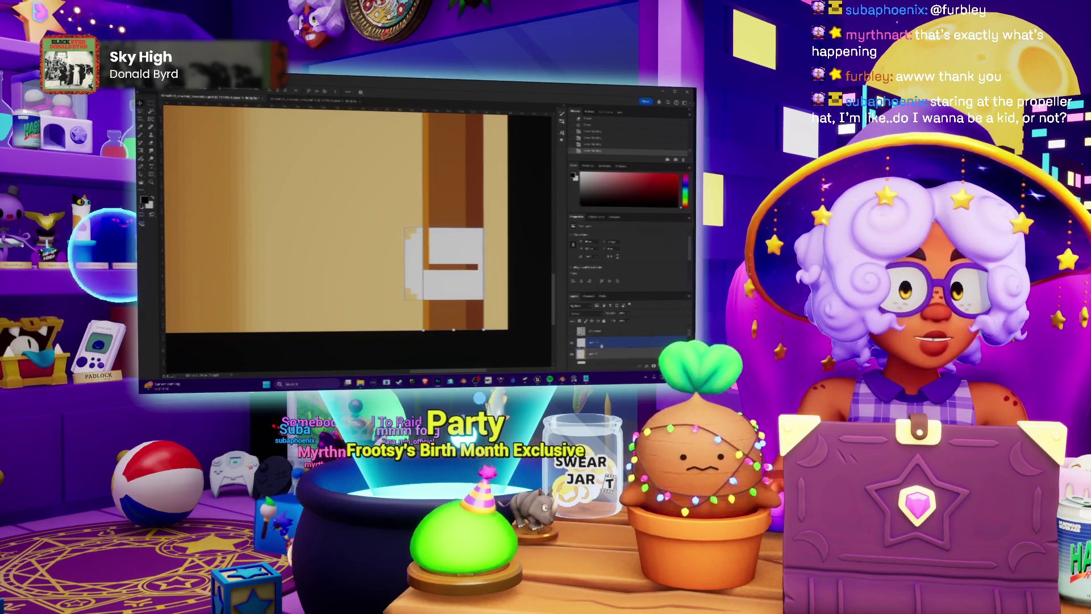
pyautogui.press('Return')
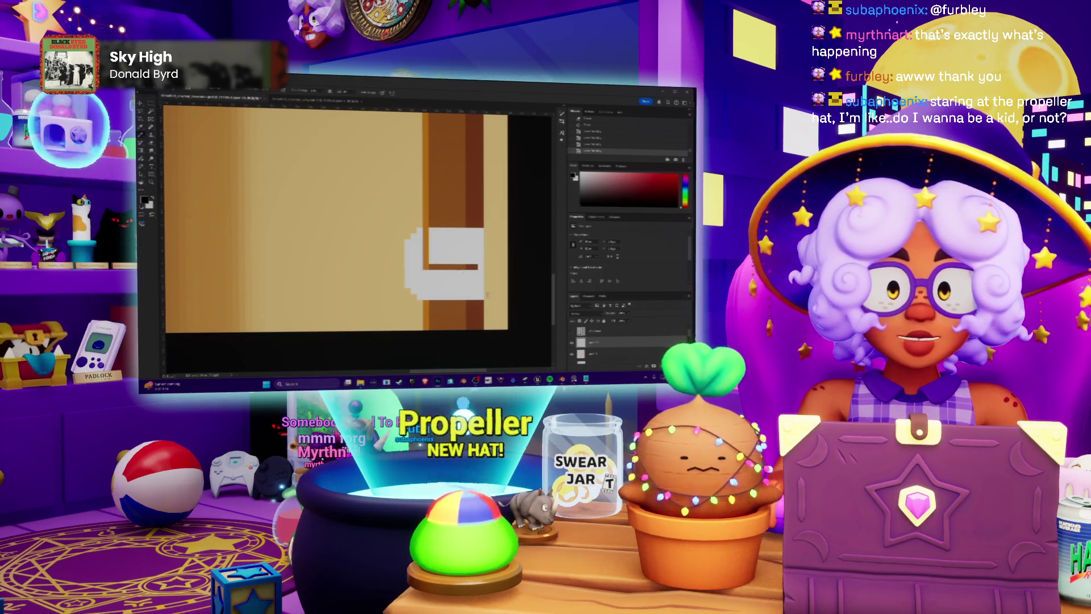
pyautogui.hotkey('ctrl', 'z')
pyautogui.hotkey('ctrl', 'z')
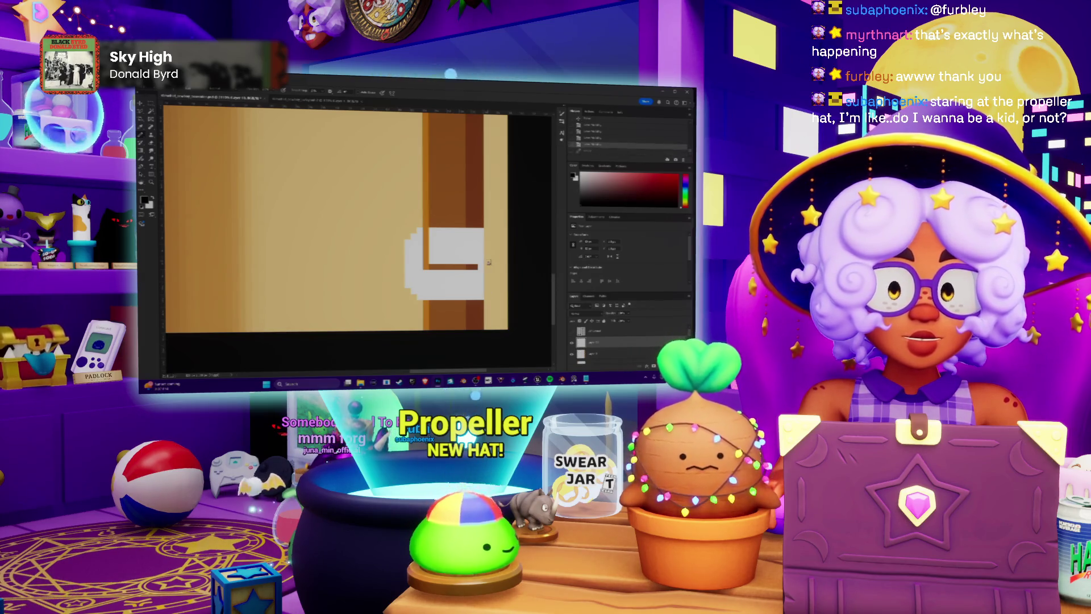
# Paint white along the buckle's right edge and brown over its centre, leaving an outline.
pyautogui.press('x')
pyautogui.moveTo(488, 261); pyautogui.dragTo(486, 251)
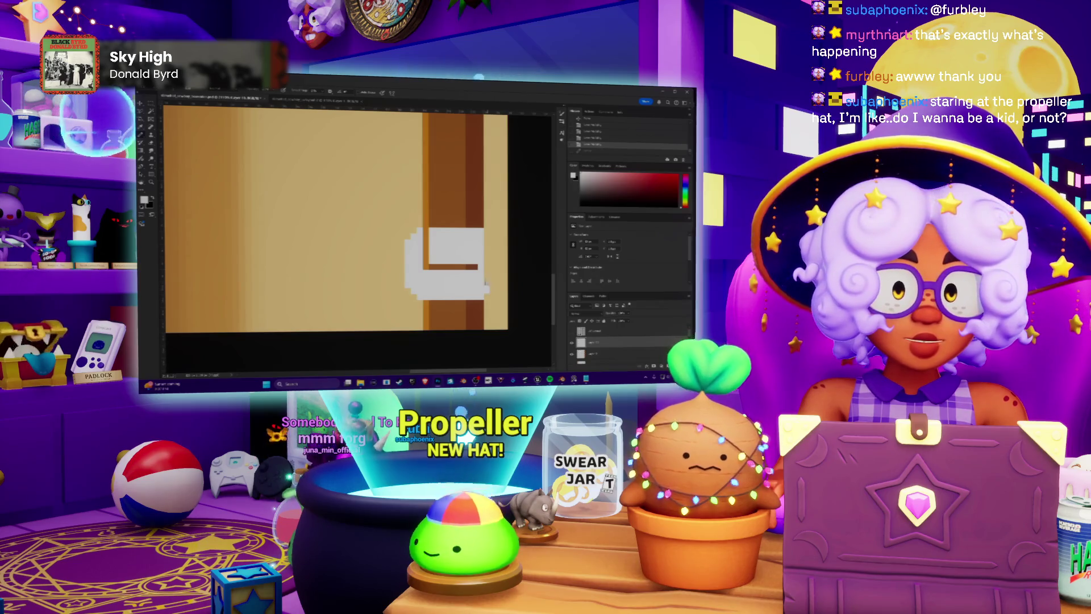
pyautogui.click(487, 242)
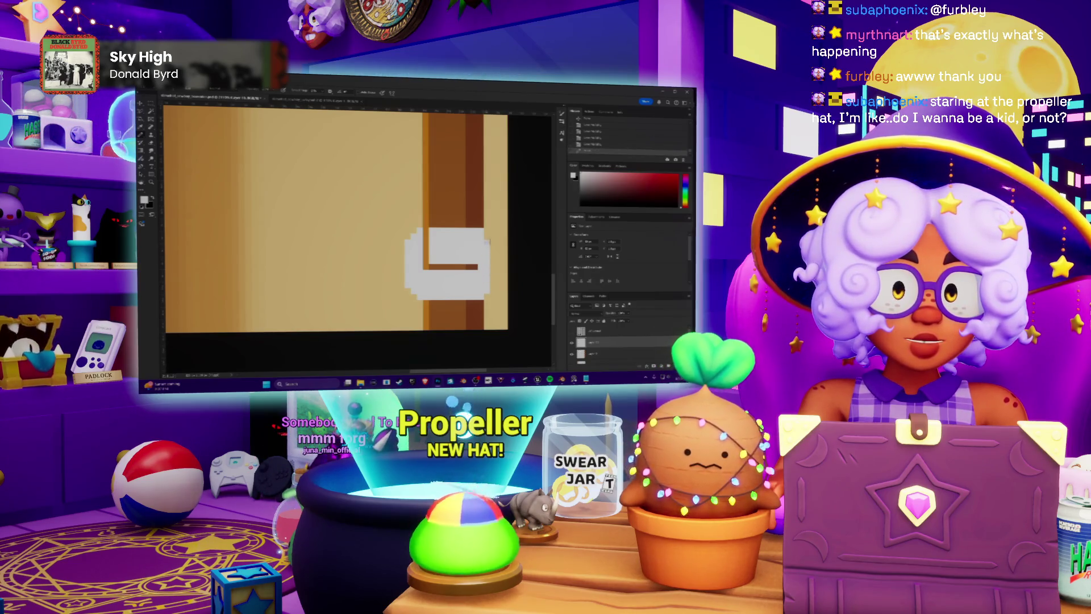
pyautogui.moveTo(494, 284); pyautogui.dragTo(492, 261)
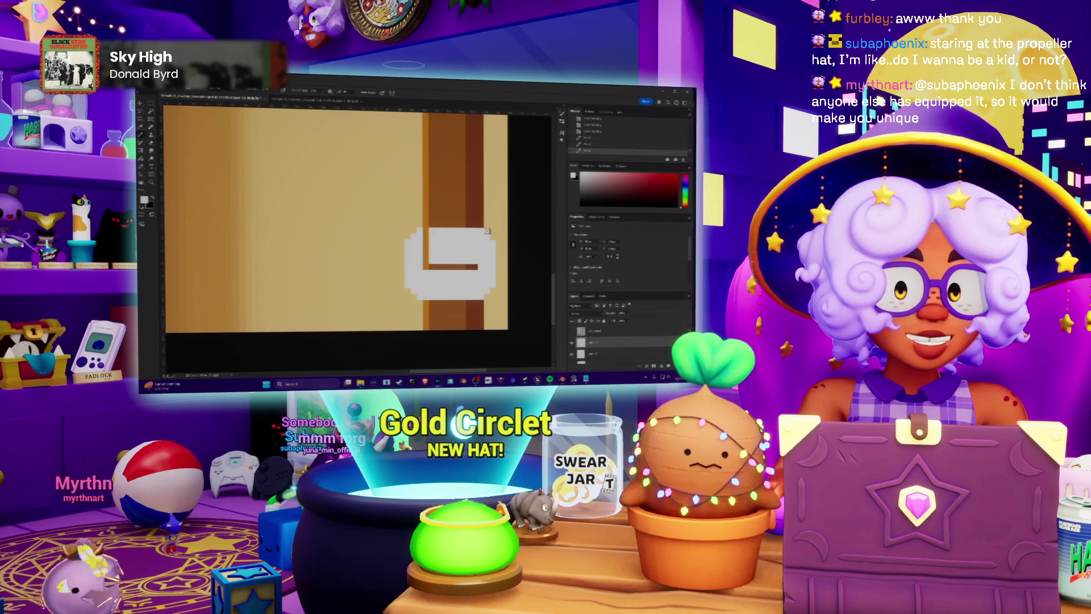
pyautogui.moveTo(497, 250); pyautogui.dragTo(500, 287)
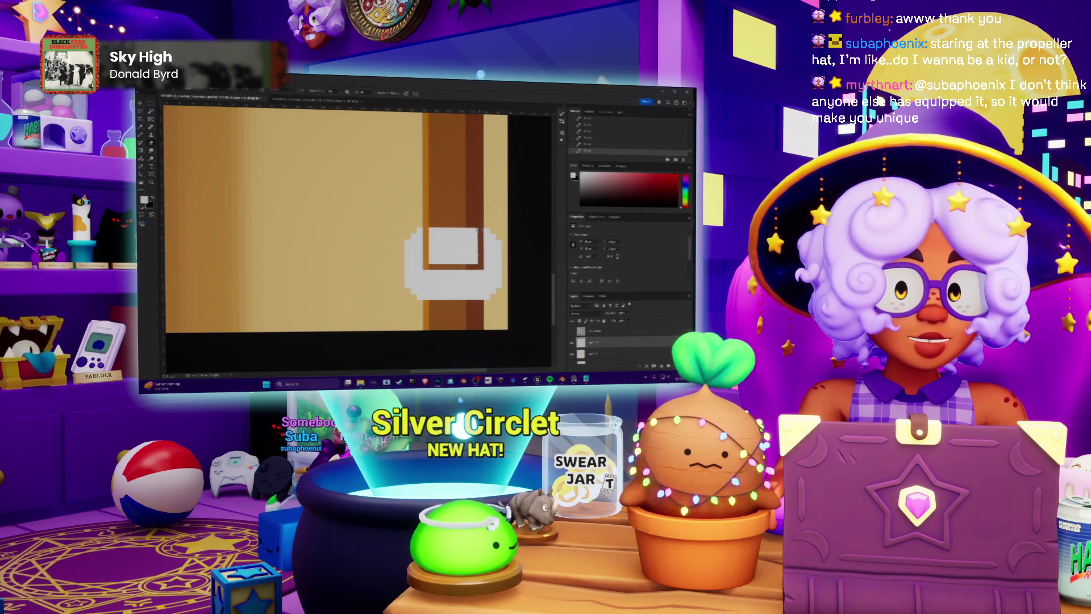
pyautogui.moveTo(433, 261)
pyautogui.mouseDown()
pyautogui.moveTo(433, 231)
pyautogui.moveTo(475, 248)
pyautogui.moveTo(441, 257)
pyautogui.mouseUp()
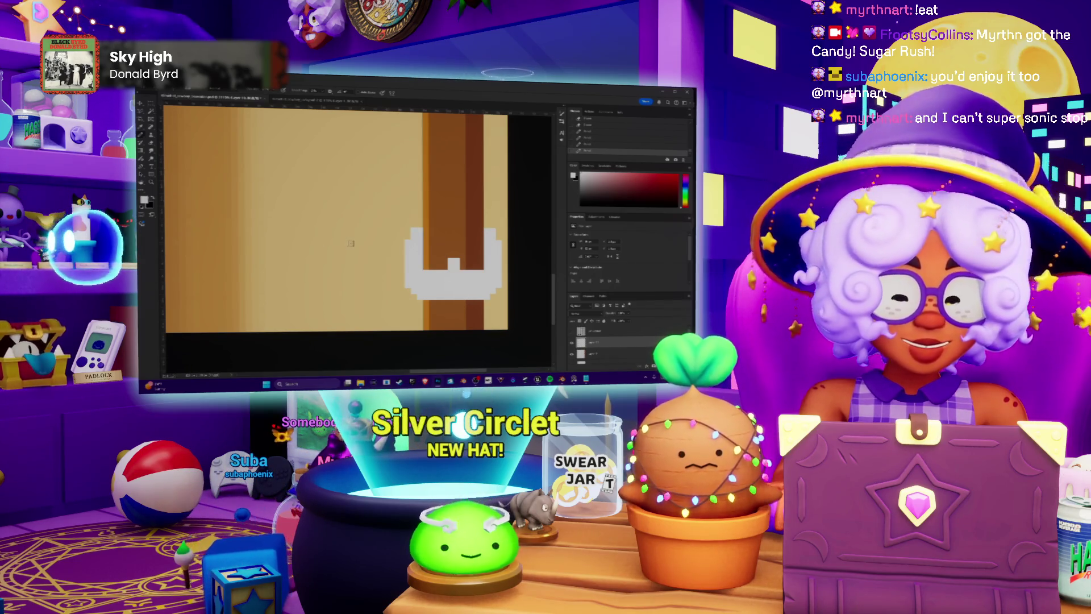
# Fill the buckle with sampled orange-brown, raise its Hue/Saturation lightness to near-white, then open the colour picker.
pyautogui.keyDown('alt'); pyautogui.click(391, 263); pyautogui.keyUp('alt')
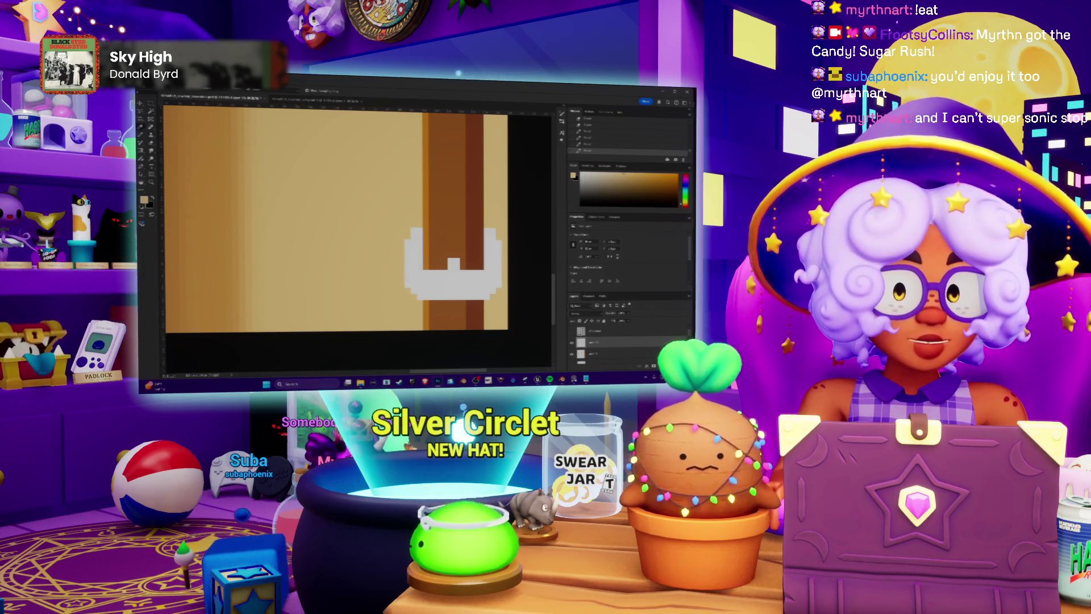
pyautogui.hotkey('shift', 'alt', 'BackSpace')
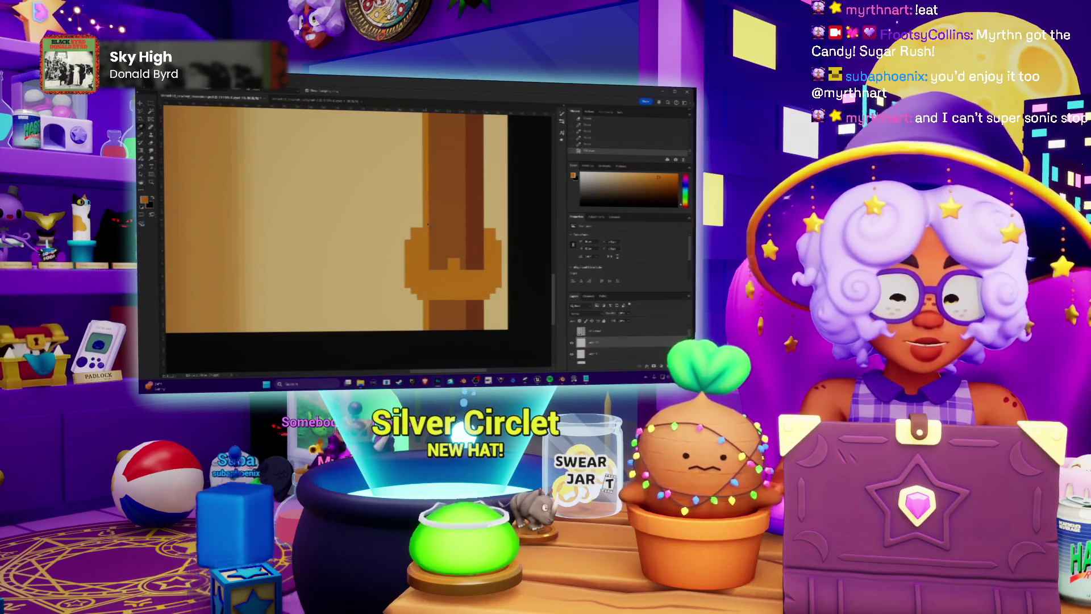
pyautogui.hotkey('ctrl', 'u')
pyautogui.moveTo(583, 276); pyautogui.dragTo(603, 276)
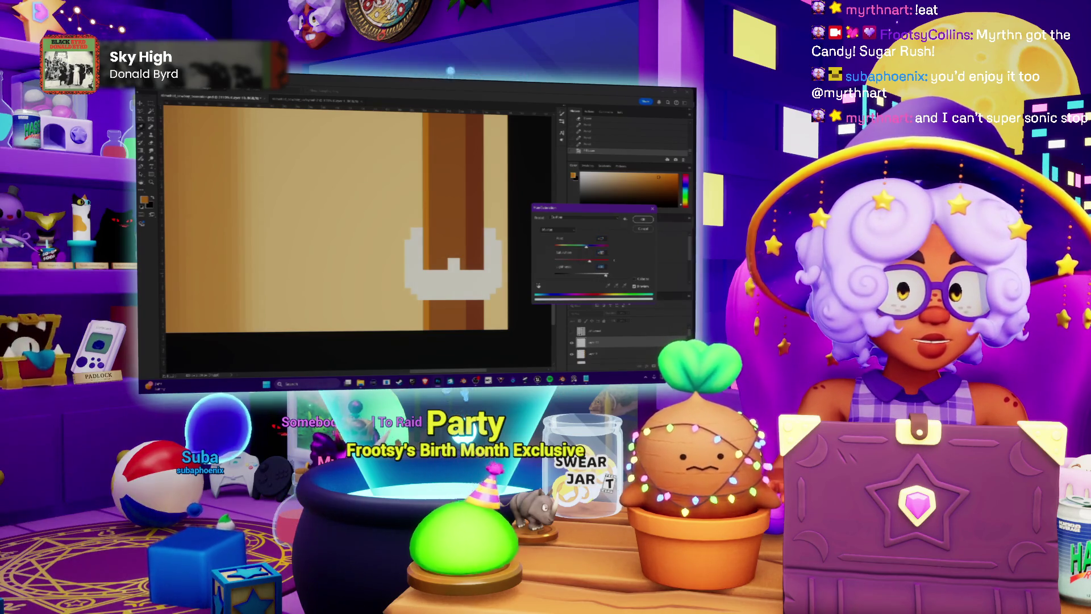
pyautogui.click(652, 219)
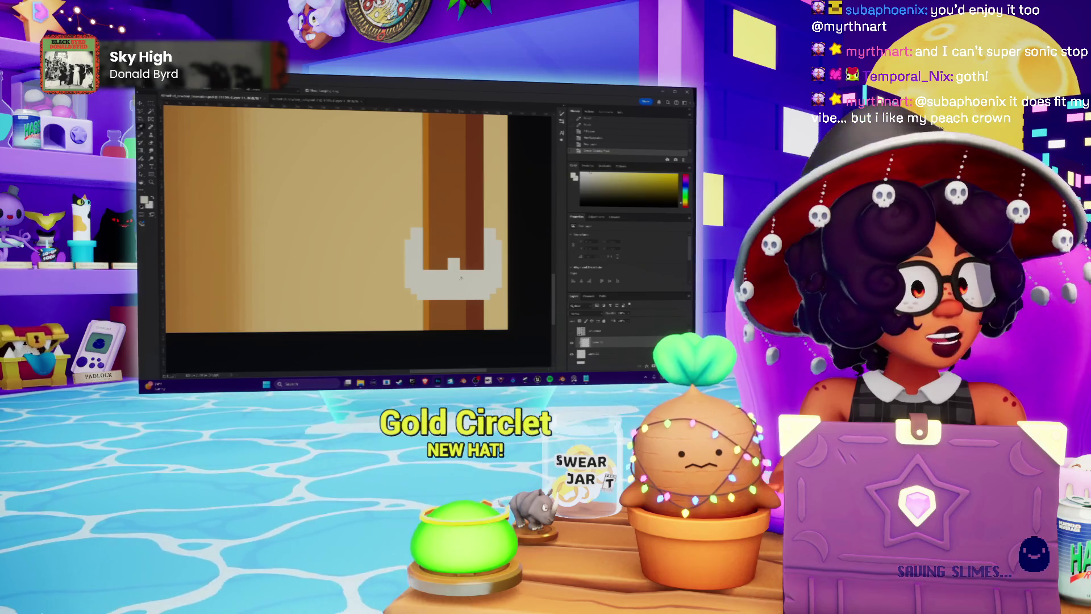
pyautogui.keyDown('alt'); pyautogui.scroll(1, 453, 269); pyautogui.keyUp('alt')
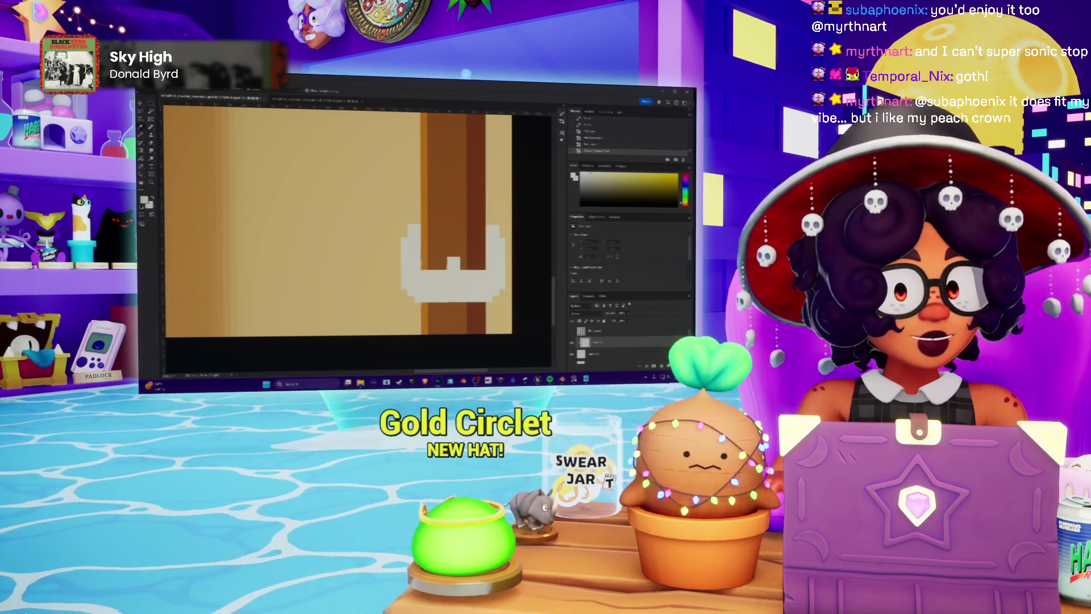
pyautogui.click(144, 200)
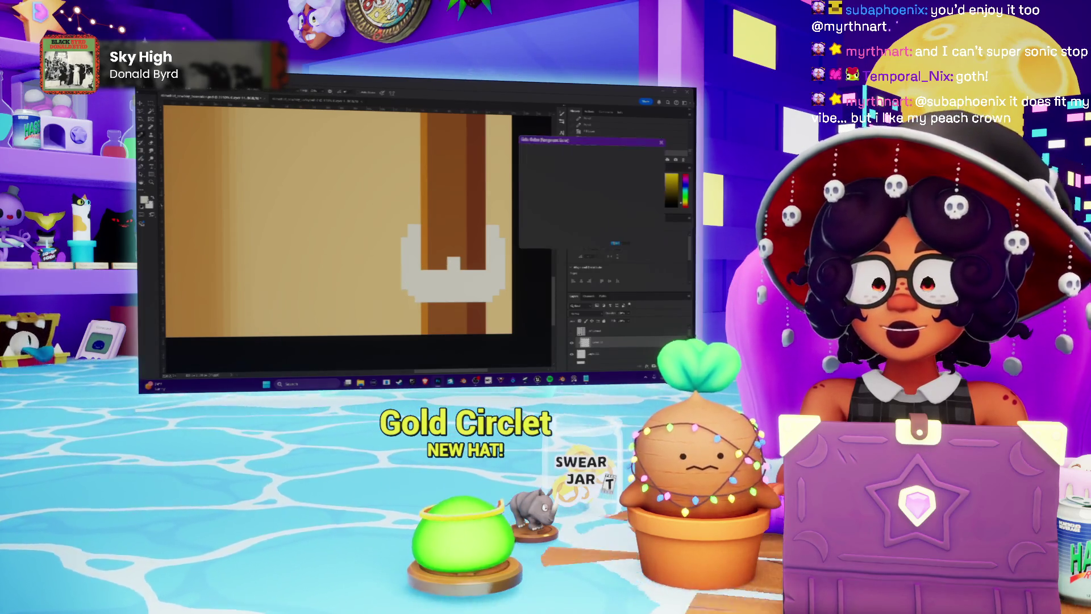
# Set a darker paint colour and add a dark pixel at the end of the grey strip.
pyautogui.hotkey('ctrl', 'v')
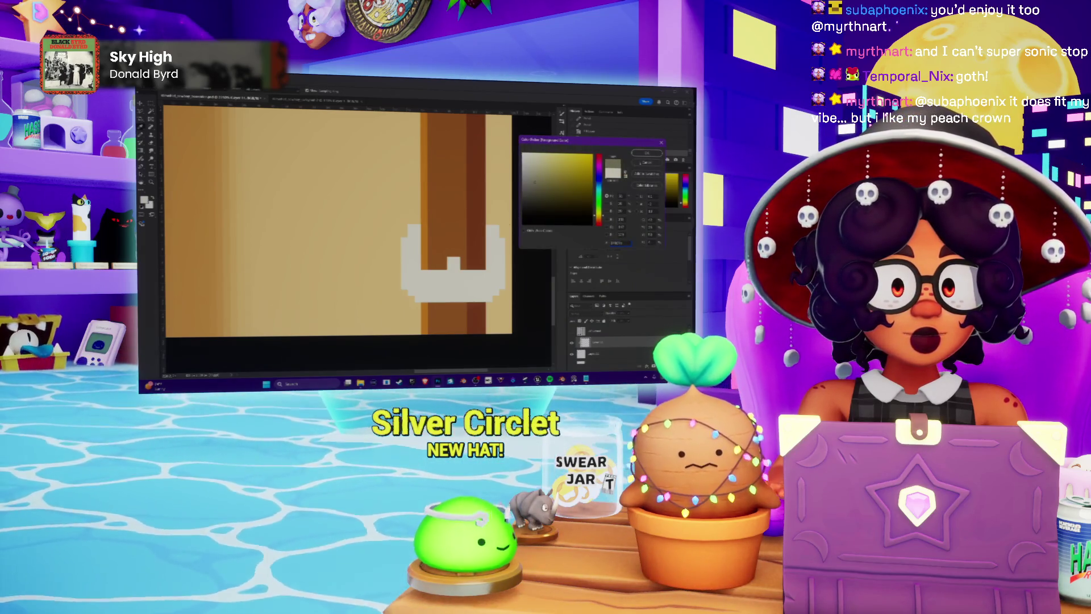
pyautogui.click(647, 153)
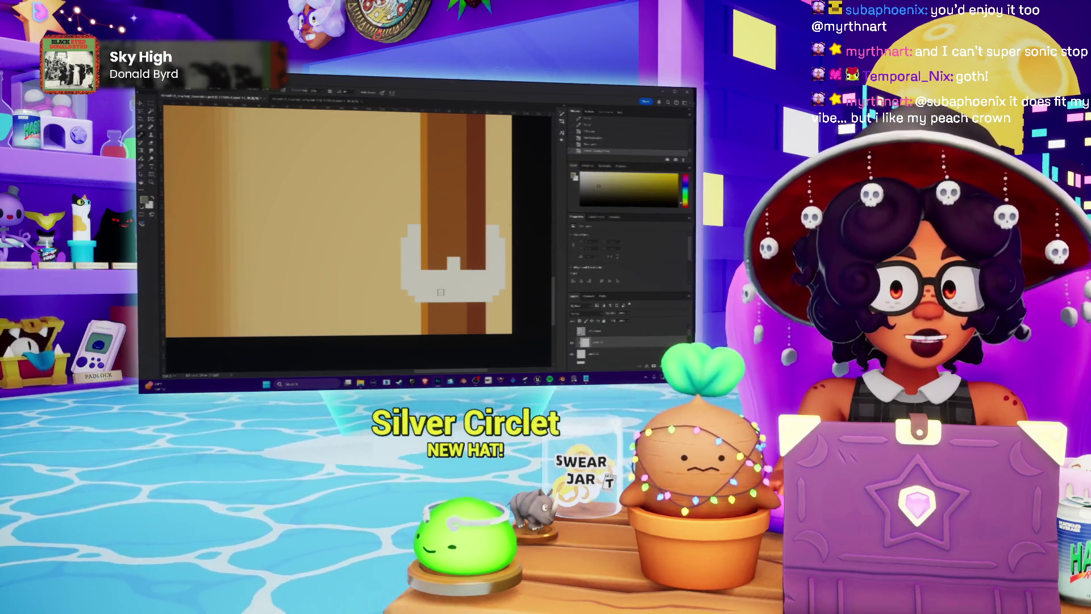
pyautogui.click(429, 292)
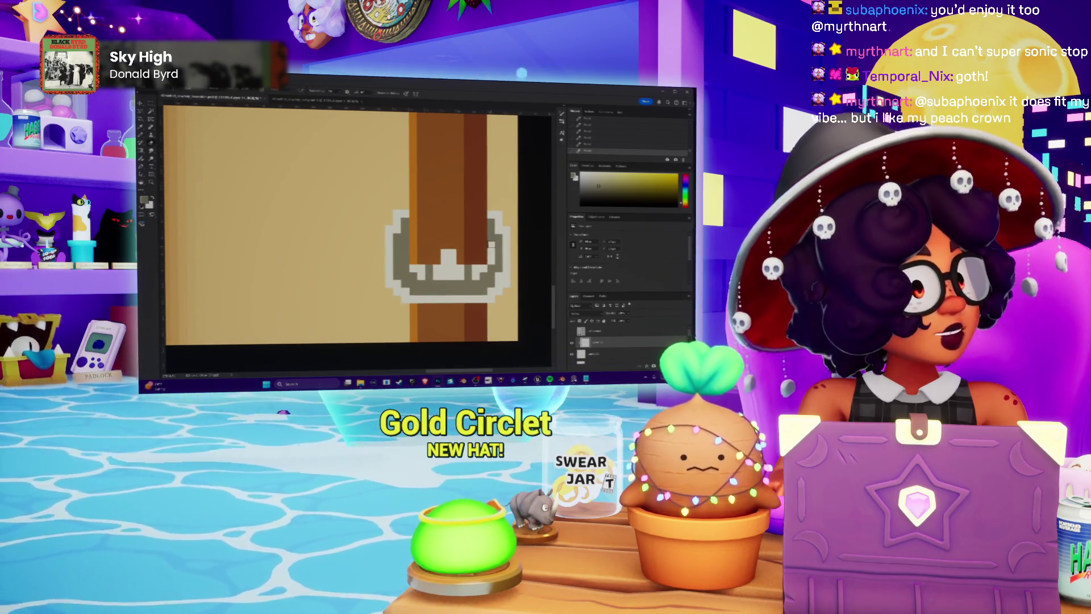
# Undo that pixel edit and repaint a pixel on the buckle's right edge instead.
pyautogui.hotkey('ctrl', 'z')
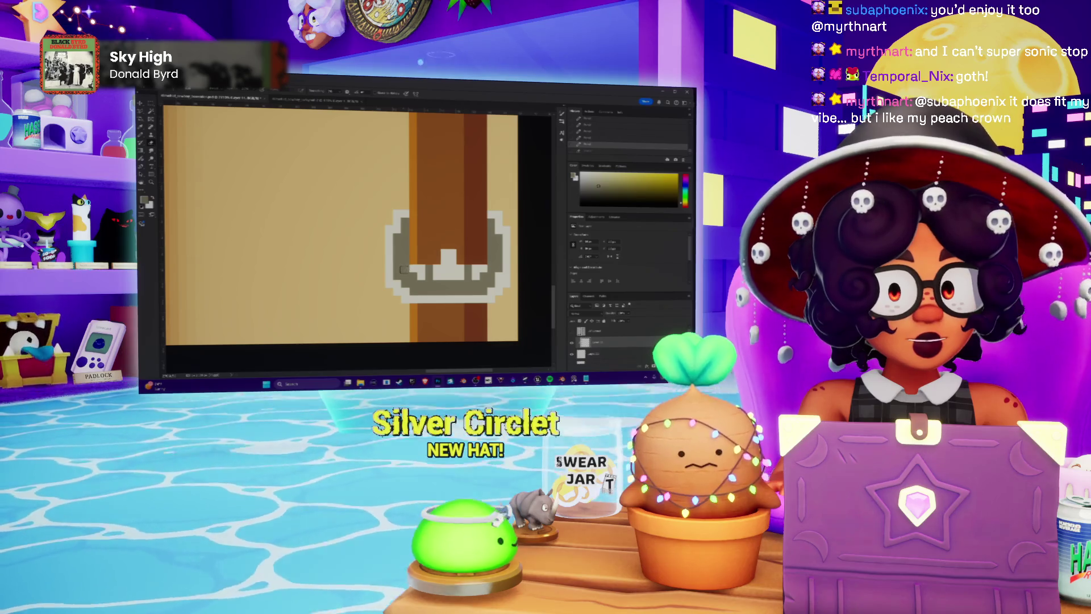
pyautogui.hotkey('ctrl', 'shift', 'z')
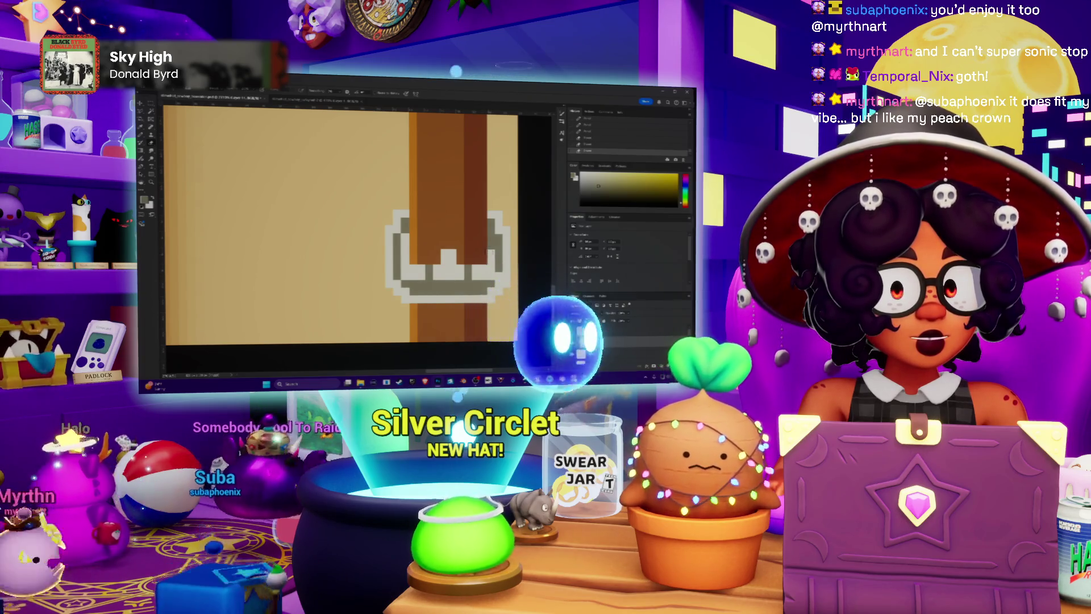
pyautogui.hotkey('ctrl', 'z')
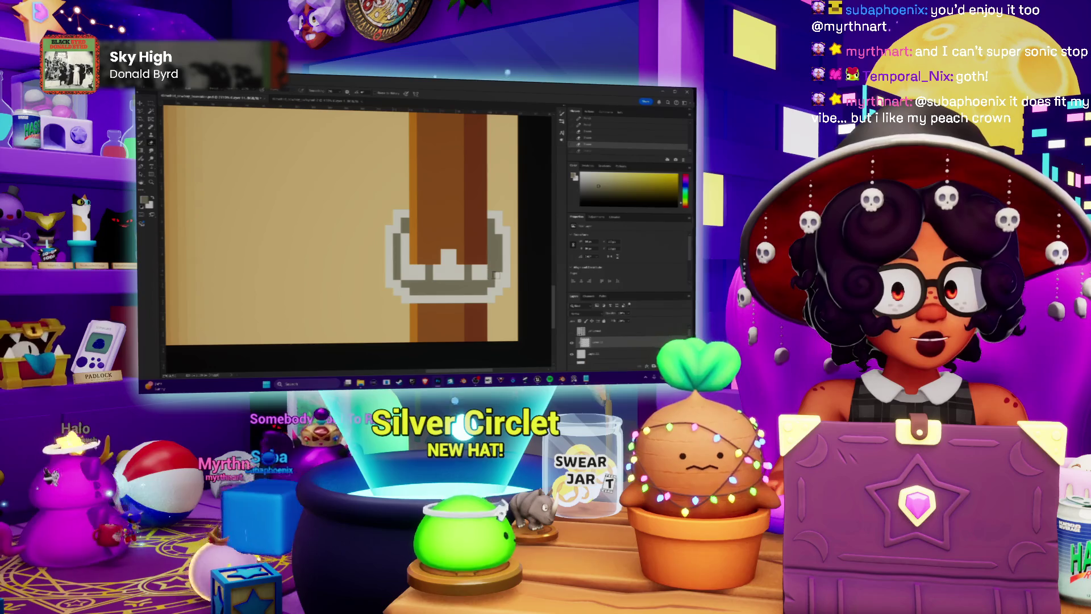
pyautogui.click(495, 274)
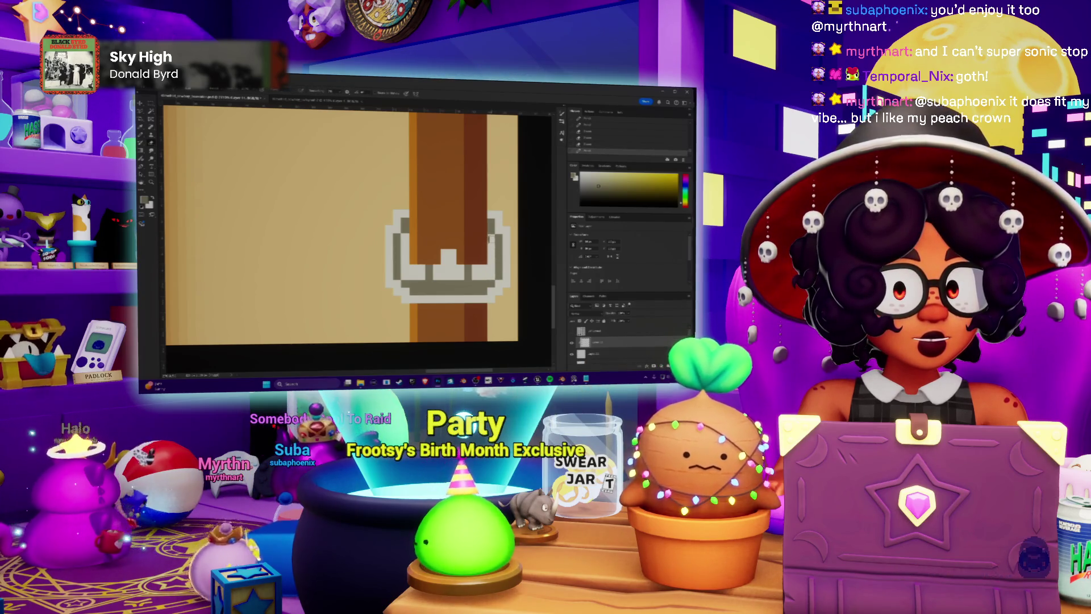
pyautogui.keyDown('alt'); pyautogui.scroll(-2, 340, 228); pyautogui.keyUp('alt')
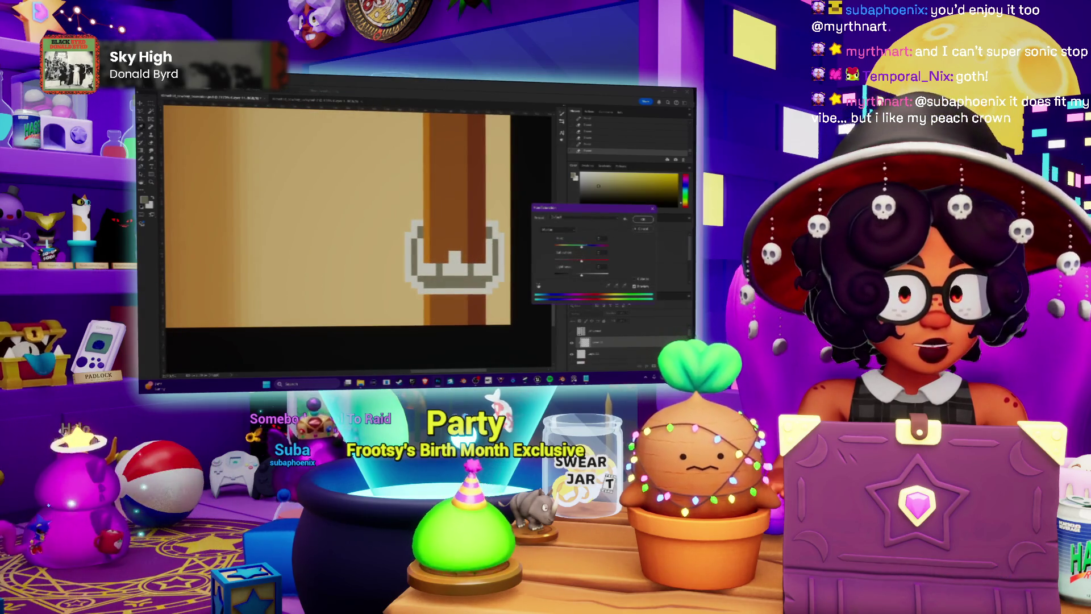
# Apply a Hue/Saturation adjustment to the straw texture.
pyautogui.press('Return')
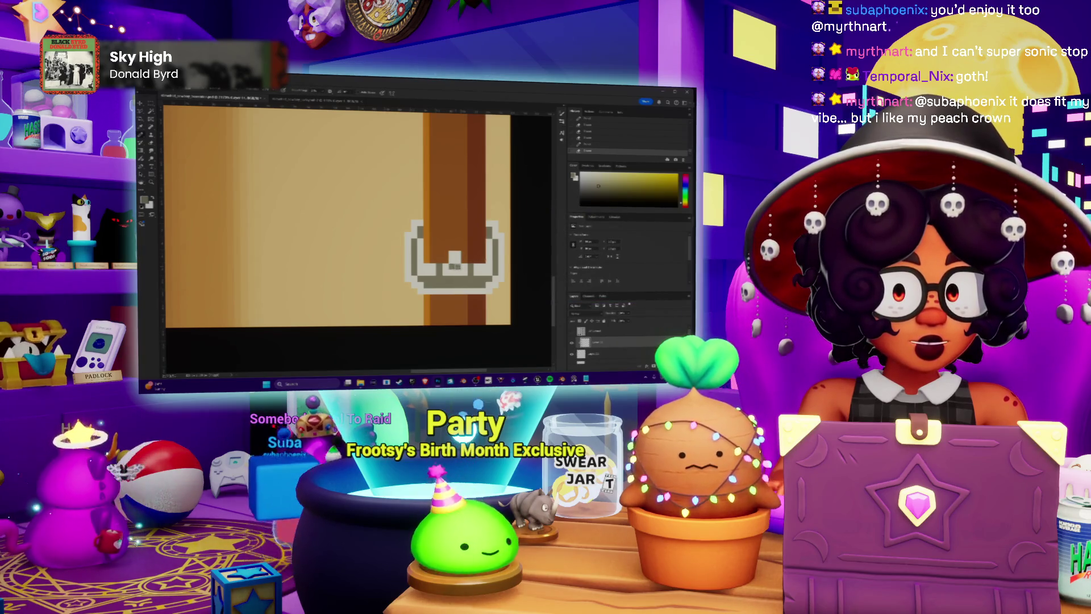
pyautogui.keyDown('alt'); pyautogui.scroll(-2, 341, 216); pyautogui.keyUp('alt')
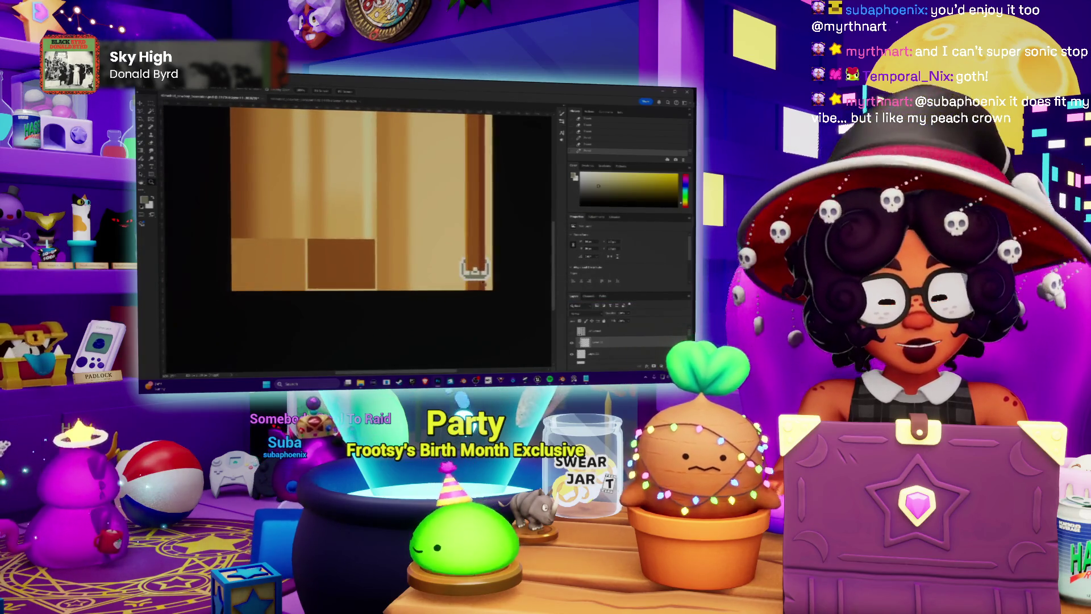
pyautogui.hotkey('ctrl', 'u')
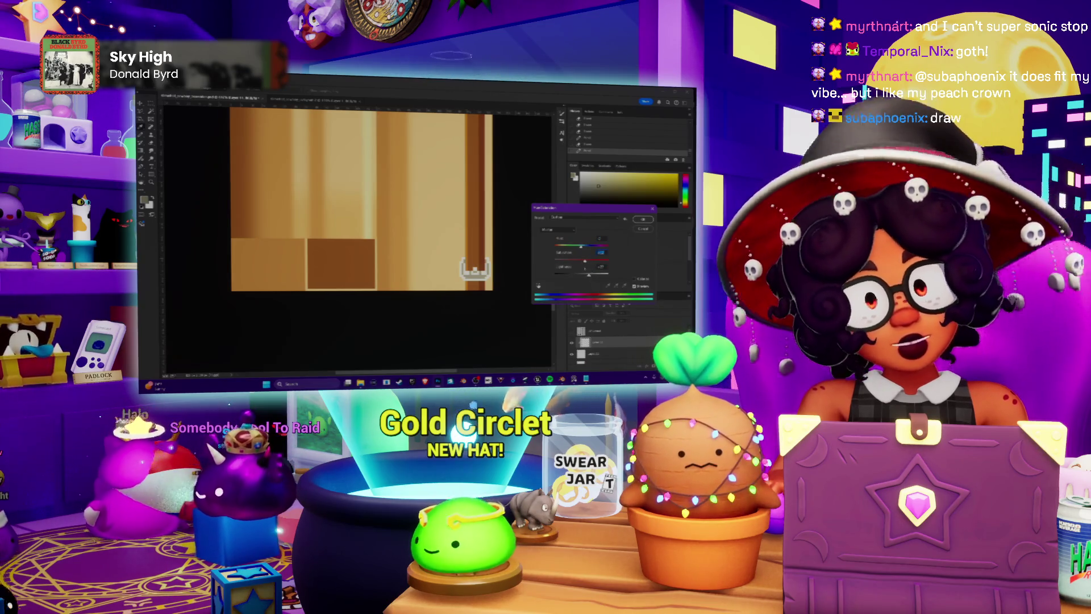
pyautogui.click(646, 222)
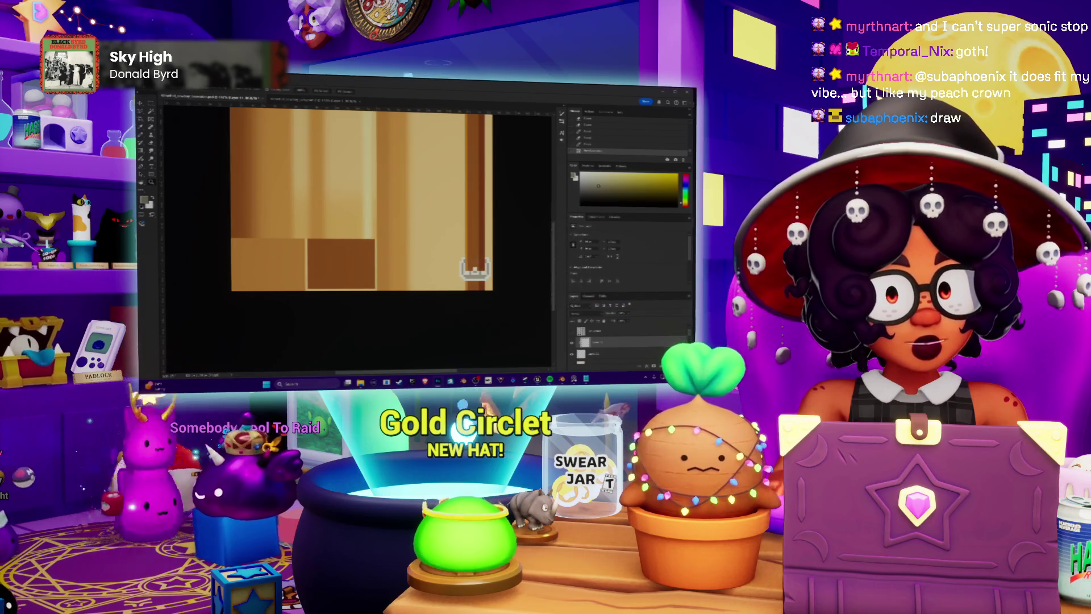
# Sample the buckle's grey outline and the yellow straw colour, comparing the last buckle edit.
pyautogui.keyDown('alt'); pyautogui.scroll(5, 470, 264); pyautogui.keyUp('alt')
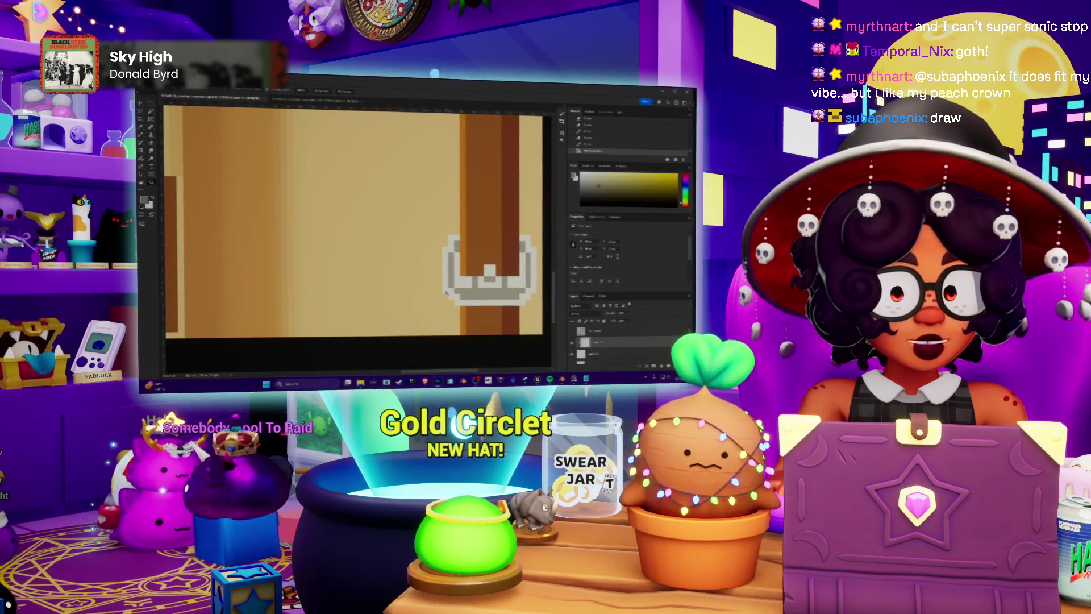
pyautogui.keyDown('alt'); pyautogui.click(447, 290); pyautogui.keyUp('alt')
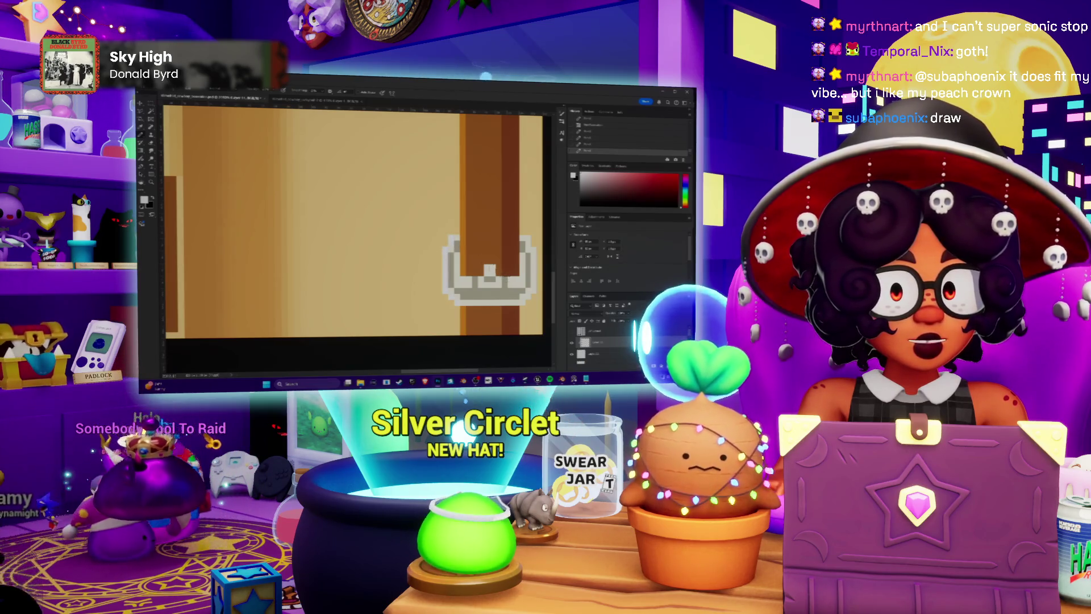
pyautogui.hotkey('ctrl', 'z')
pyautogui.hotkey('ctrl', 'shift', 'z')
pyautogui.hotkey('ctrl', 'z')
pyautogui.hotkey('ctrl', 'shift', 'z')
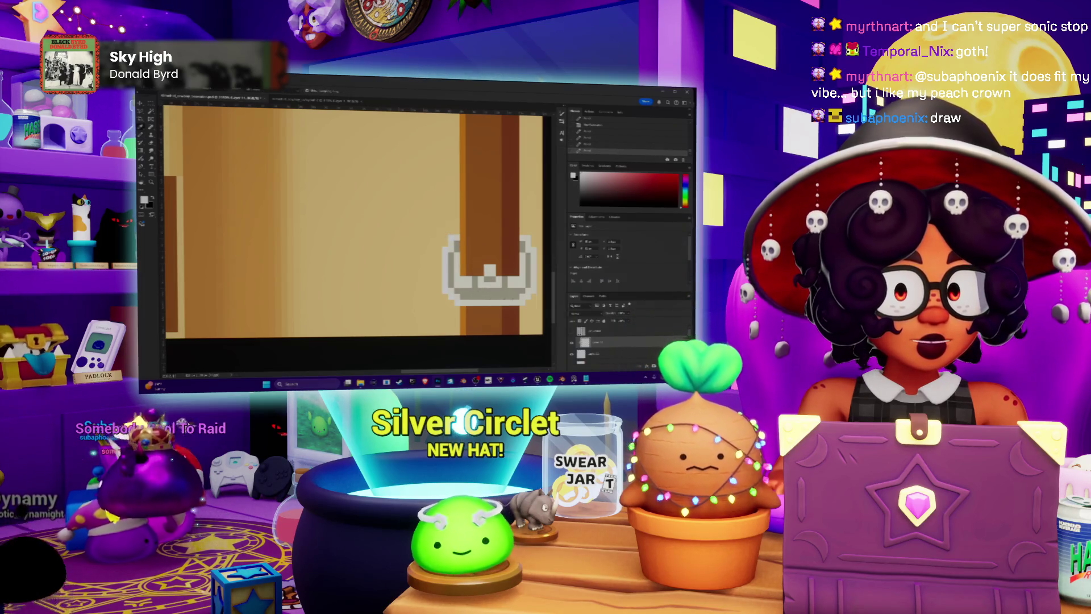
pyautogui.keyDown('alt'); pyautogui.click(513, 297); pyautogui.keyUp('alt')
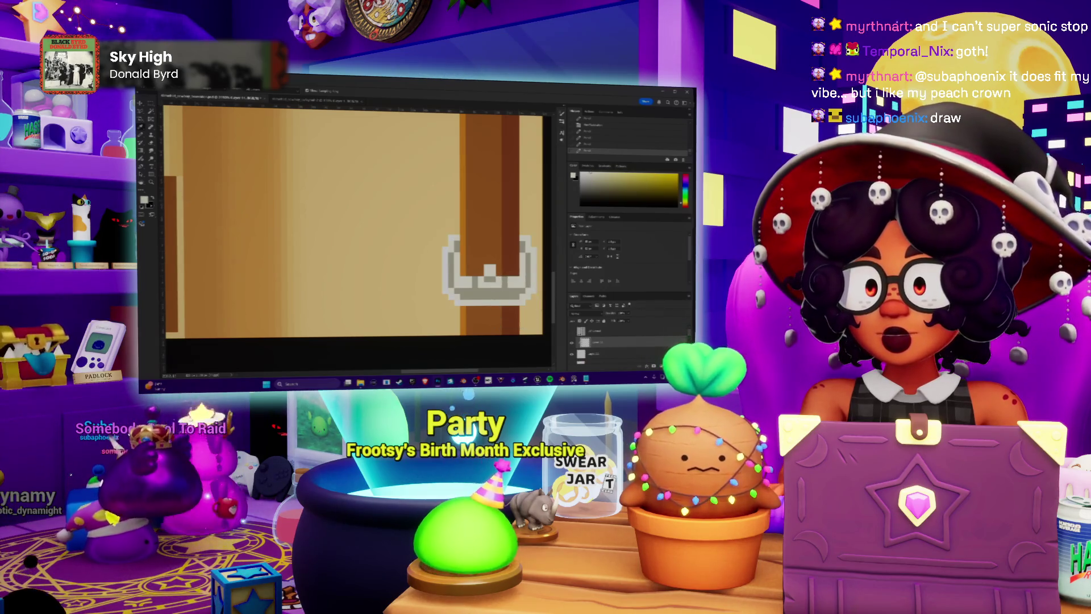
pyautogui.click(144, 199)
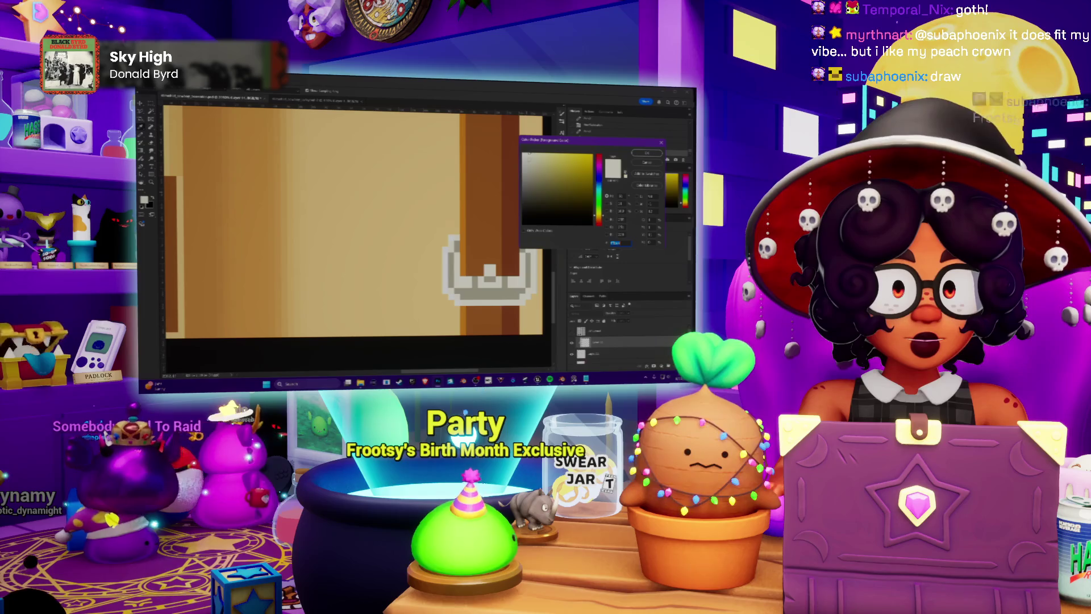
pyautogui.press('Return')
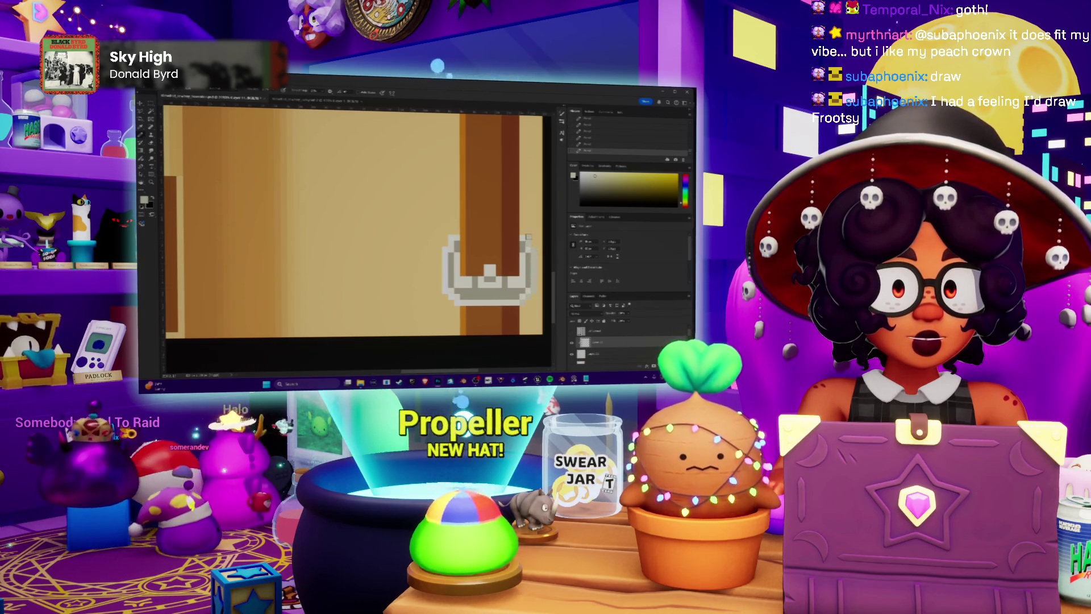
# Zoom out to view the whole texture, then switch to the hat in Blender.
pyautogui.hotkey('ctrl', '-')
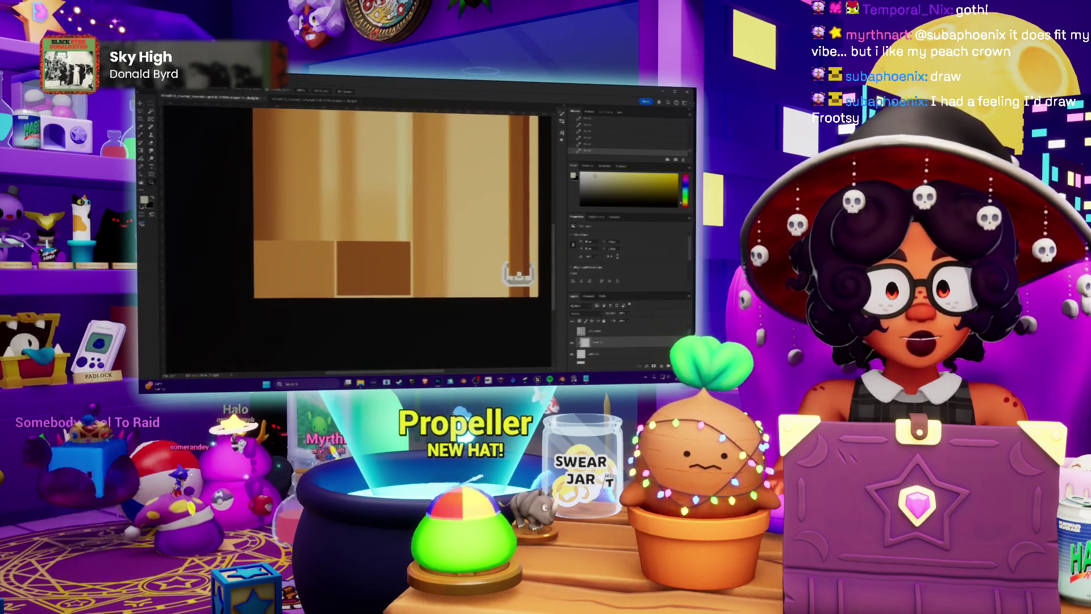
pyautogui.hotkey('ctrl', '-')
pyautogui.hotkey('ctrl', '+')
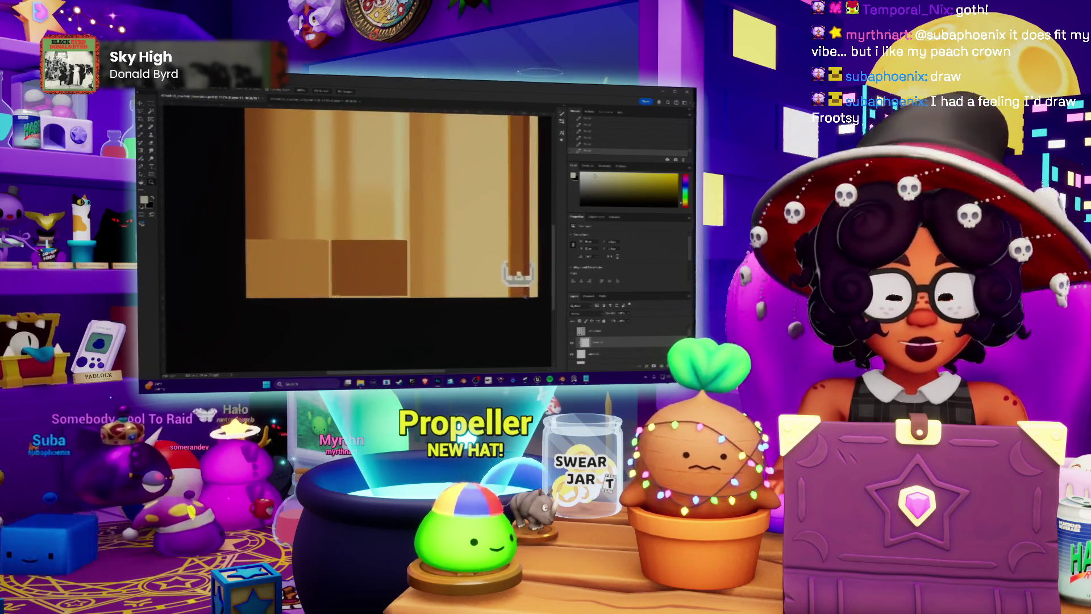
pyautogui.hotkey('alt', 'Tab')
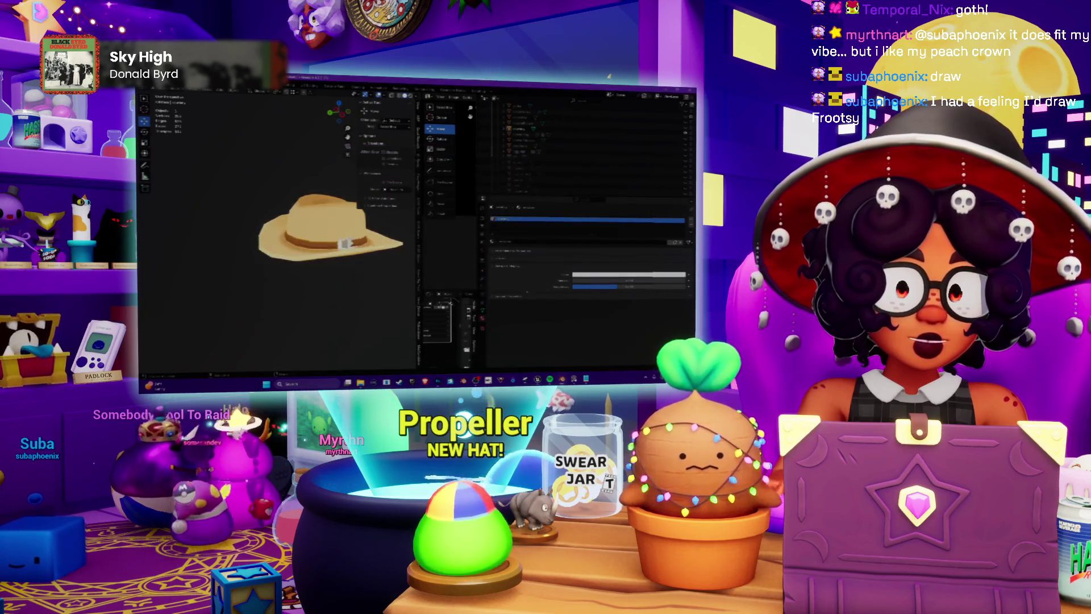
# Orbit the hat so the buckle faces the view and switch to UV Editing.
pyautogui.moveTo(332, 255); pyautogui.dragTo(339, 262, button='middle')
pyautogui.scroll(4, 341, 265)
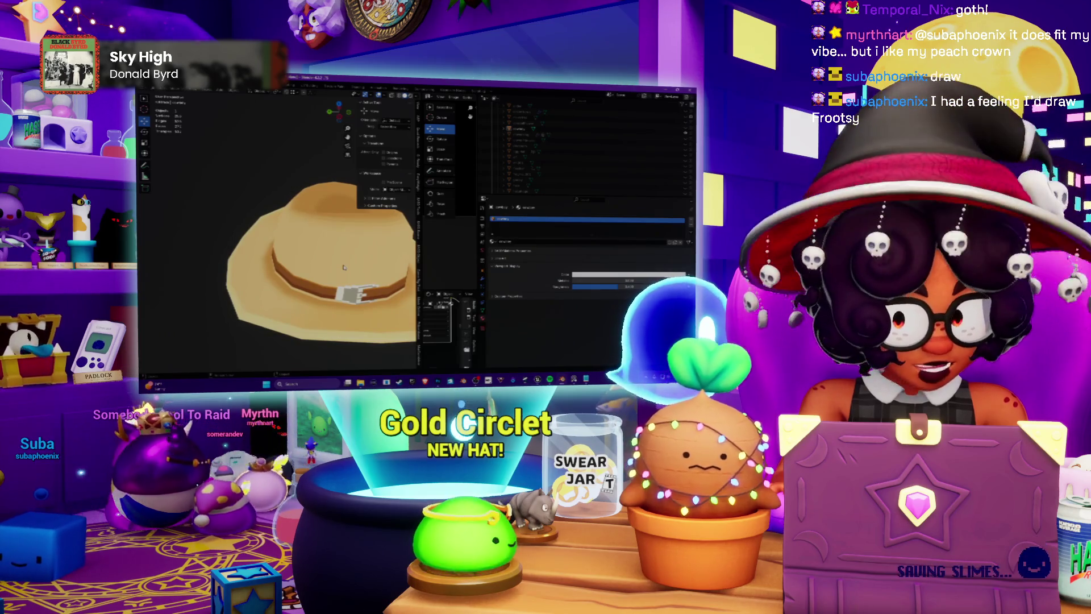
pyautogui.hotkey('ctrl', 'pagedown')
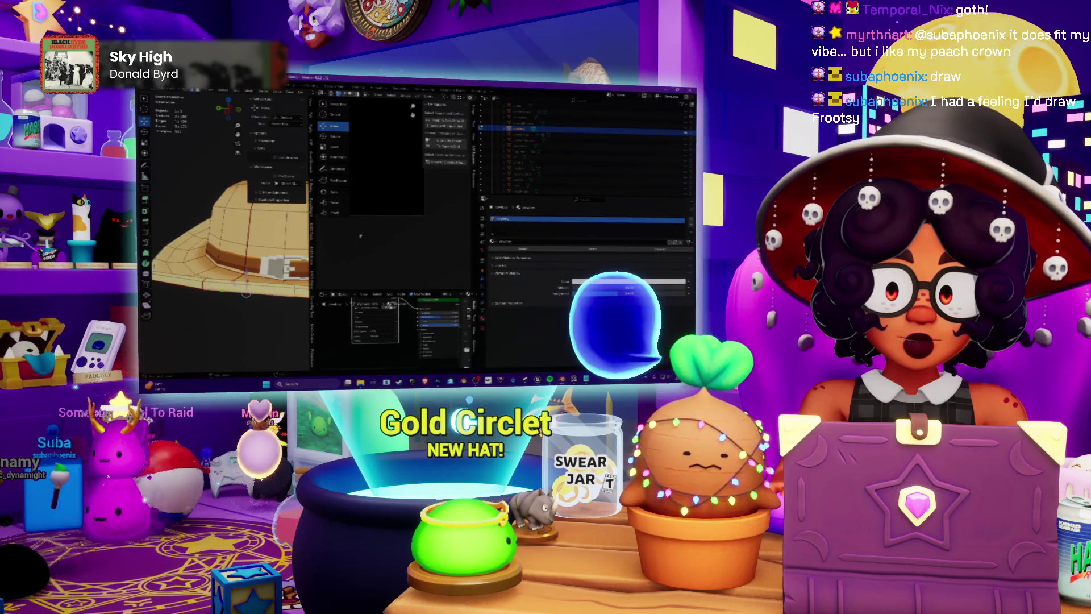
pyautogui.scroll(2, 420, 188)
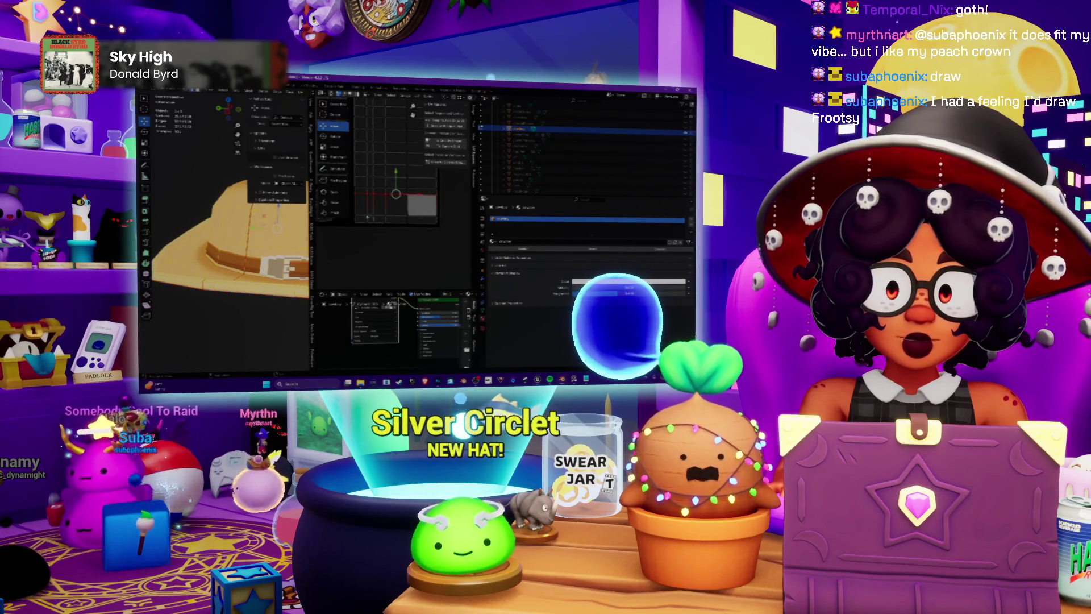
# Shrink the buckle's UV island and lower its top edge.
pyautogui.click(398, 192)
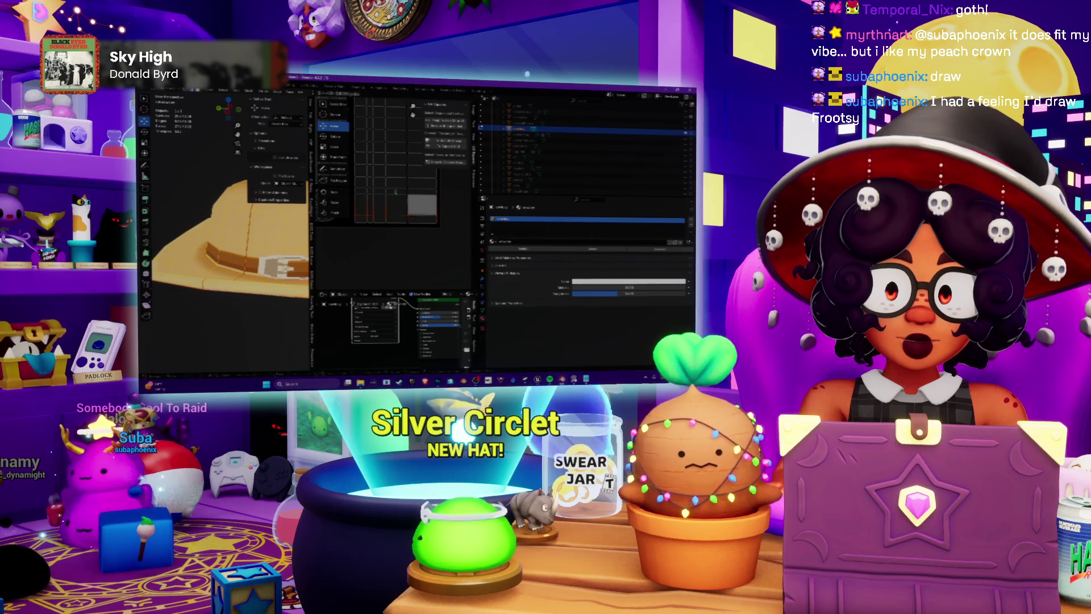
pyautogui.moveTo(398, 192); pyautogui.dragTo(398, 183)
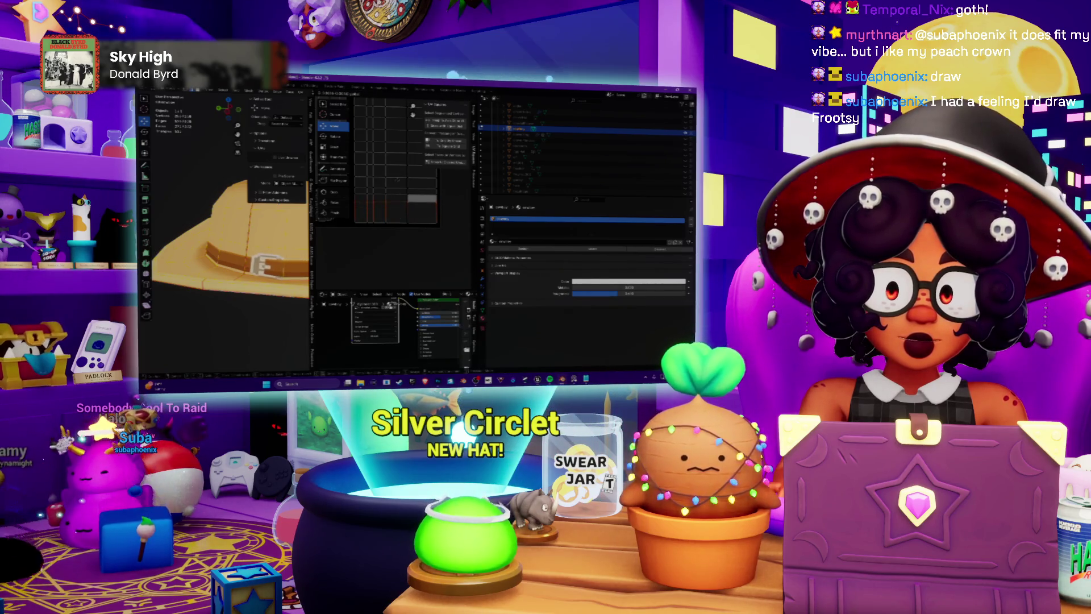
pyautogui.moveTo(398, 188); pyautogui.dragTo(421, 190, button='middle')
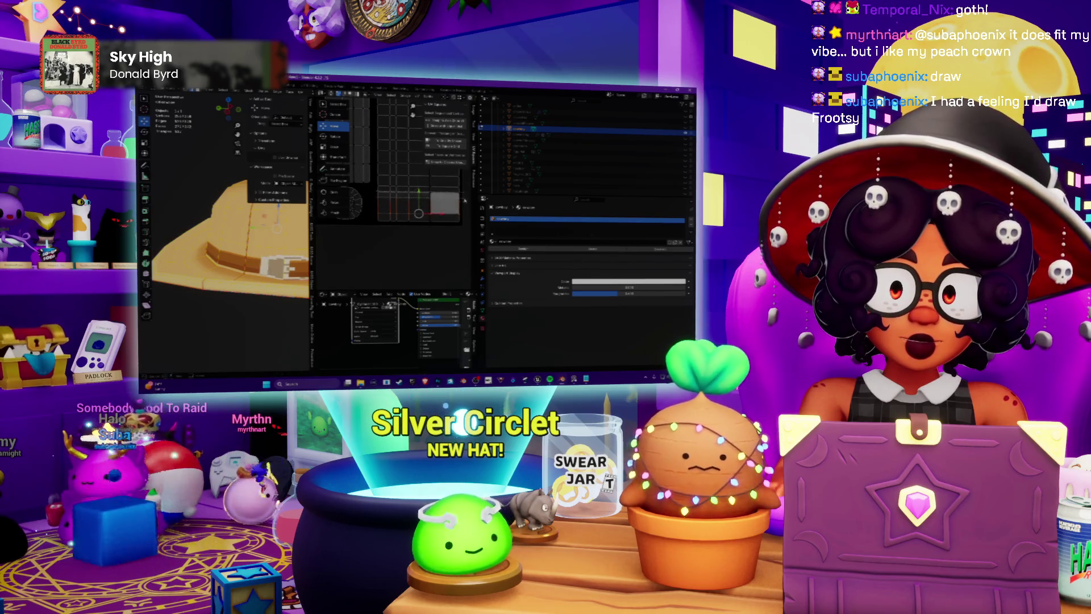
pyautogui.moveTo(445, 187); pyautogui.dragTo(445, 198)
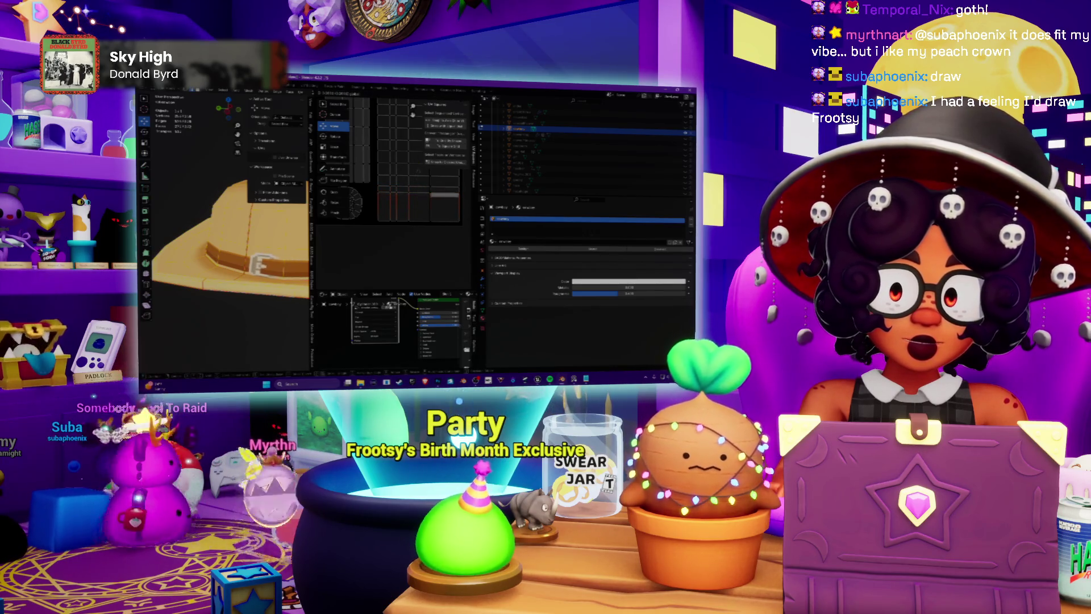
# Move the hat band's UV strip up to realign the buckle, checking it in an enlarged 3D view.
pyautogui.click(419, 197)
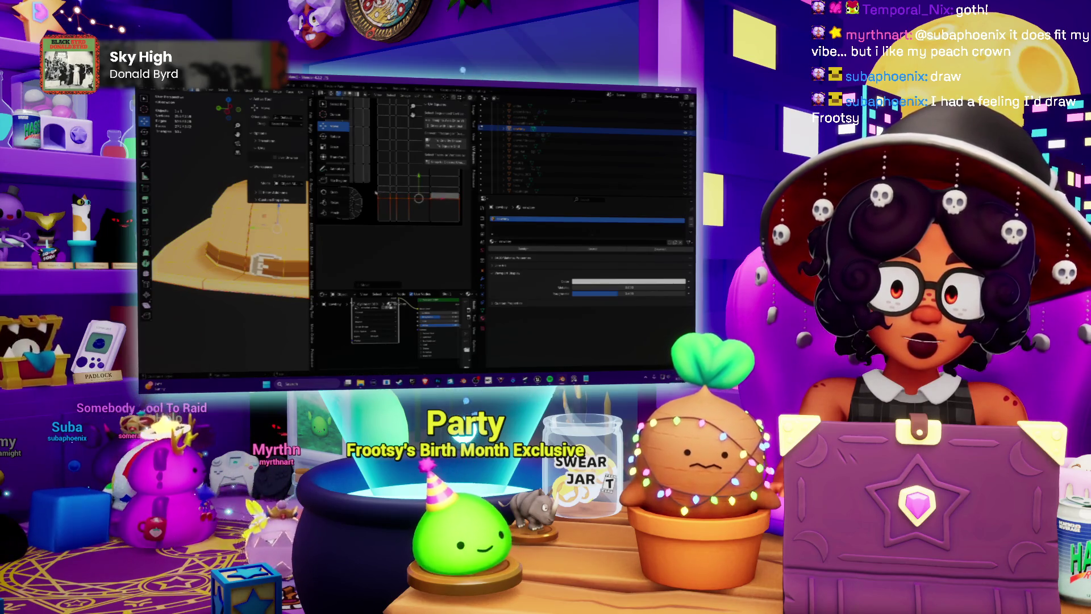
pyautogui.moveTo(419, 197); pyautogui.dragTo(416, 173)
pyautogui.scroll(-3, 250, 227)
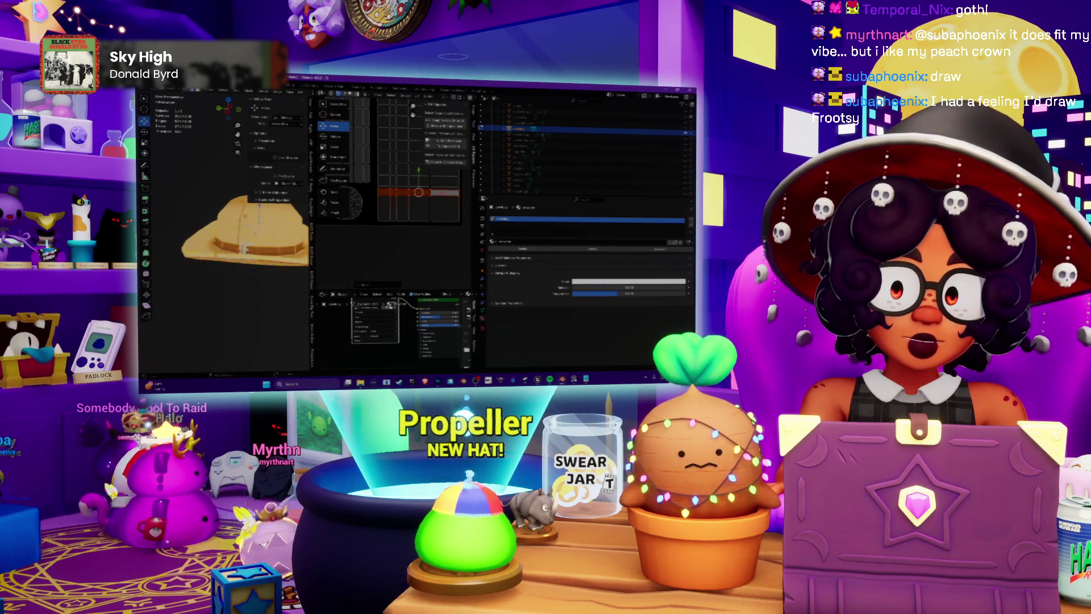
pyautogui.moveTo(250, 227); pyautogui.dragTo(267, 222, button='middle')
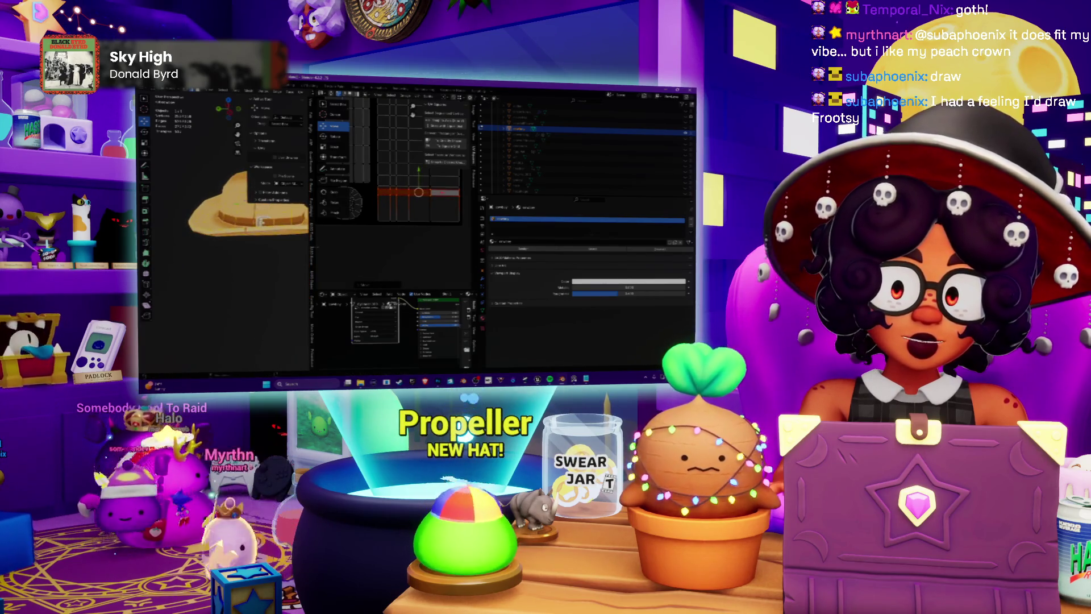
pyautogui.moveTo(312, 227); pyautogui.dragTo(415, 227)
# Orbit to view the whole hat from above, then bring the hat texture up in Photoshop.
pyautogui.scroll(3, 272, 199)
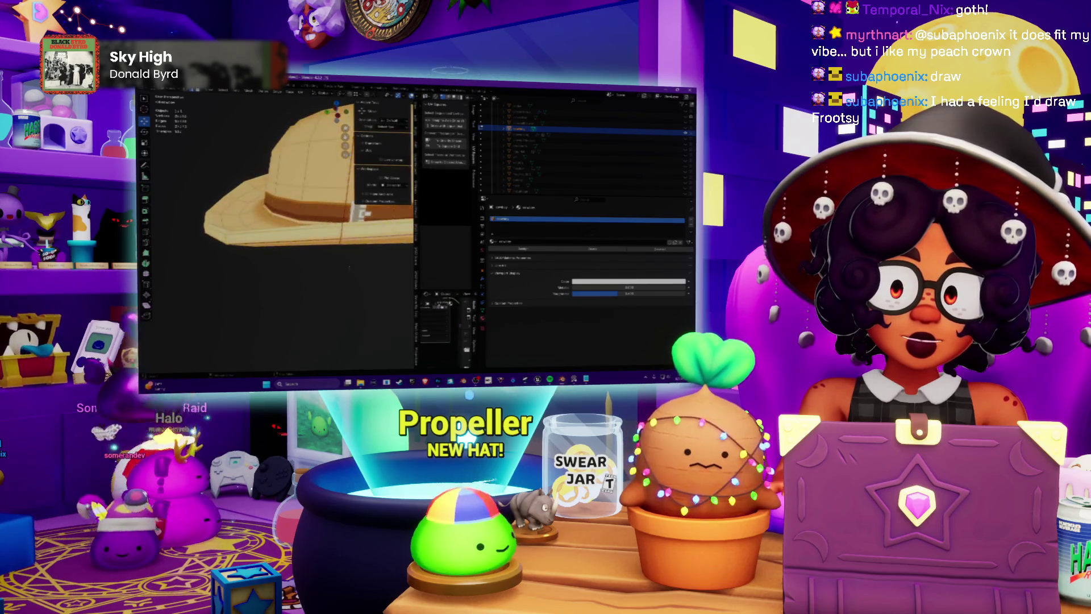
pyautogui.scroll(-3, 353, 271)
pyautogui.moveTo(354, 271); pyautogui.dragTo(324, 270, button='middle')
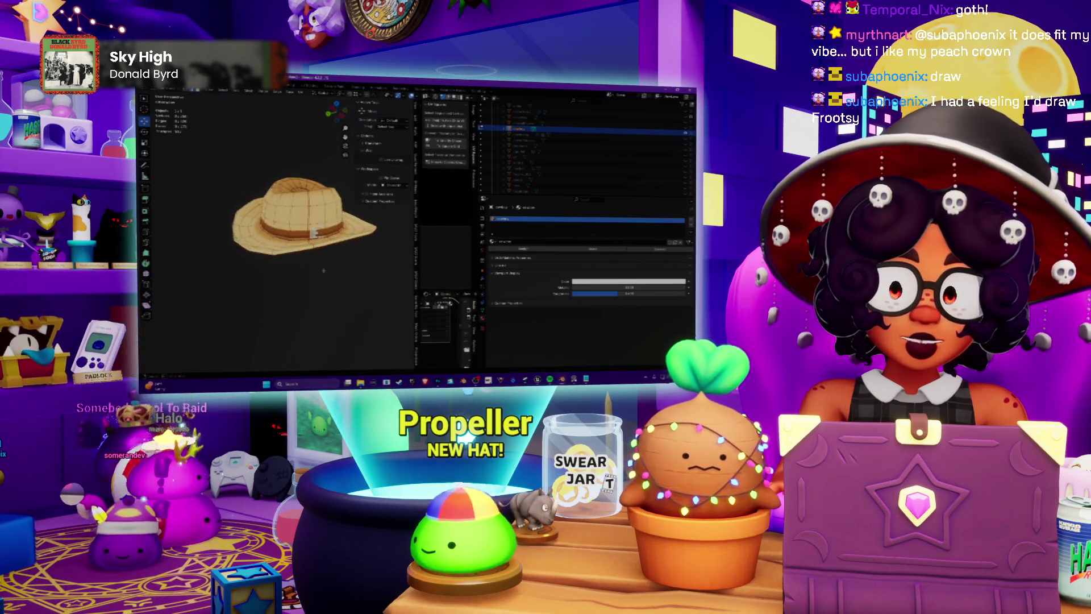
pyautogui.scroll(4, 323, 270)
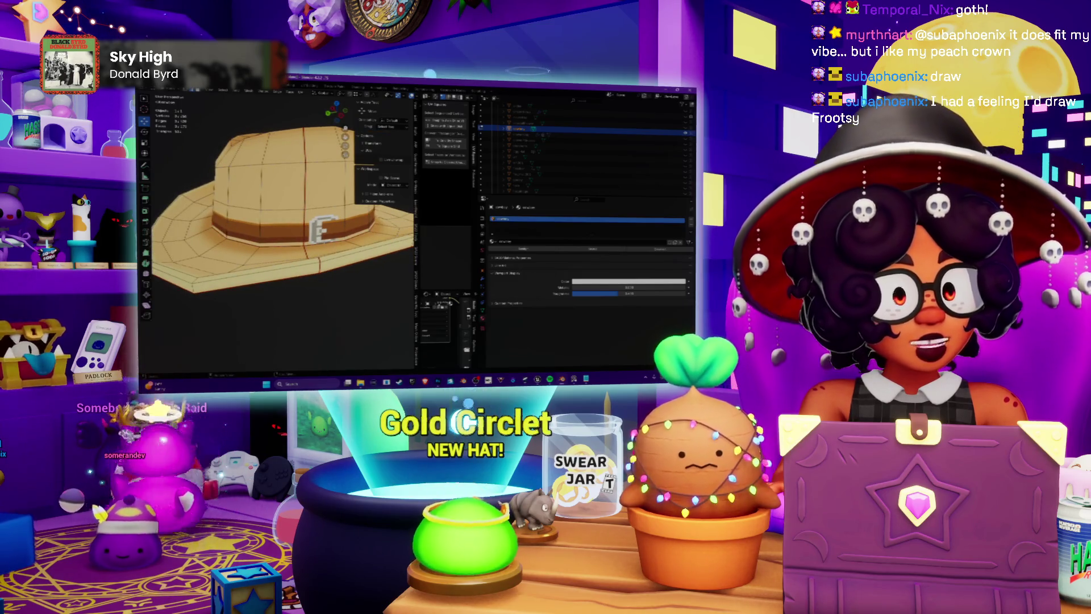
pyautogui.scroll(-2, 367, 279)
pyautogui.moveTo(367, 279); pyautogui.dragTo(339, 260, button='middle')
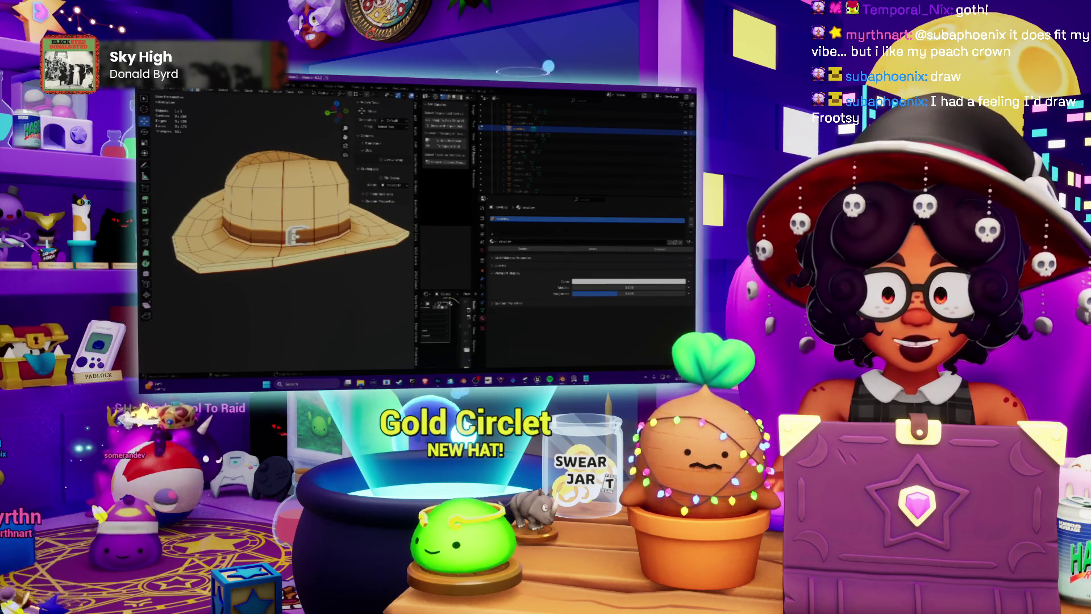
pyautogui.click(561, 379)
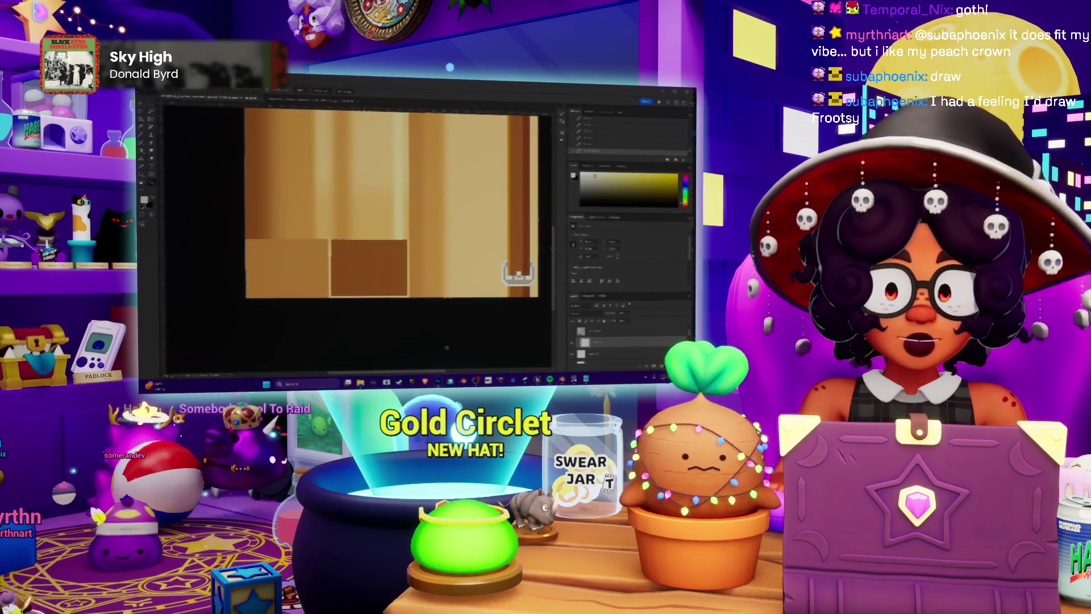
# Sample brown from the texture as the foreground paint colour.
pyautogui.keyDown('alt'); pyautogui.scroll(3, 507, 251); pyautogui.keyUp('alt')
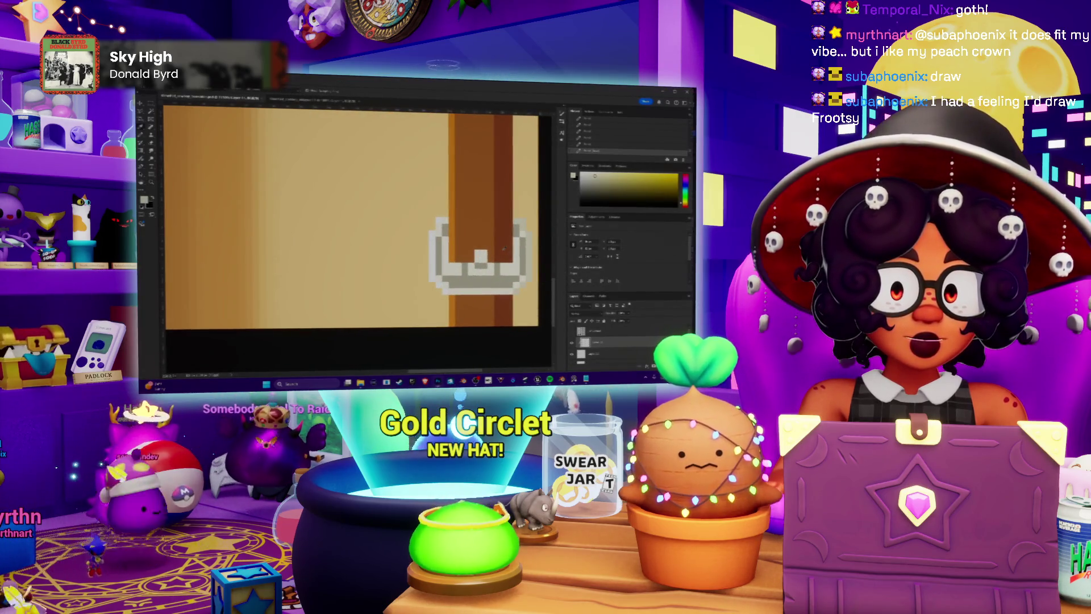
pyautogui.keyDown('alt'); pyautogui.click(502, 248); pyautogui.keyUp('alt')
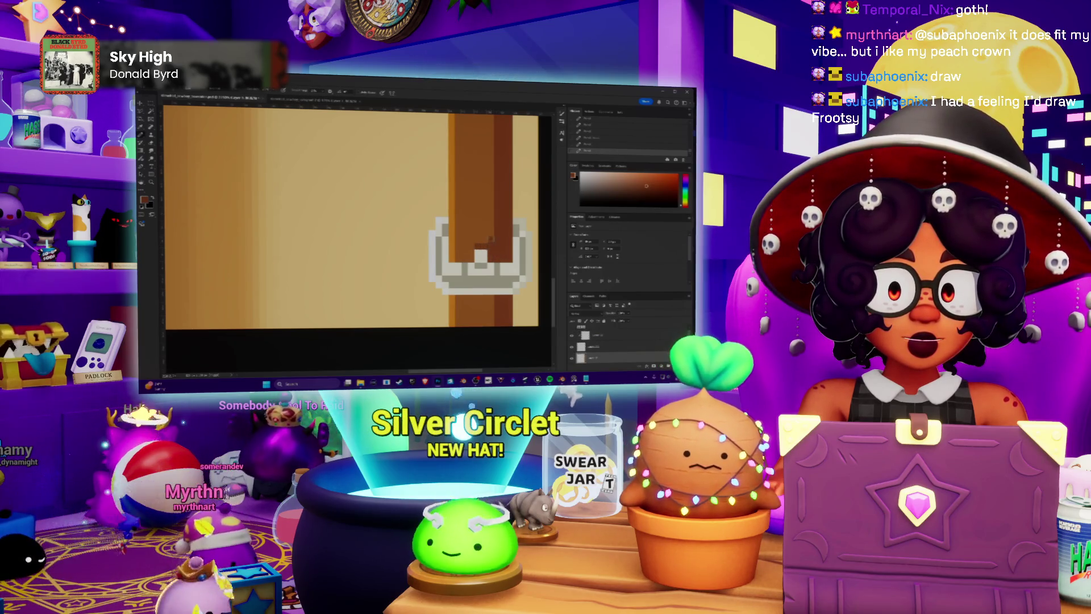
pyautogui.keyDown('alt'); pyautogui.scroll(-2, 500, 250); pyautogui.keyUp('alt')
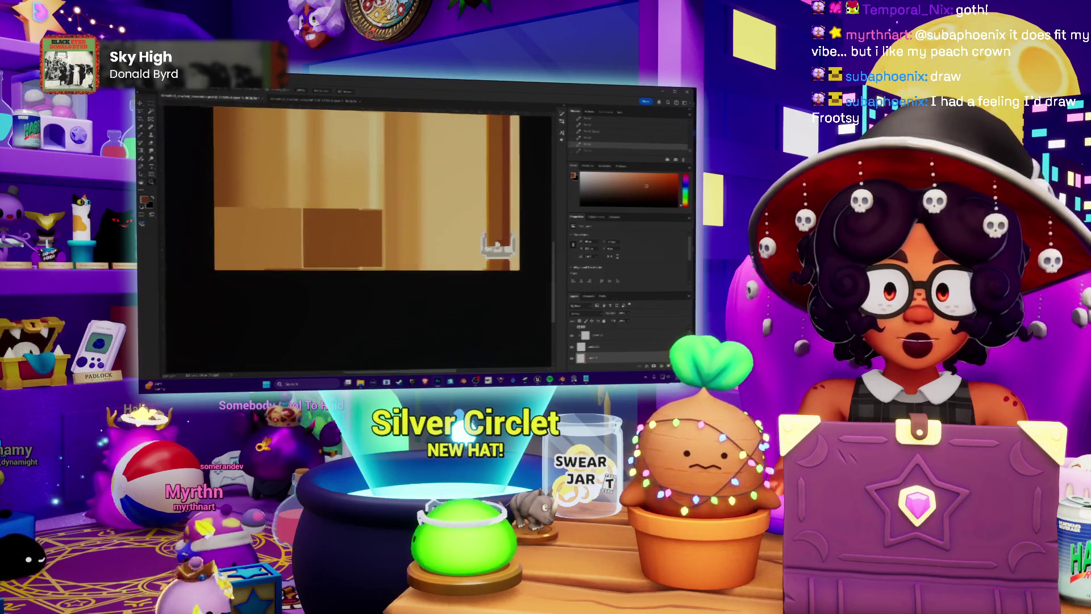
pyautogui.keyDown('alt'); pyautogui.scroll(1, 502, 248); pyautogui.keyUp('alt')
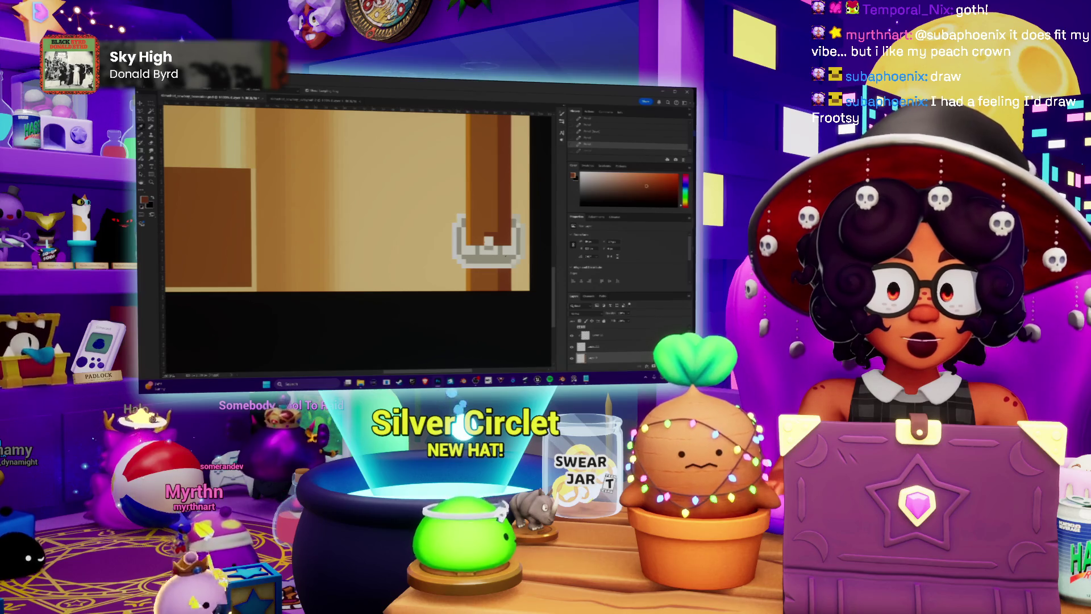
pyautogui.keyDown('alt'); pyautogui.scroll(-1, 505, 256); pyautogui.keyUp('alt')
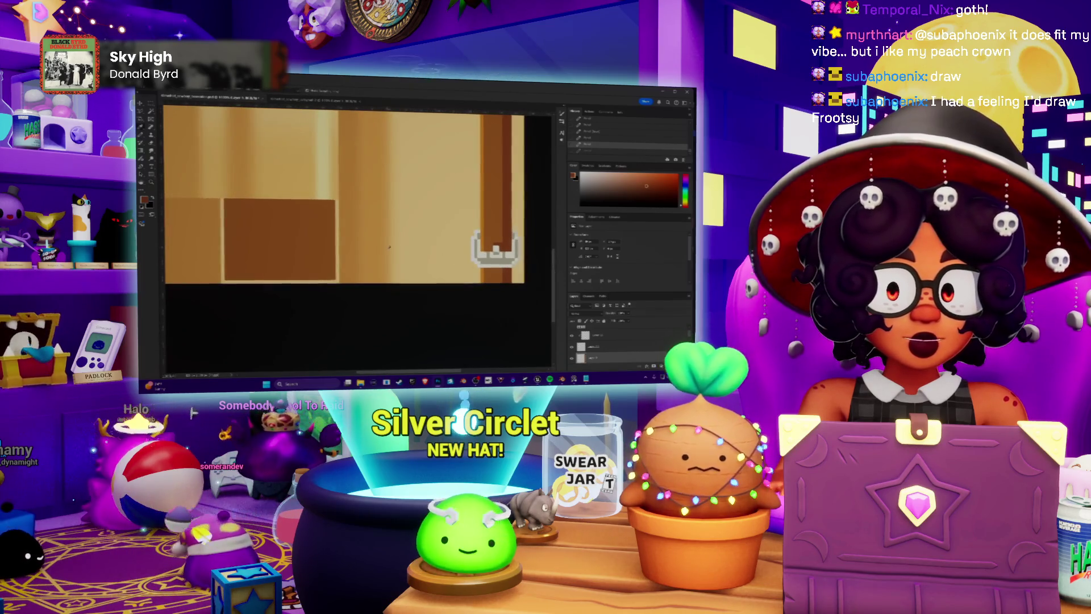
pyautogui.keyDown('alt'); pyautogui.scroll(1, 514, 261); pyautogui.keyUp('alt')
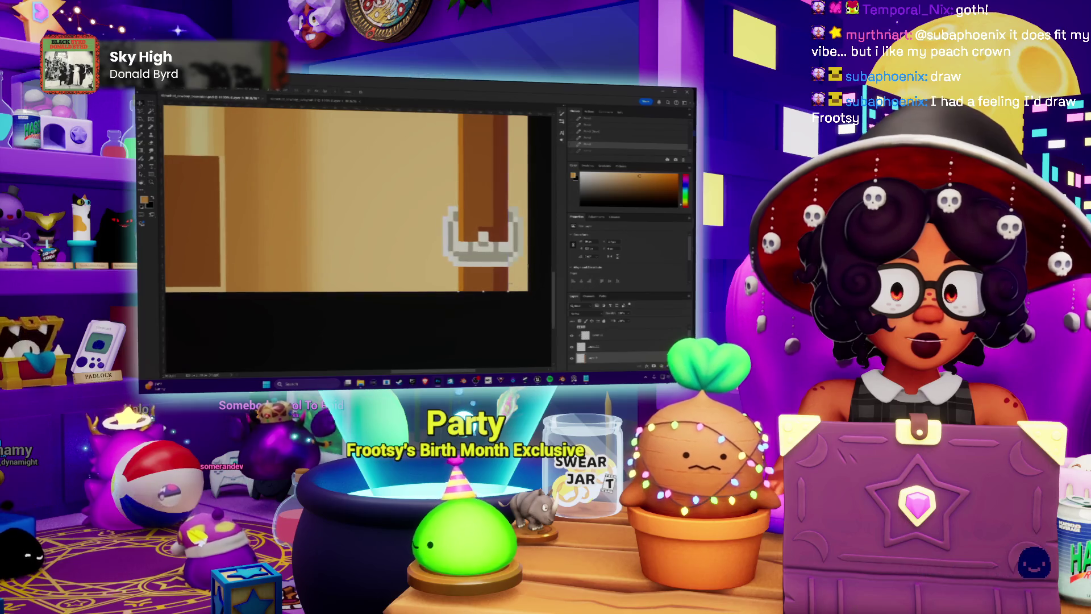
pyautogui.keyDown('alt'); pyautogui.scroll(-1, 512, 258); pyautogui.keyUp('alt')
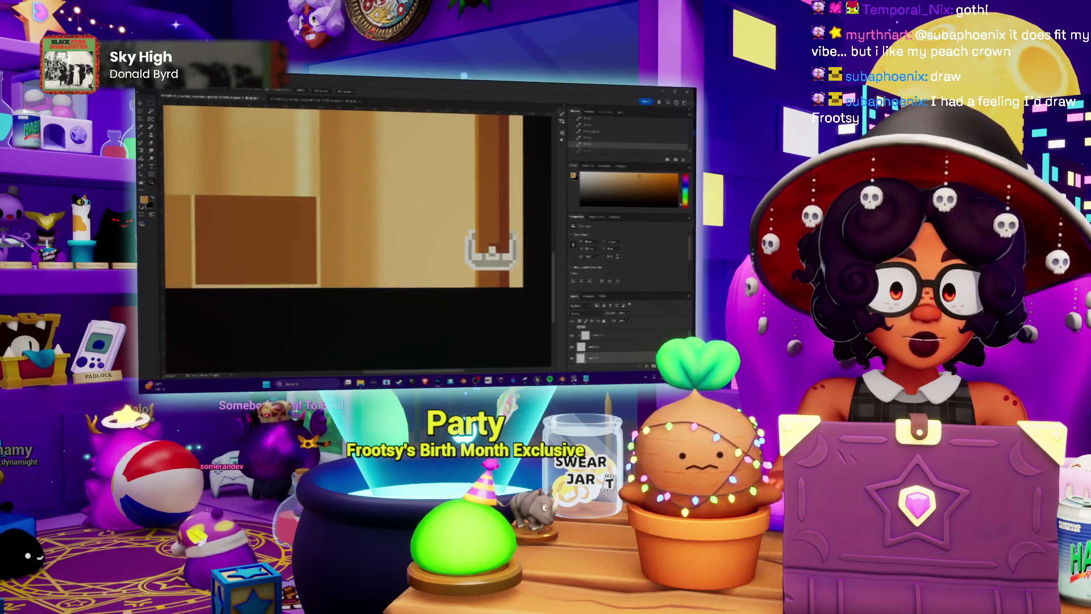
# Glance at the hat model in Blender, then return to the texture in Photoshop.
pyautogui.hotkey('alt', 'Tab')
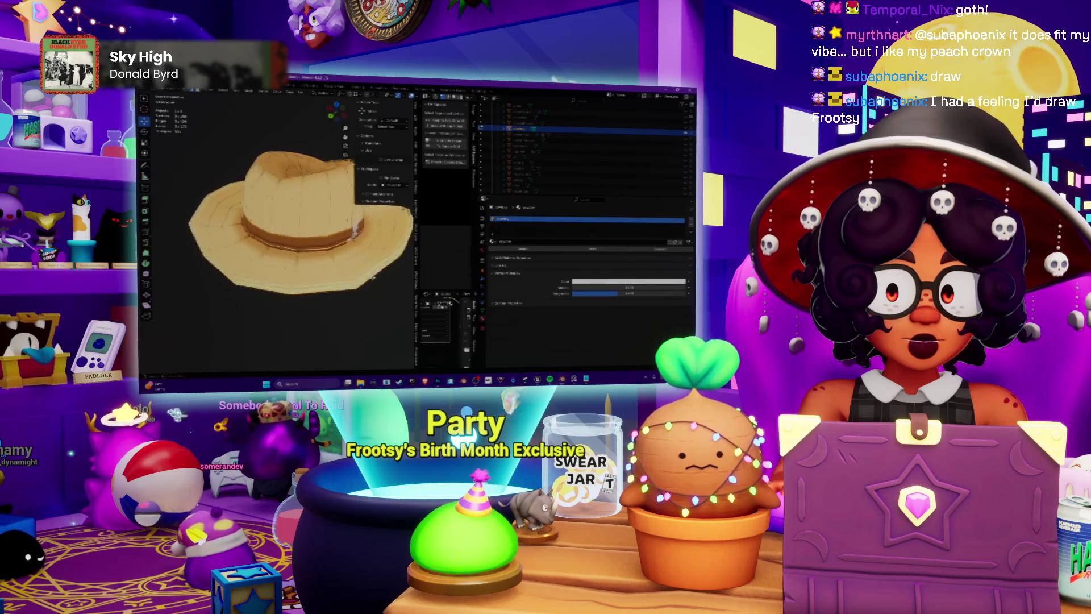
pyautogui.scroll(5, 372, 277)
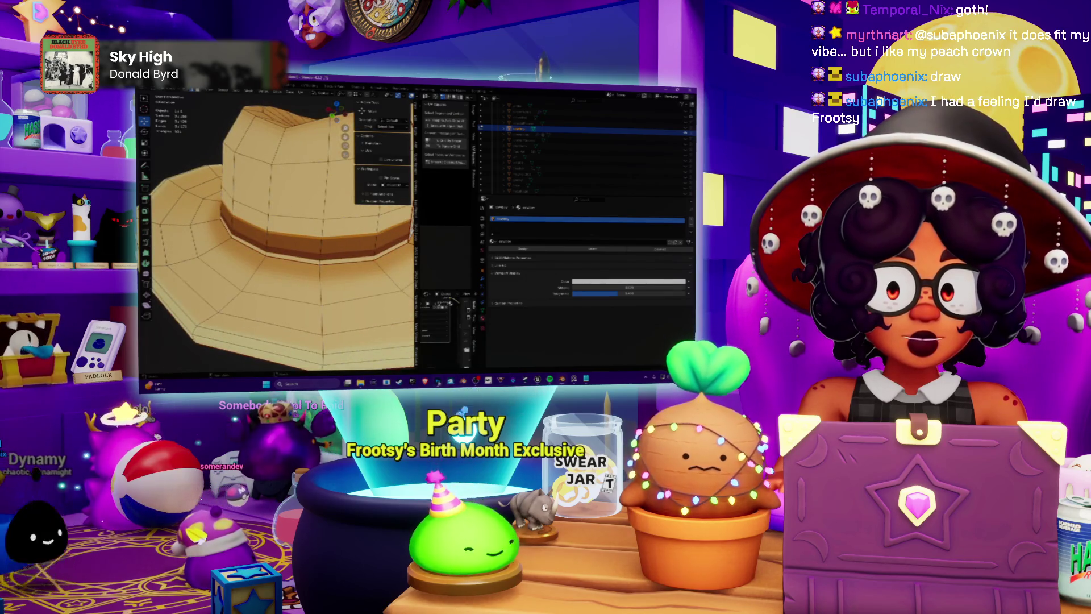
pyautogui.hotkey('alt', 'Tab')
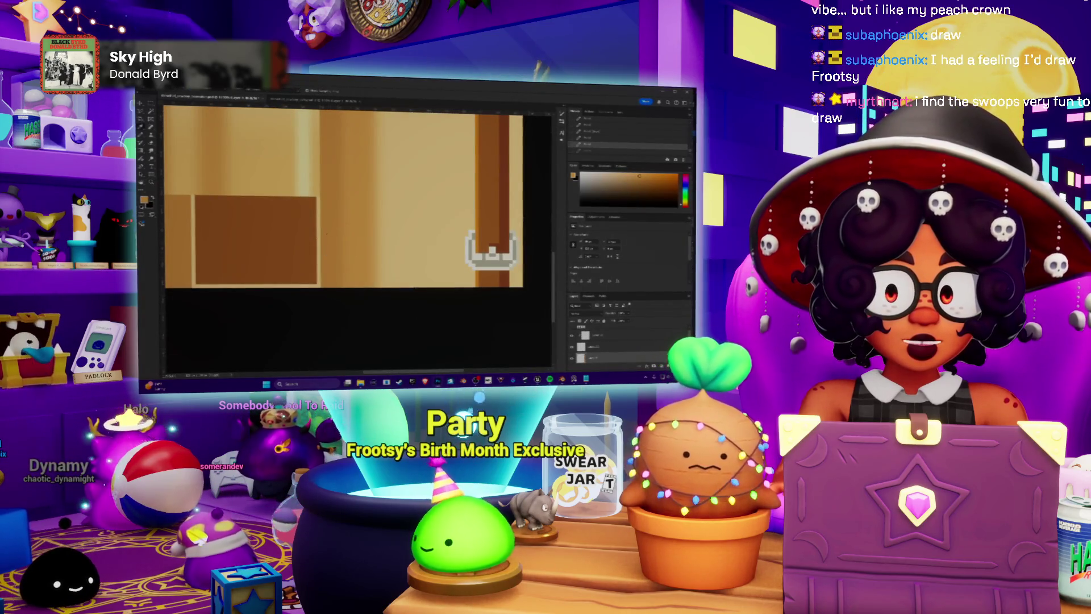
# Zoom to the buckle, toggle the last edit with undo and redo, and deselect.
pyautogui.scroll(-3, 239, 239)
pyautogui.scroll(-2, 221, 195)
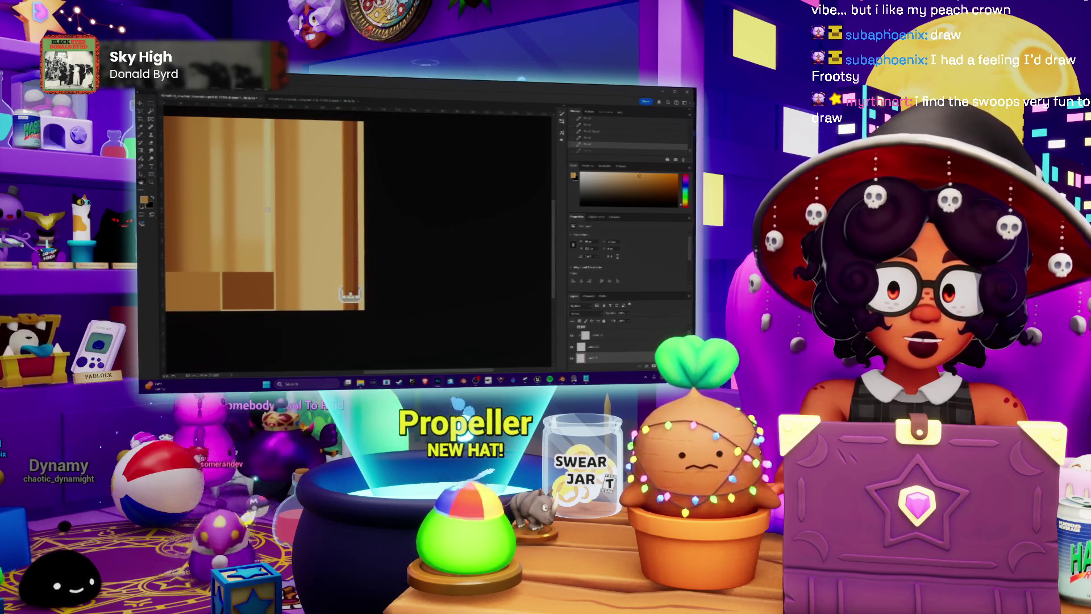
pyautogui.scroll(3, 267, 209)
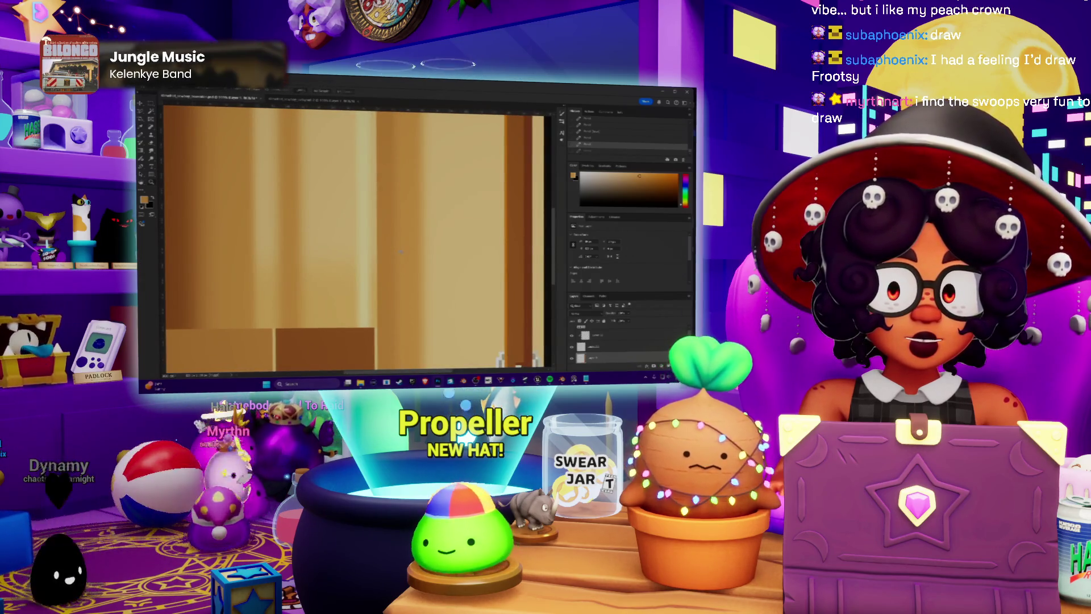
pyautogui.scroll(-5, 400, 251)
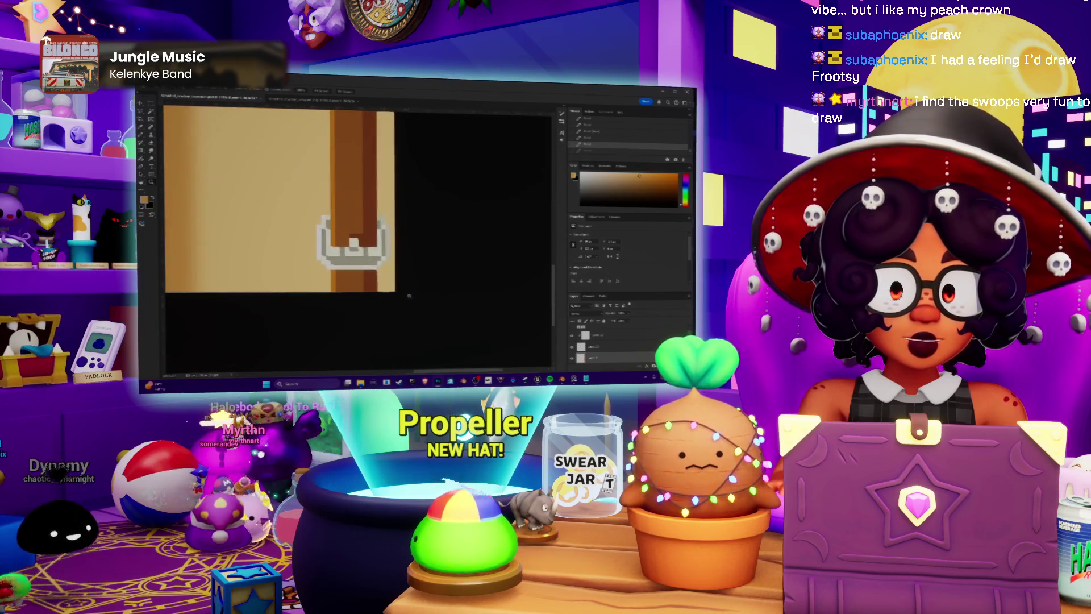
pyautogui.hotkey('ctrl', 'z')
pyautogui.hotkey('ctrl', 'shift', 'z')
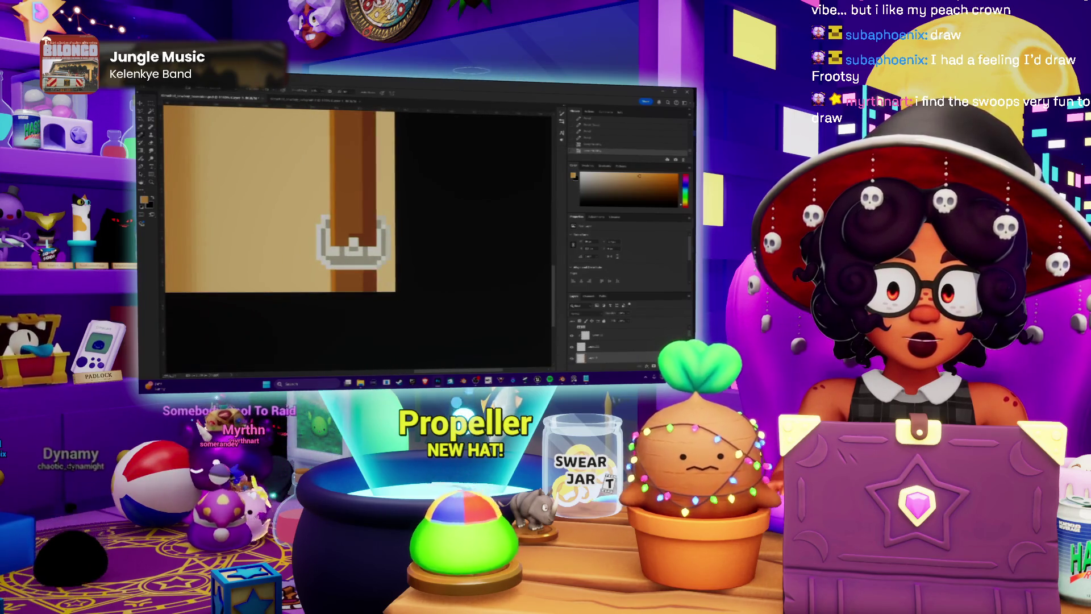
pyautogui.hotkey('ctrl', 'd')
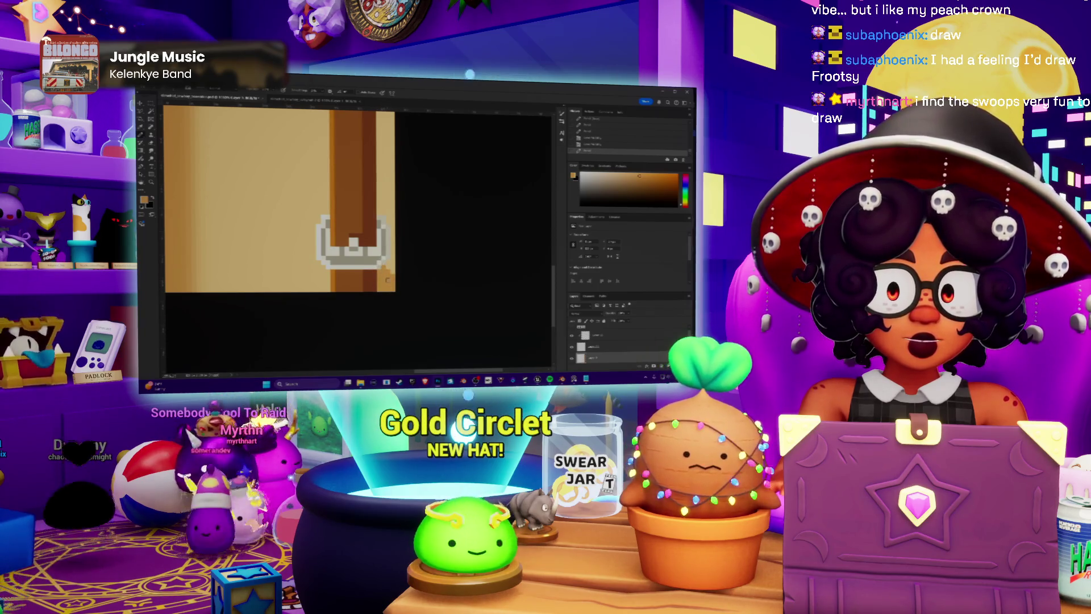
# Shade the strap's right edge with a line of dark pixels.
pyautogui.moveTo(388, 235); pyautogui.dragTo(389, 145)
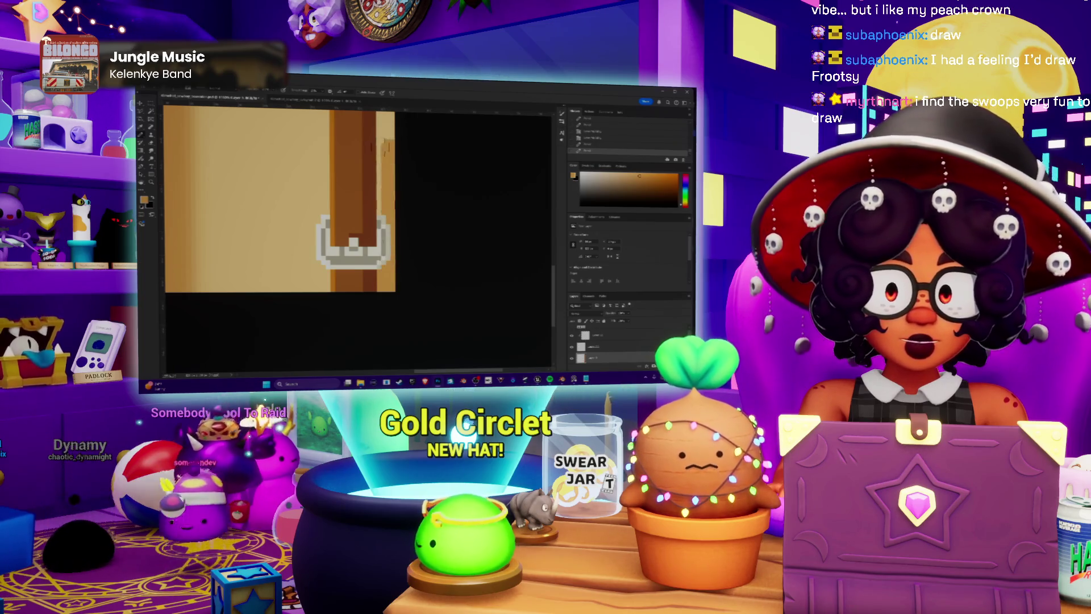
pyautogui.keyDown('alt'); pyautogui.scroll(-3, 388, 145); pyautogui.keyUp('alt')
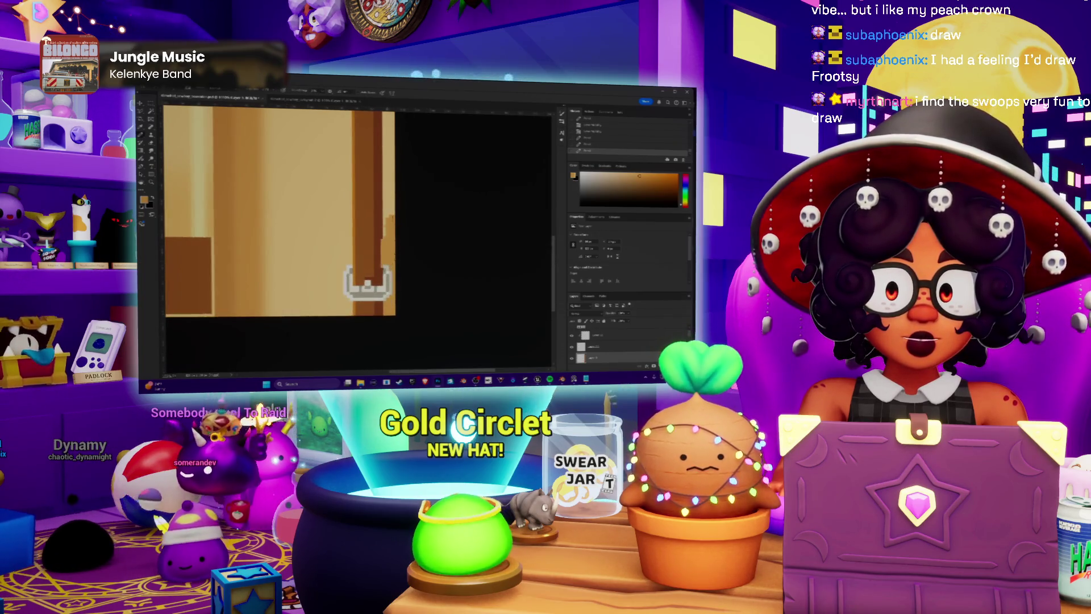
pyautogui.hotkey('ctrl', 'z')
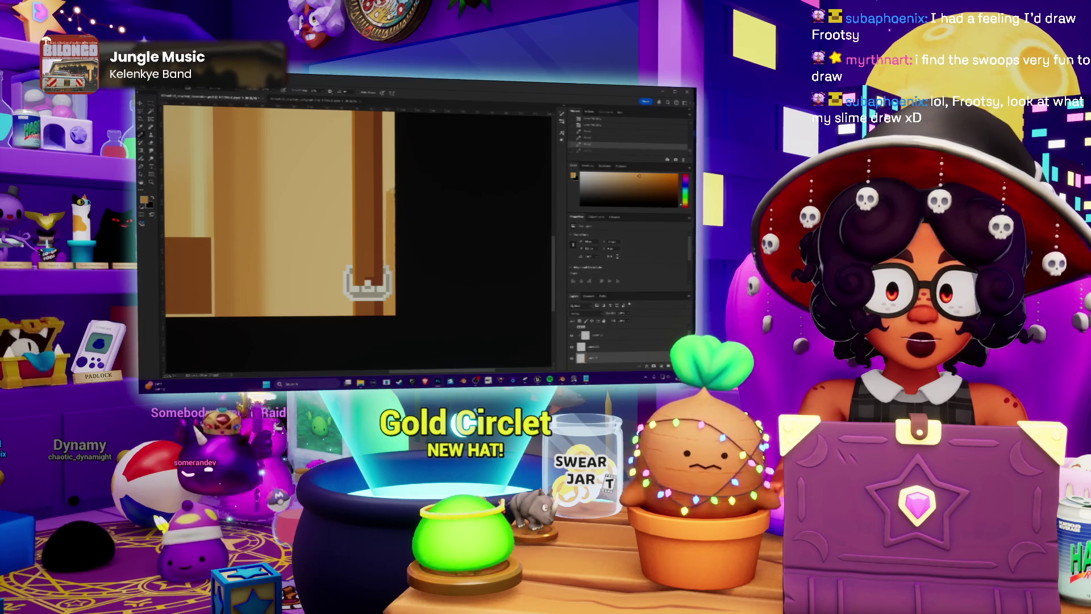
pyautogui.hotkey('ctrl', 'shift', 'z')
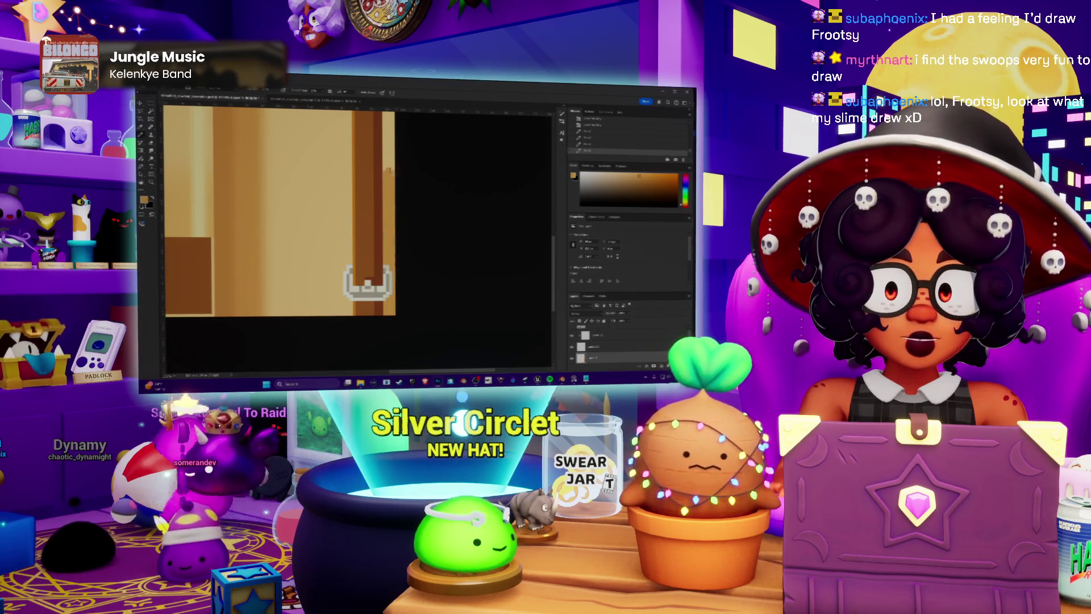
pyautogui.scroll(2, 405, 210)
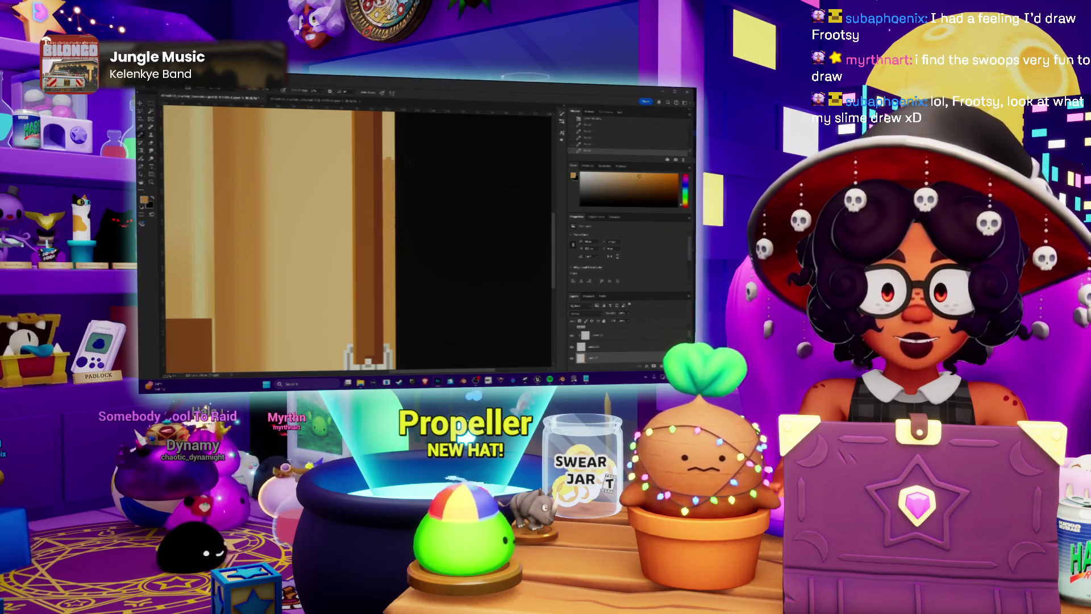
# Darken the stripe slightly by lowering lightness in Hue/Saturation.
pyautogui.moveTo(389, 136); pyautogui.dragTo(399, 188)
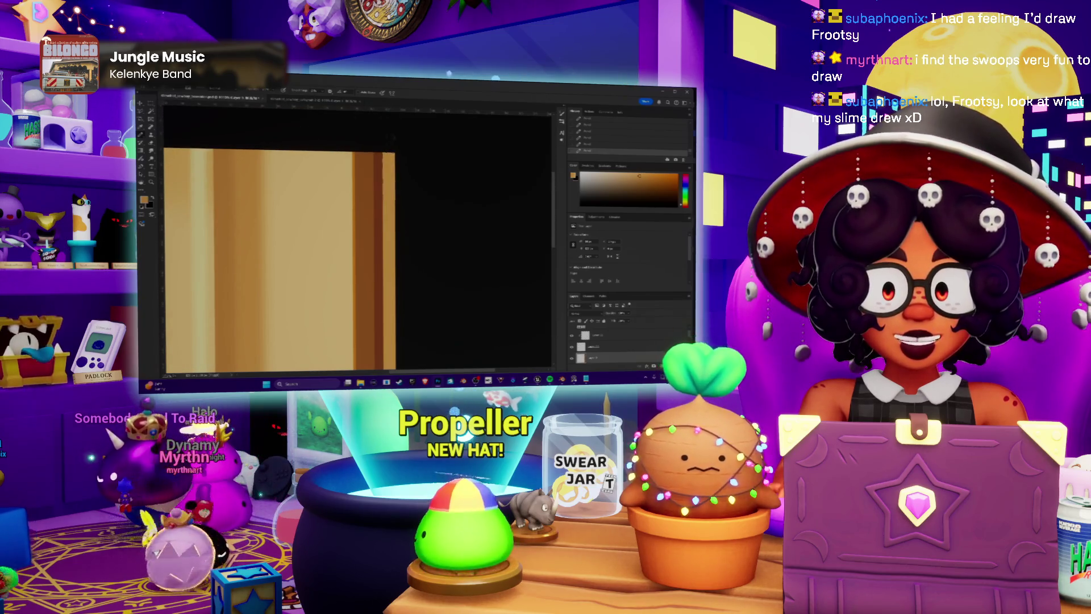
pyautogui.scroll(-5, 409, 255)
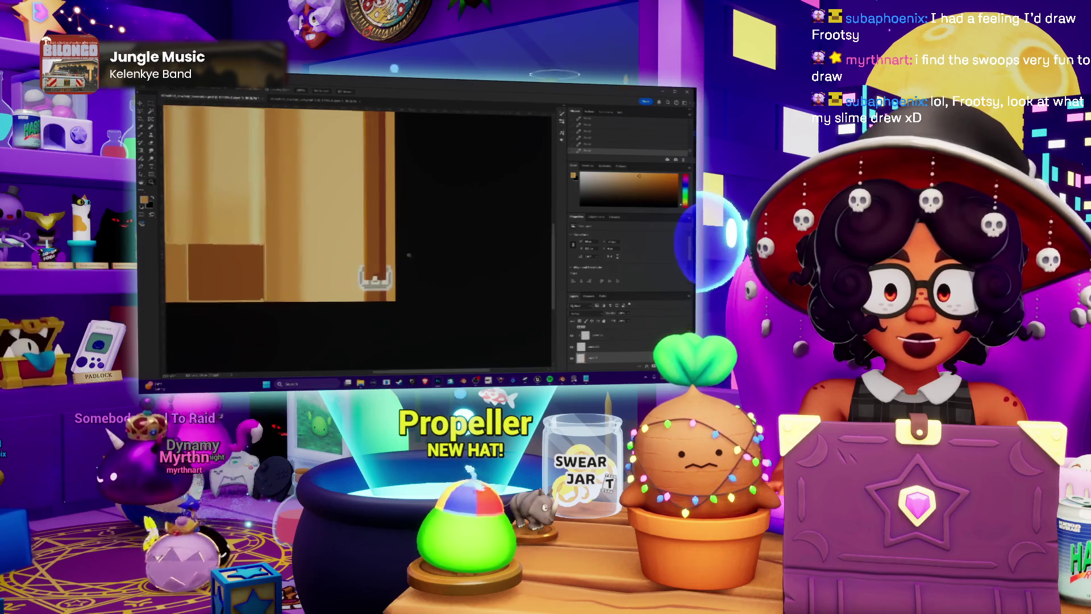
pyautogui.keyDown('alt'); pyautogui.scroll(-1, 409, 256); pyautogui.keyUp('alt')
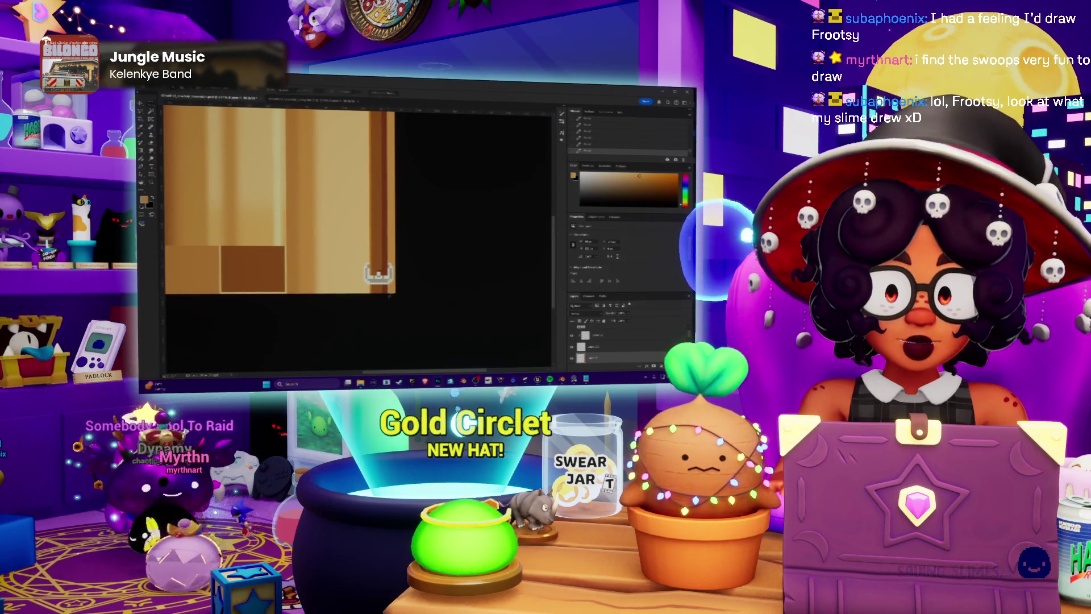
pyautogui.moveTo(378, 275); pyautogui.dragTo(379, 296)
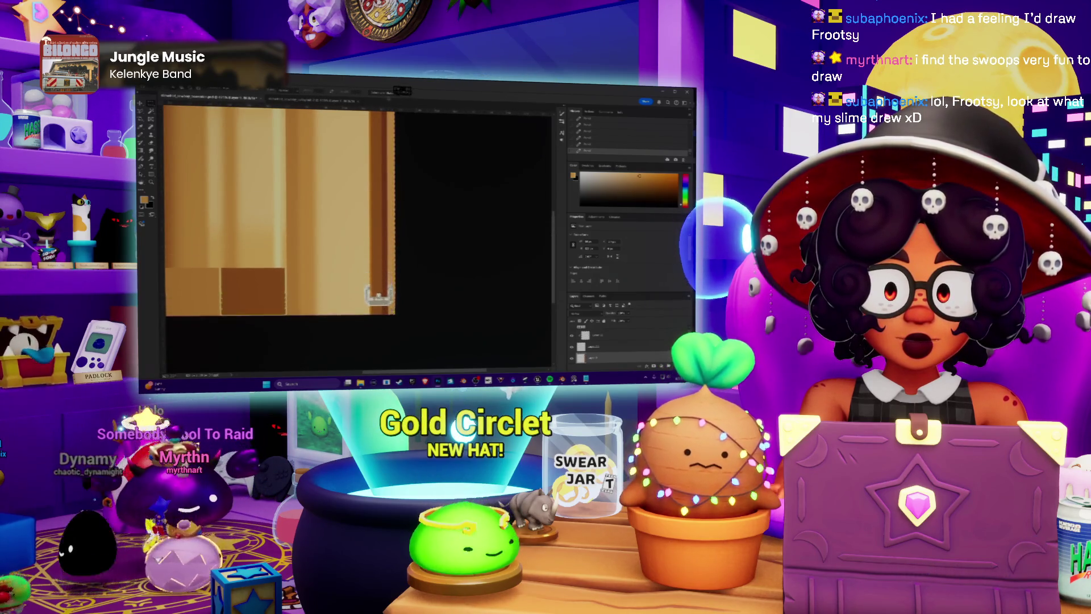
pyautogui.scroll(3, 390, 114)
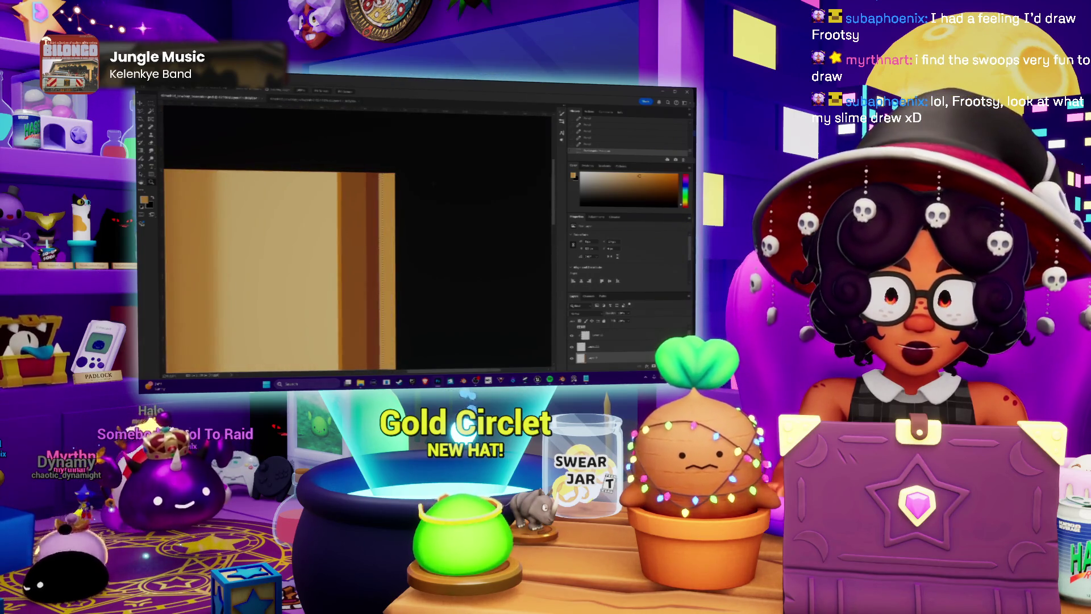
pyautogui.hotkey('ctrl', 'u')
pyautogui.moveTo(580, 277); pyautogui.dragTo(578, 276)
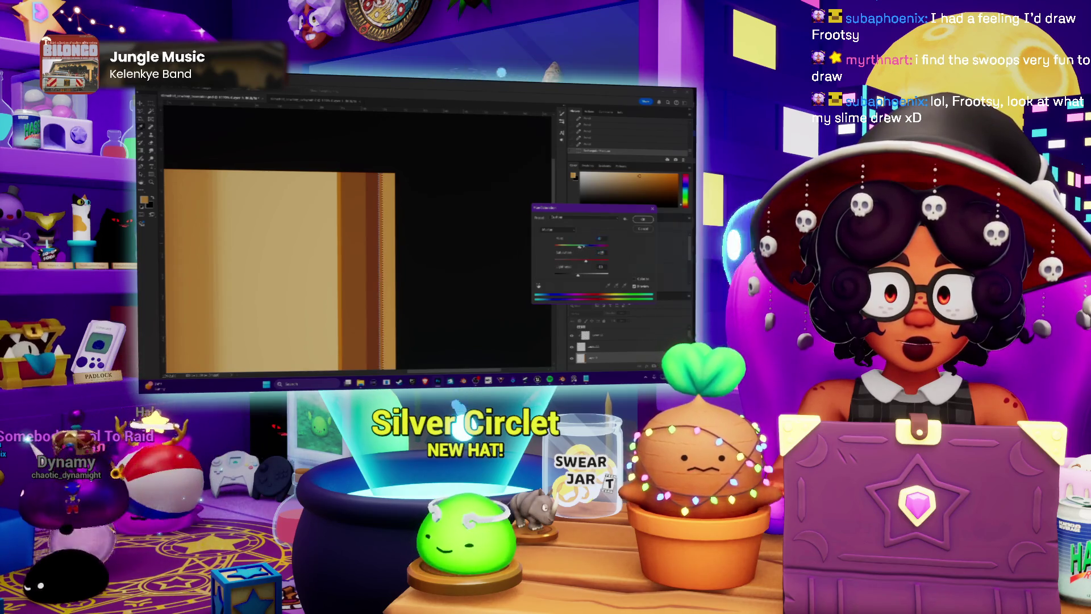
pyautogui.press('Return')
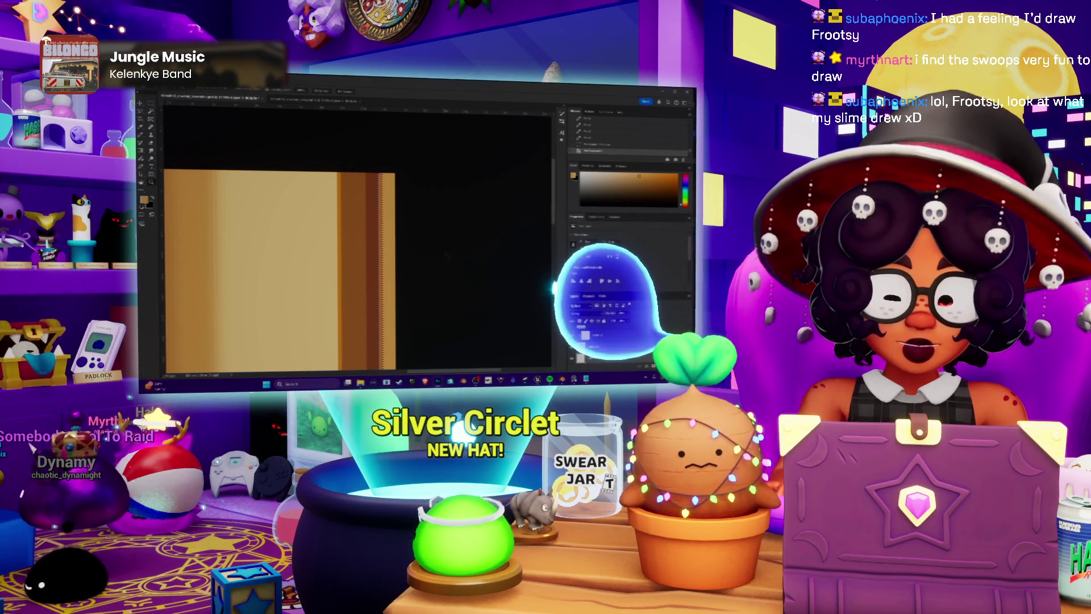
pyautogui.hotkey('ctrl', 'u')
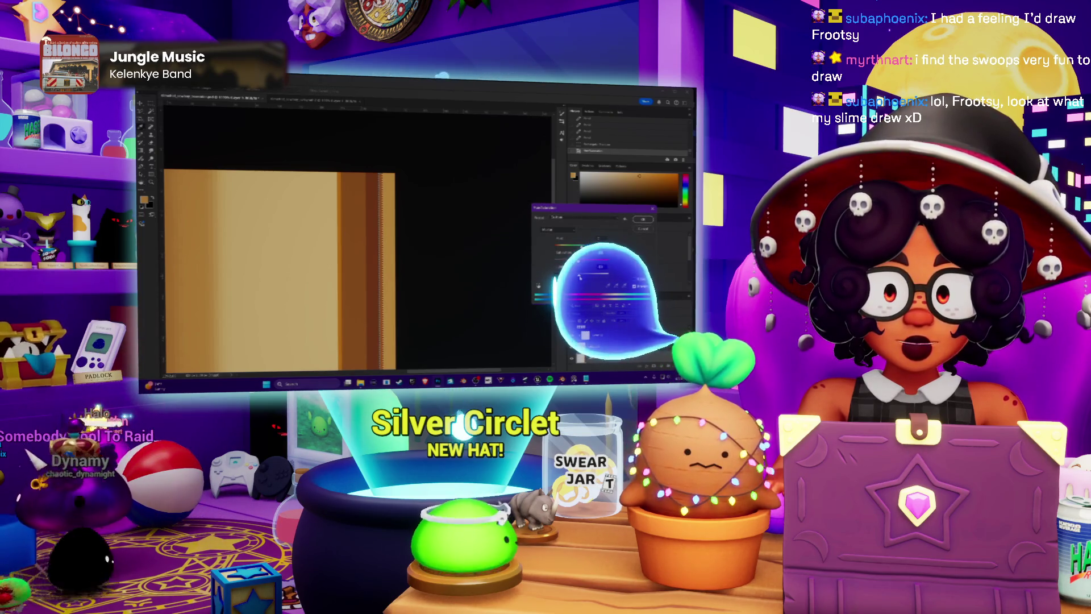
pyautogui.press('Return')
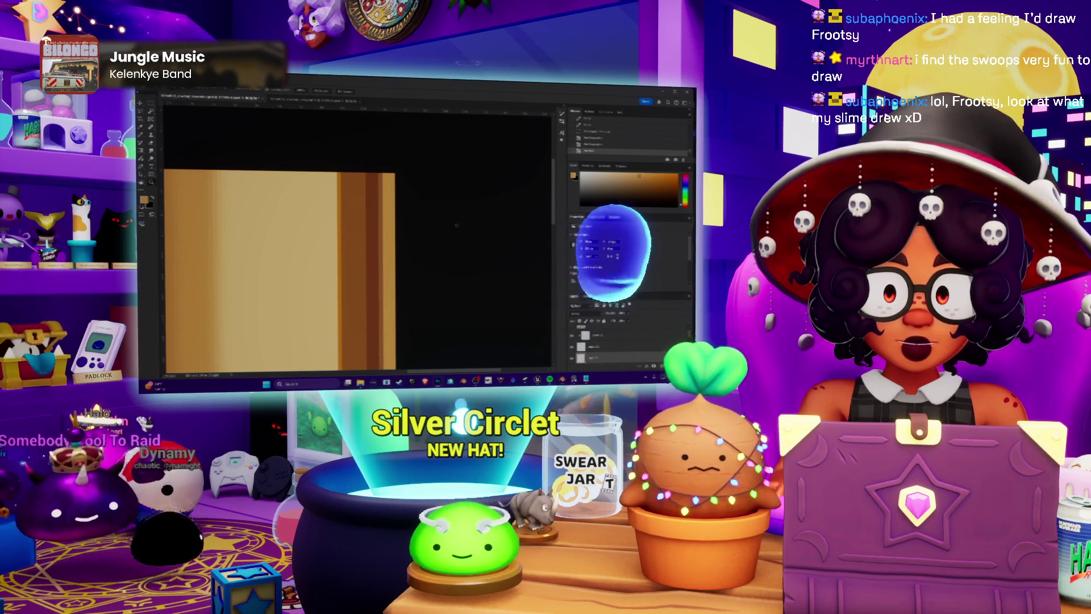
# Redo the most recently undone texture edits and switch to Blender to check the hat.
pyautogui.keyDown('alt'); pyautogui.scroll(-3, 416, 283); pyautogui.keyUp('alt')
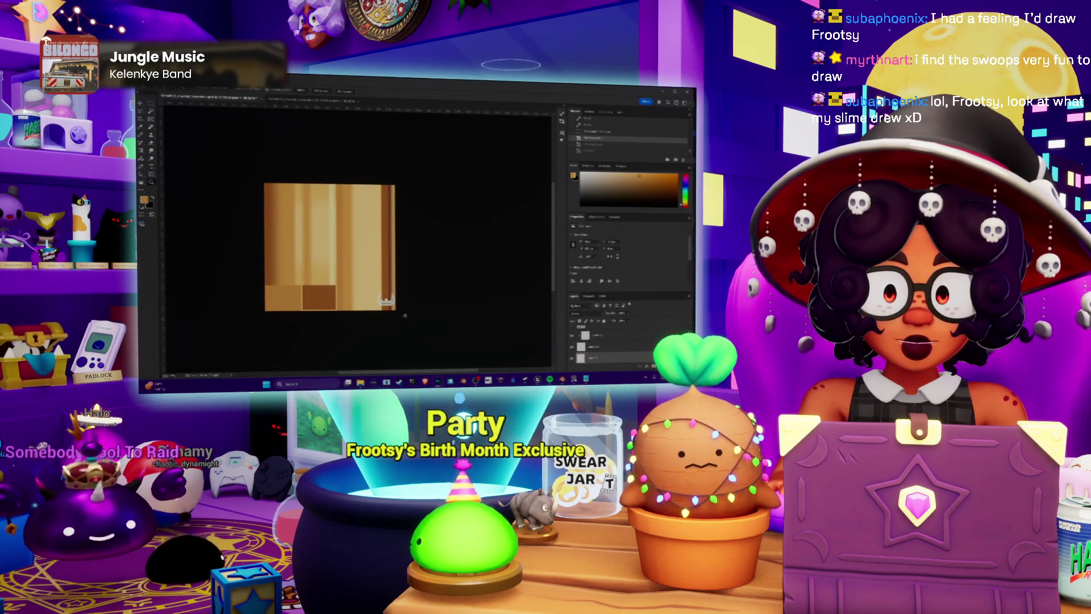
pyautogui.keyDown('alt'); pyautogui.scroll(3, 396, 318); pyautogui.keyUp('alt')
pyautogui.hotkey('ctrl', 'shift', 'z')
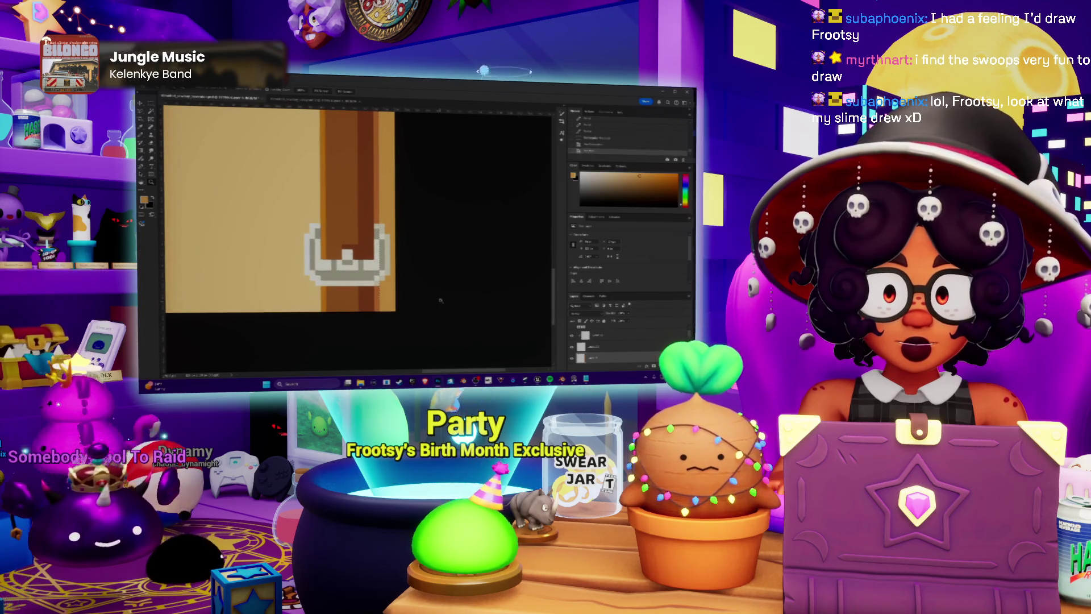
pyautogui.hotkey('alt', 'Tab')
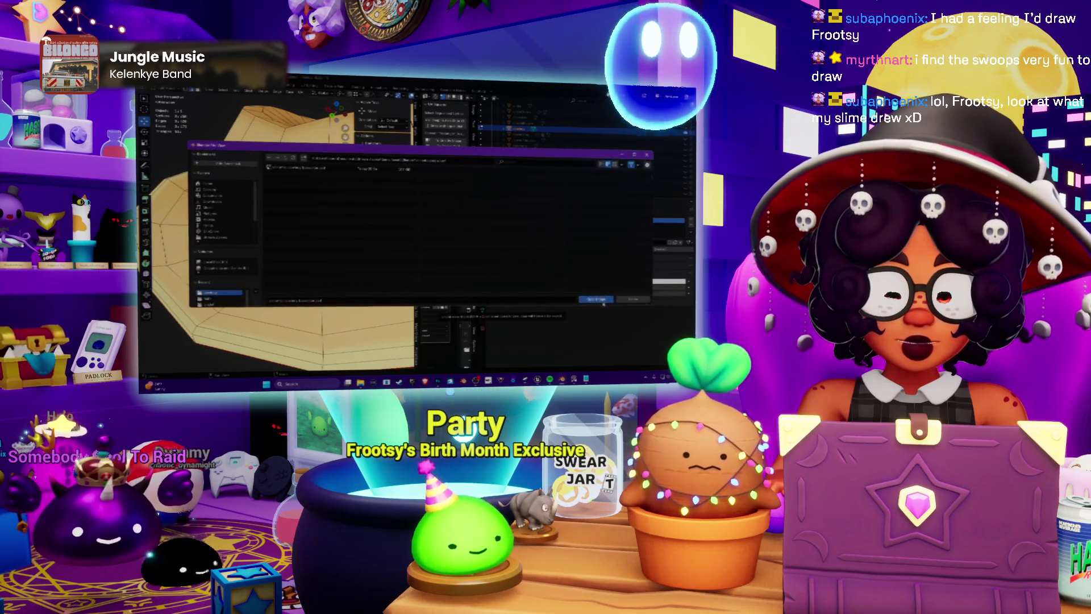
# Orbit around and under the textured hat, toggling Edit Mode to see its mesh edges.
pyautogui.scroll(-3, 278, 227)
pyautogui.moveTo(273, 239); pyautogui.dragTo(319, 238, button='middle')
pyautogui.press('Tab')
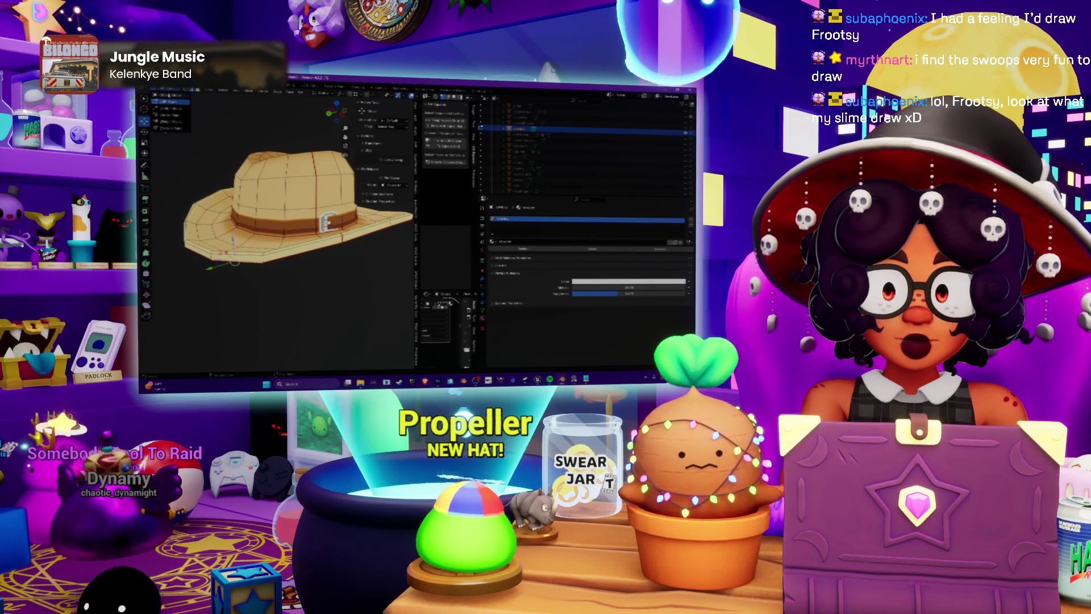
pyautogui.press('Tab')
pyautogui.scroll(-4, 323, 259)
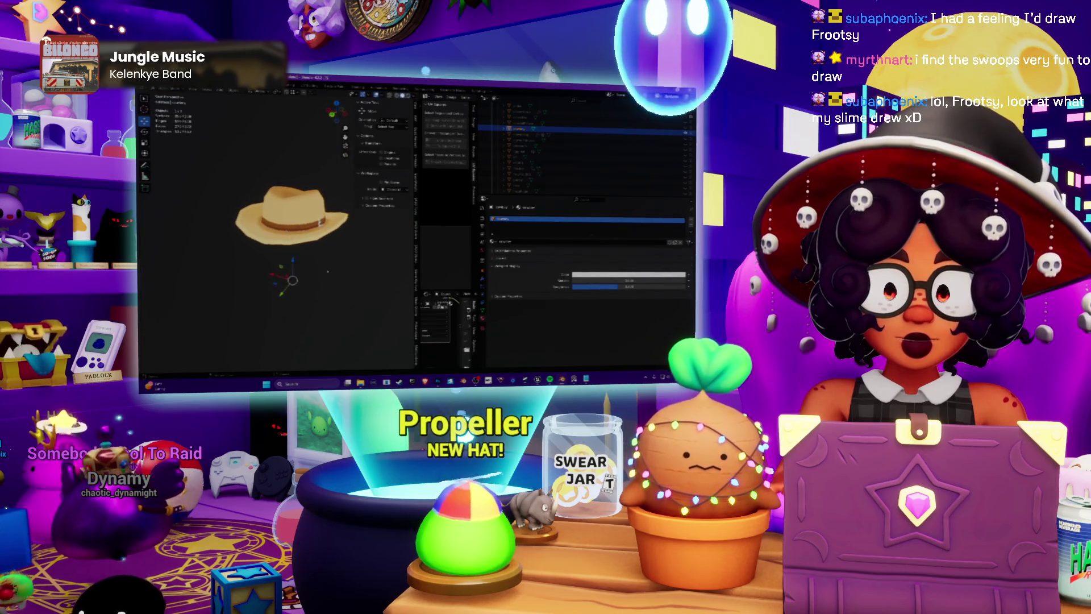
pyautogui.moveTo(323, 259)
pyautogui.mouseDown(button='middle')
pyautogui.moveTo(370, 231)
pyautogui.moveTo(357, 241)
pyautogui.moveTo(373, 243)
pyautogui.mouseUp(button='middle')
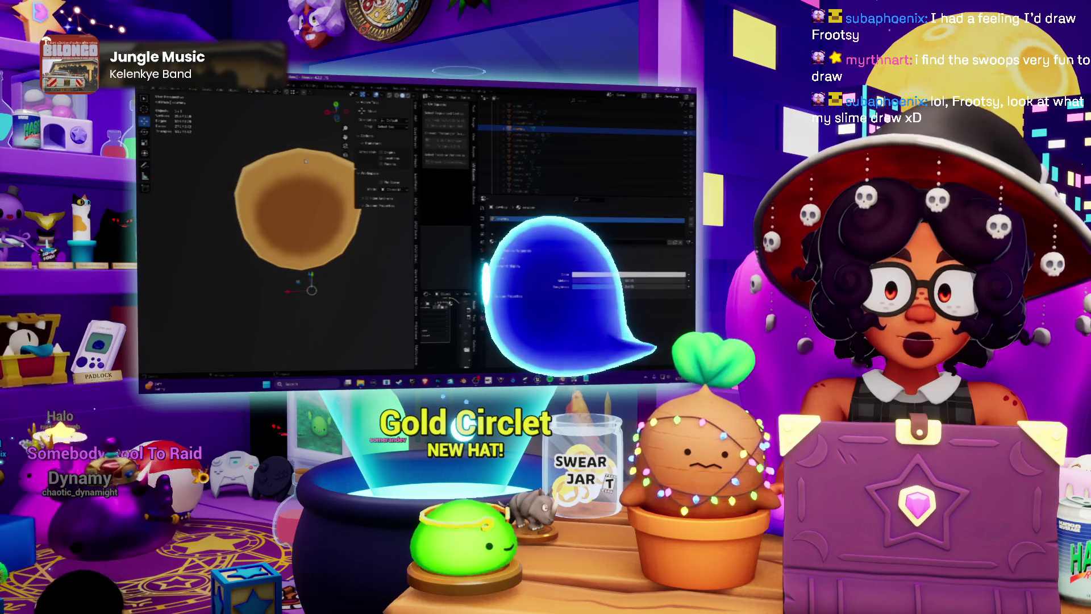
pyautogui.click(155, 90)
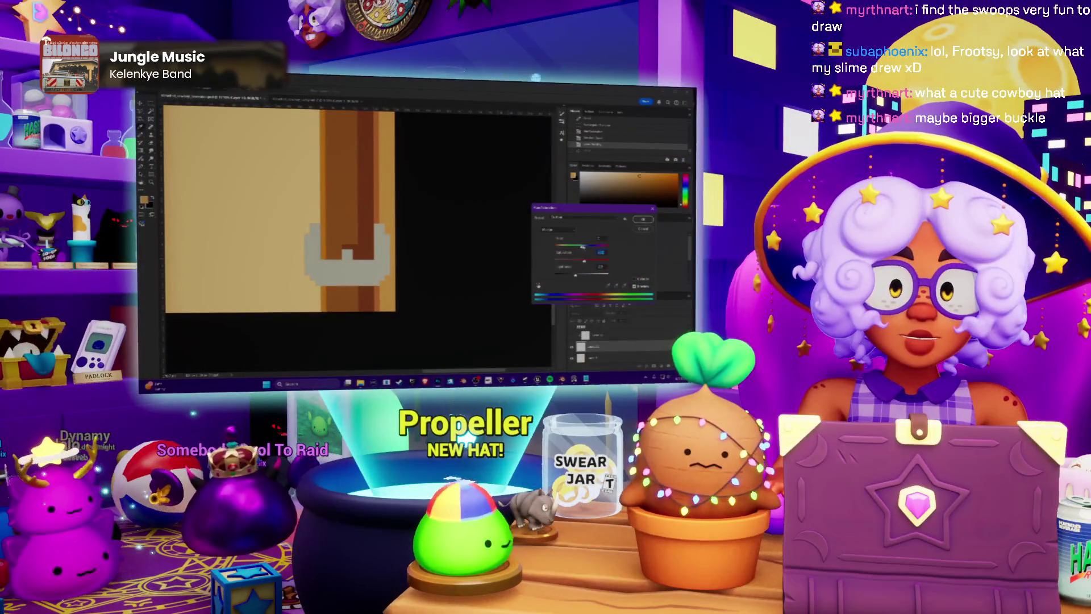
# Lighten the buckle to pale cream via Hue/Saturation, then reload the texture in Blender.
pyautogui.moveTo(573, 247); pyautogui.dragTo(595, 248)
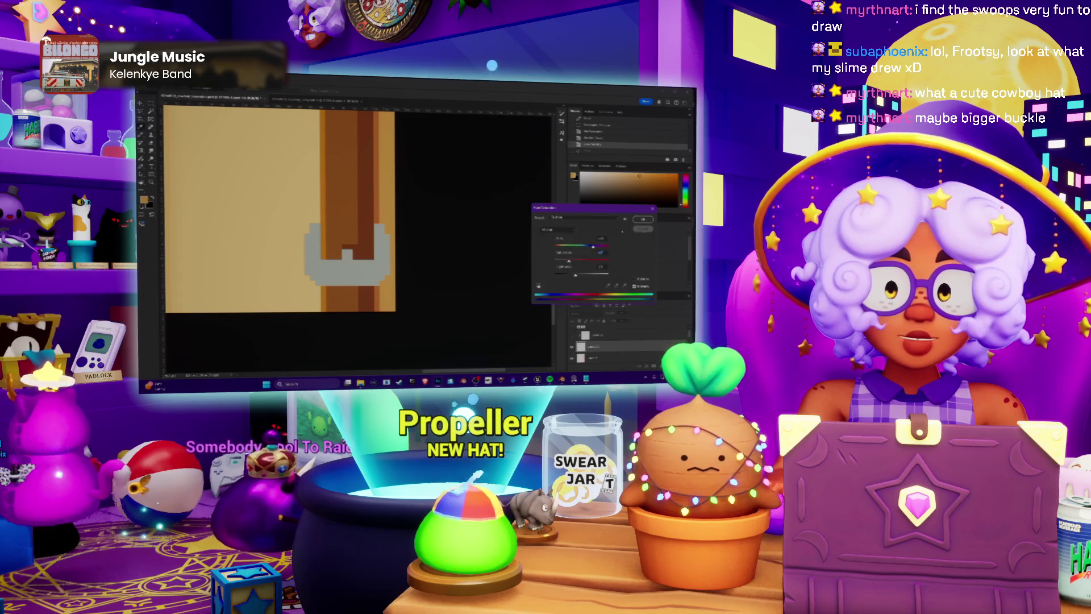
pyautogui.press('Return')
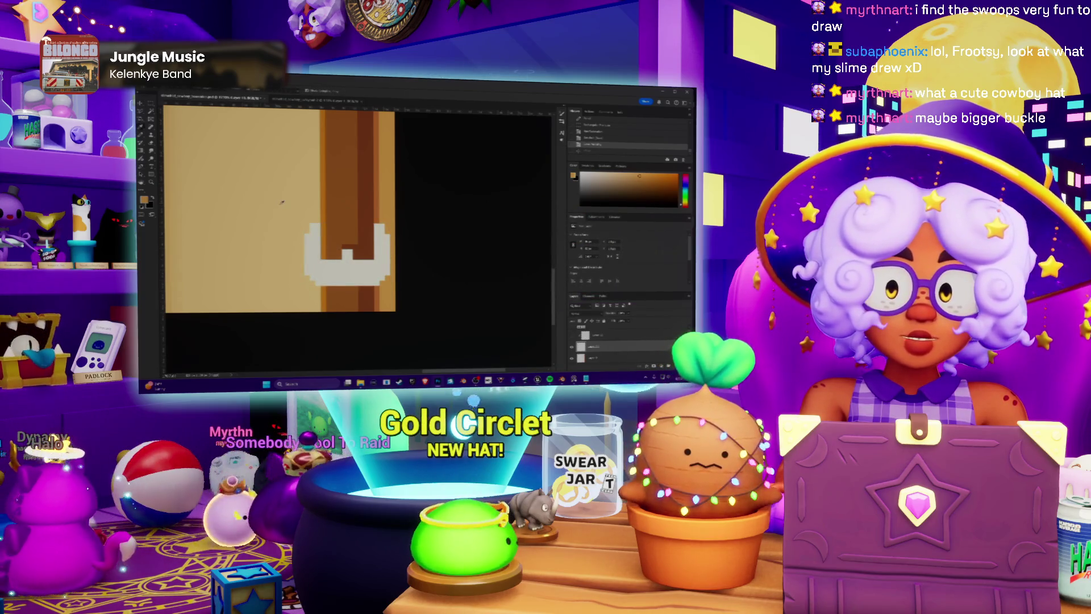
pyautogui.press('Delete')
pyautogui.hotkey('ctrl', 'u')
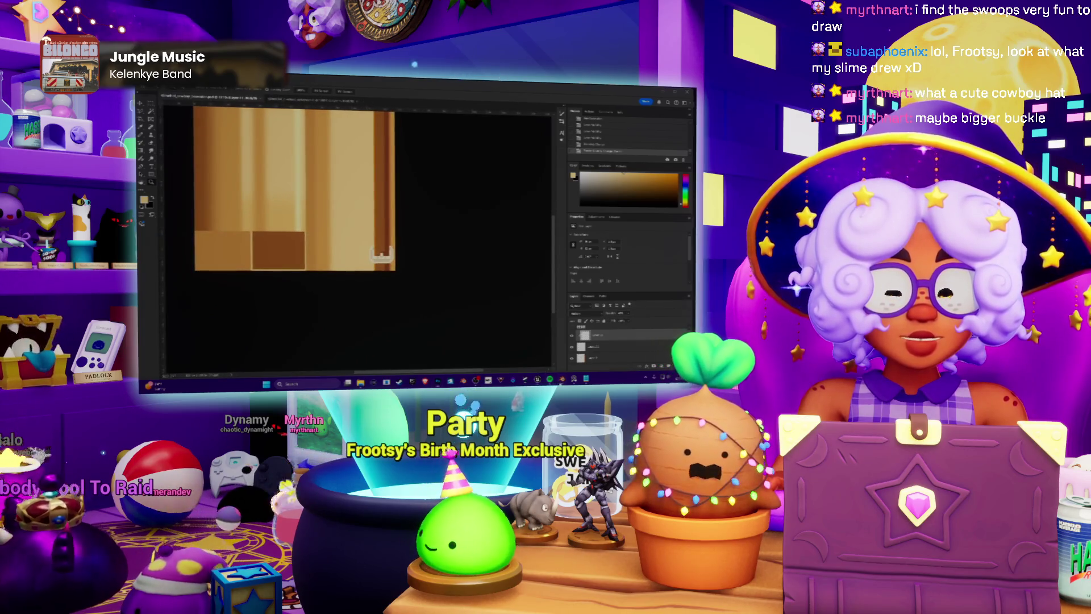
pyautogui.hotkey('alt', 'Tab')
pyautogui.hotkey('alt', 'r')
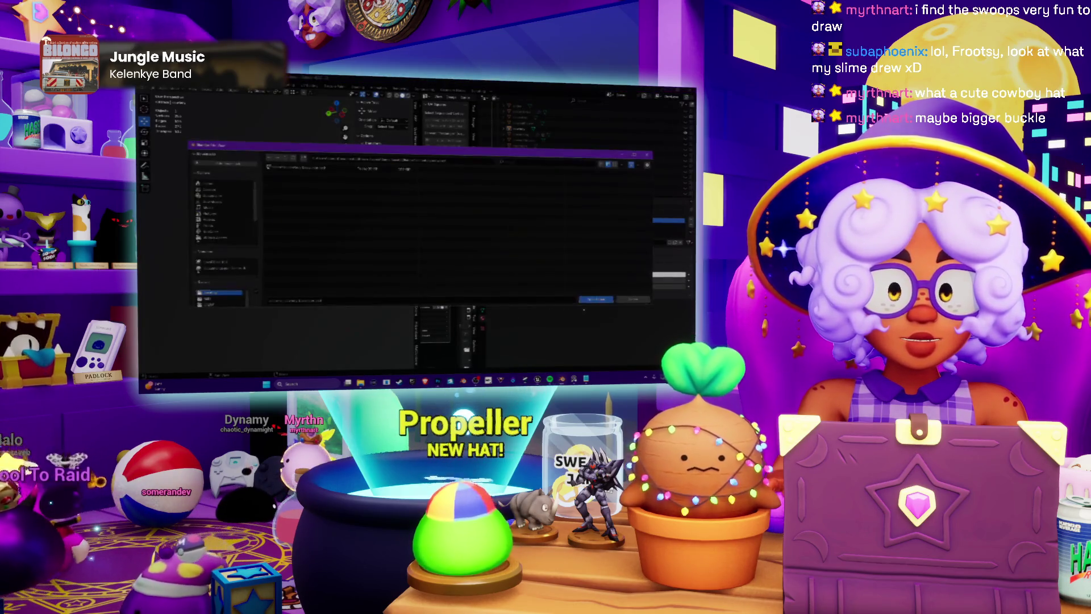
# Zoom in on the buckle, then adjust the second layer's blending options in Photoshop.
pyautogui.scroll(5, 365, 283)
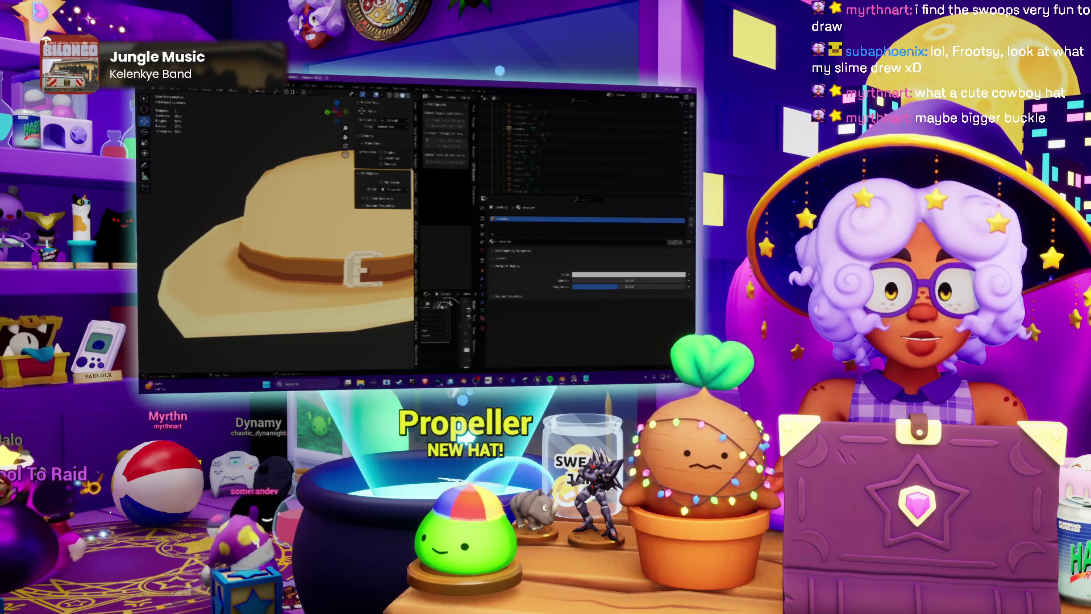
pyautogui.hotkey('alt', 'Tab')
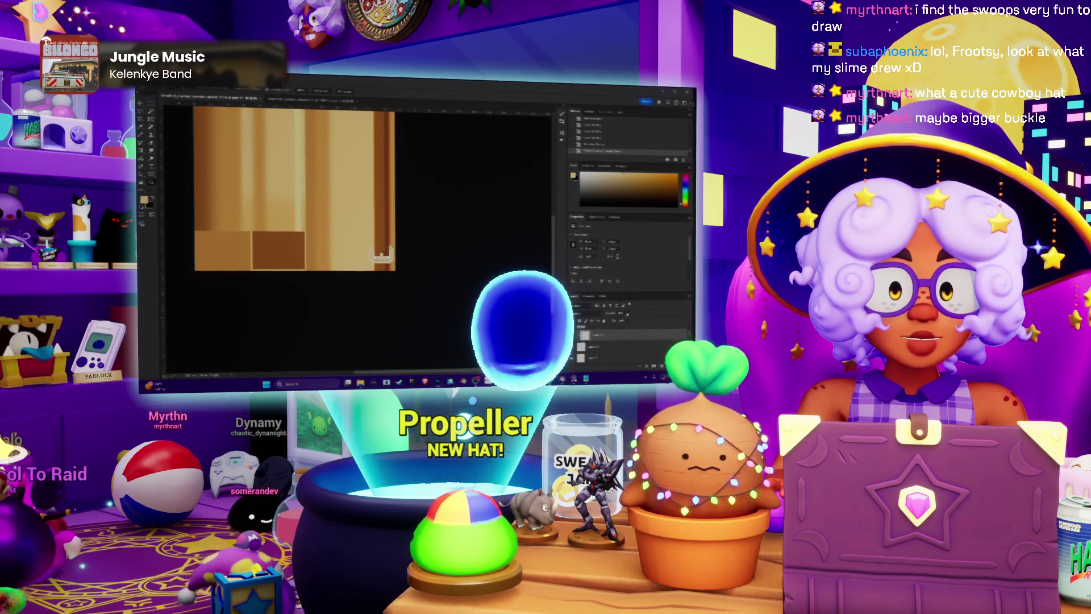
pyautogui.moveTo(630, 321); pyautogui.dragTo(635, 321)
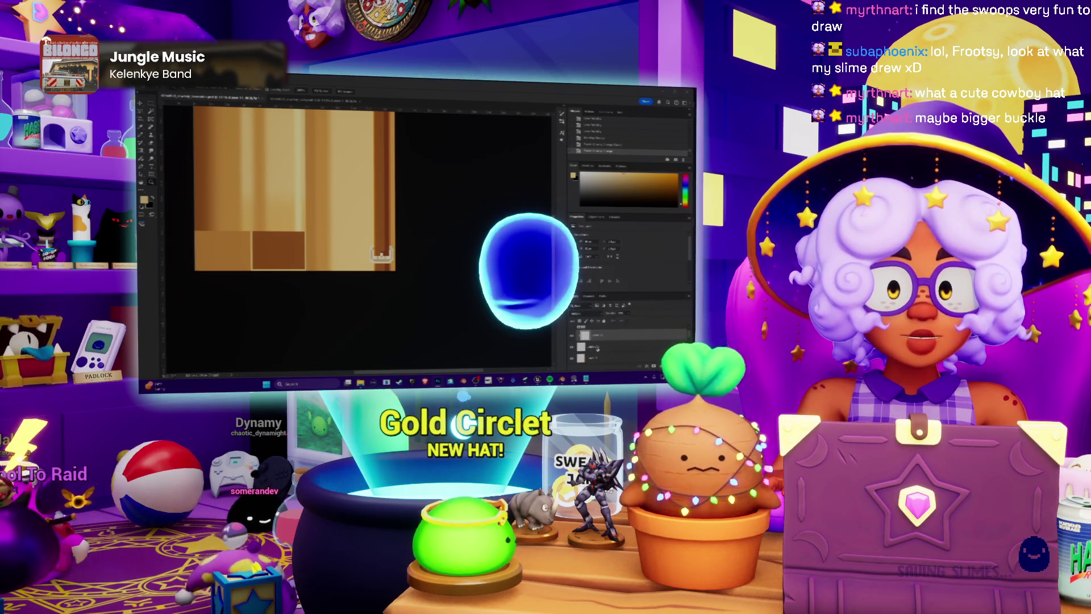
pyautogui.doubleClick(593, 346)
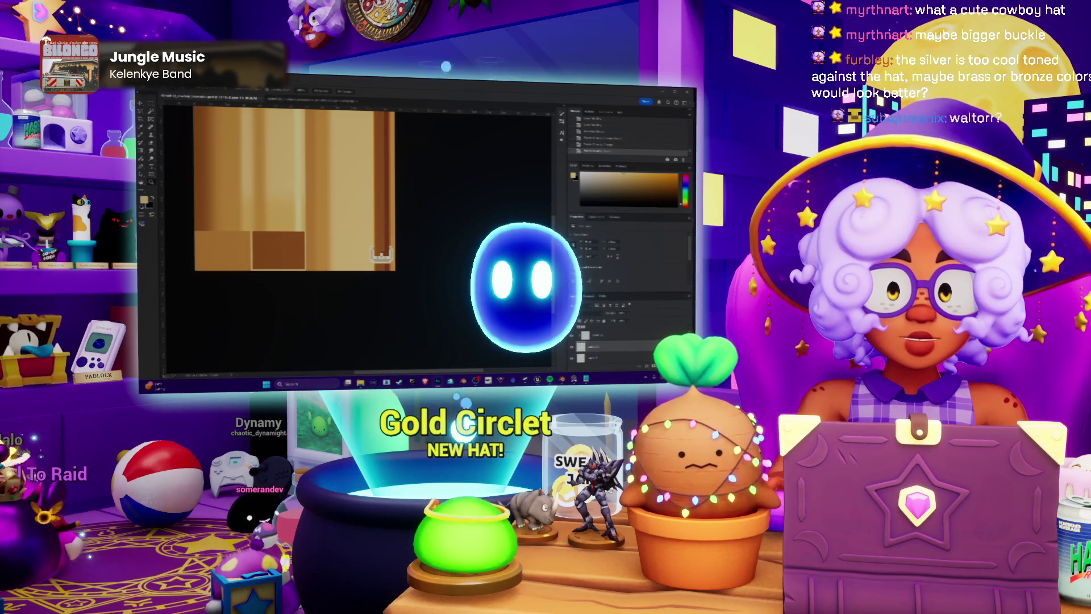
# Back in Blender, zoom out to view the whole hat with the updated pale buckle.
pyautogui.hotkey('alt', 'Tab')
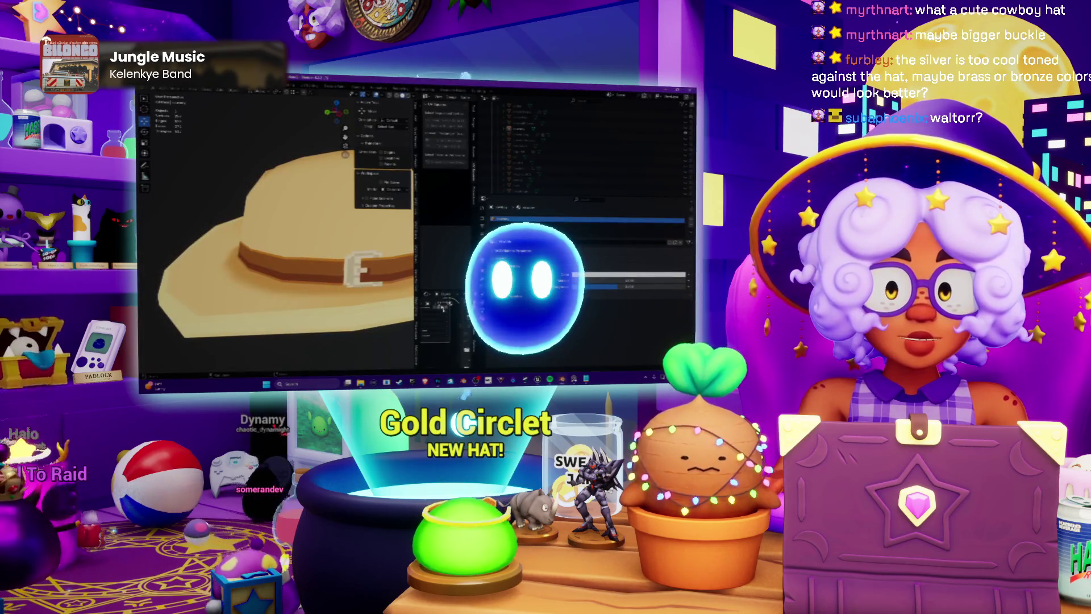
pyautogui.hotkey('ctrl', 'shift', 's')
pyautogui.click(594, 300)
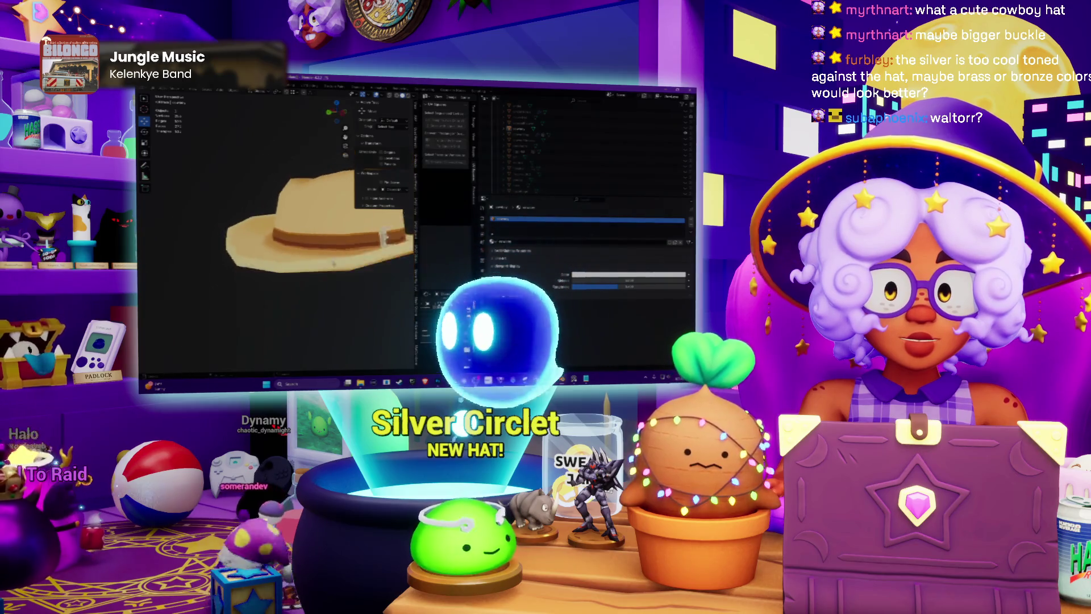
pyautogui.scroll(5, 318, 274)
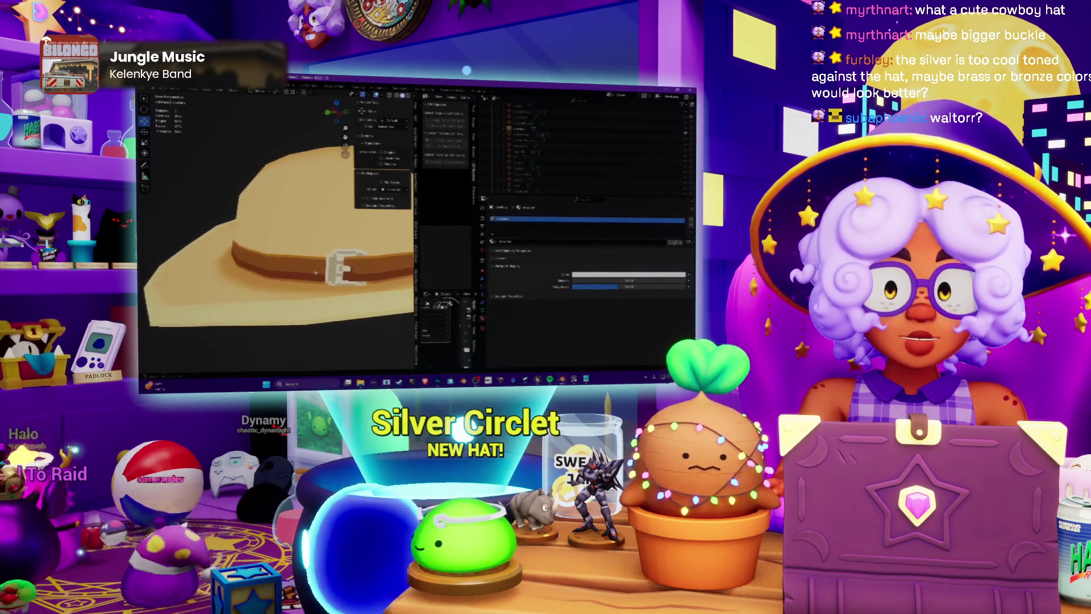
pyautogui.scroll(-6, 315, 272)
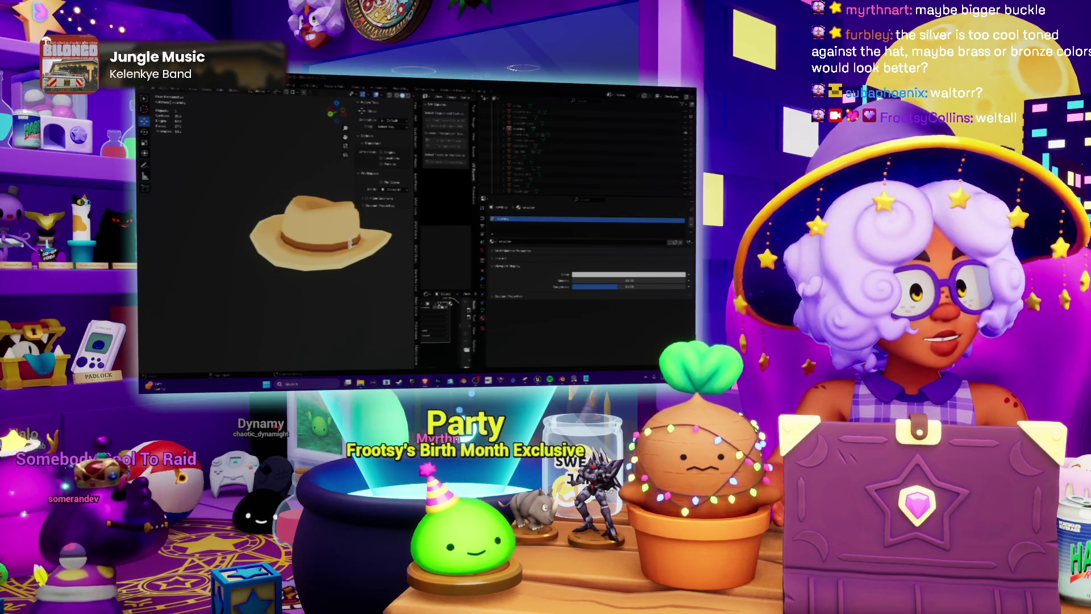
pyautogui.hotkey('alt', 'Tab')
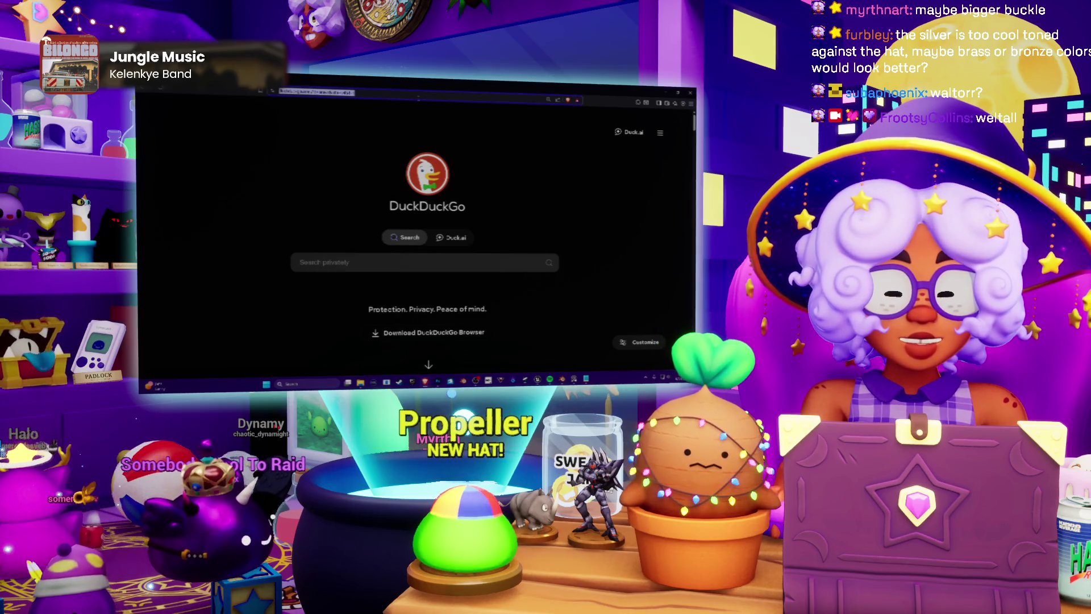
# Search DuckDuckGo images for weltall xenogears and preview the Weltall figure image.
pyautogui.write('welt')
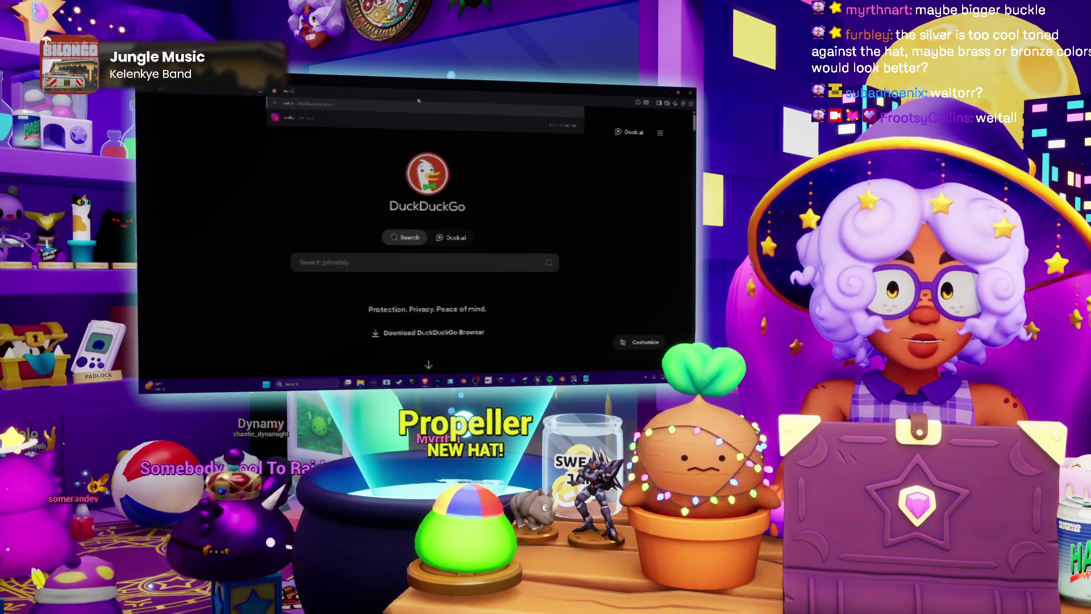
pyautogui.press('Return')
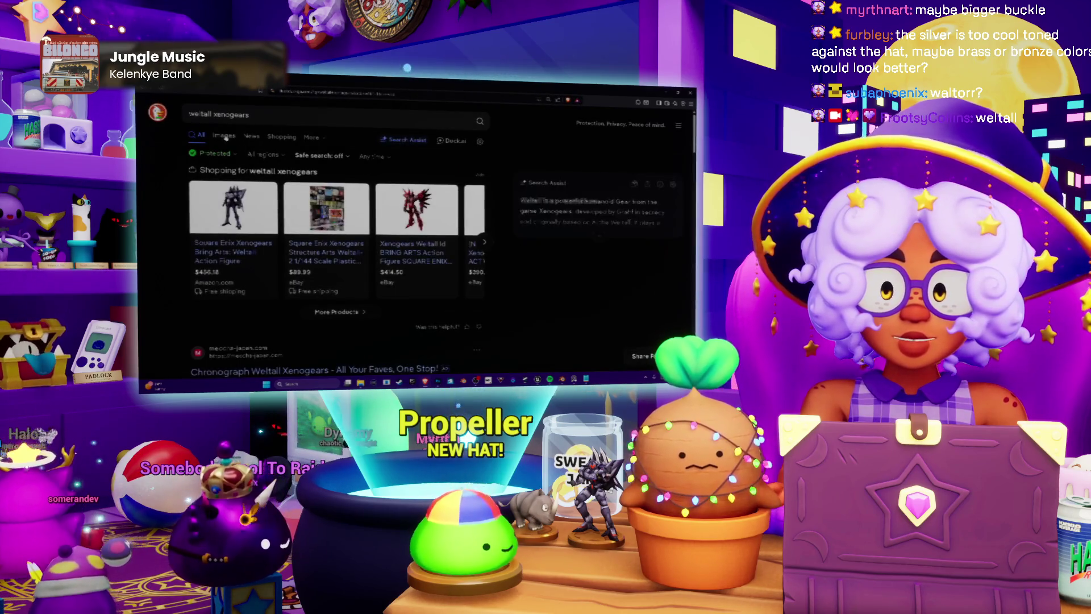
pyautogui.click(232, 136)
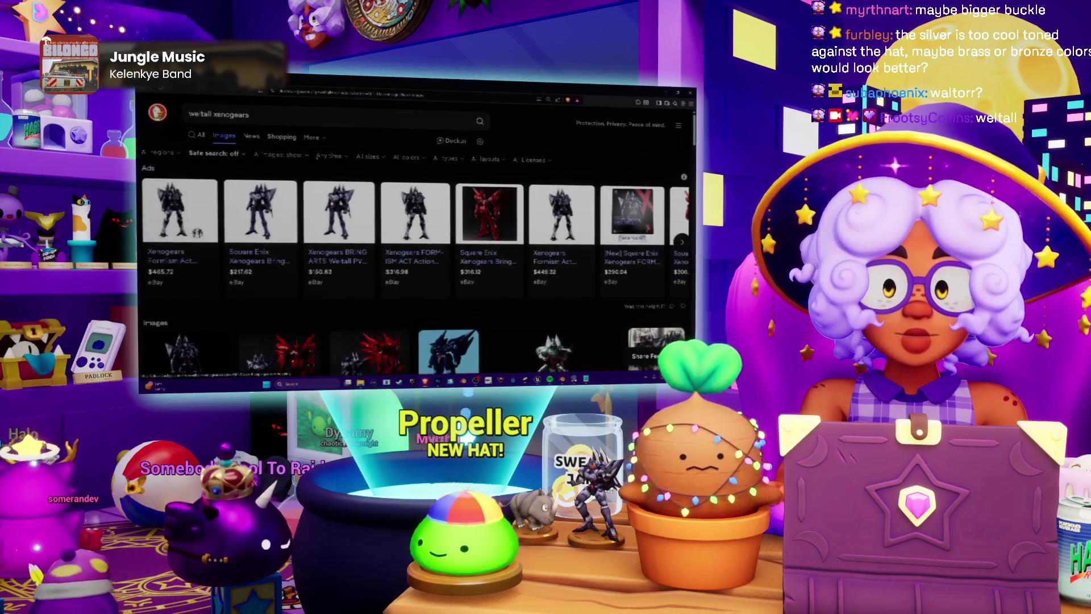
pyautogui.scroll(-3, 307, 218)
pyautogui.scroll(-5, 307, 218)
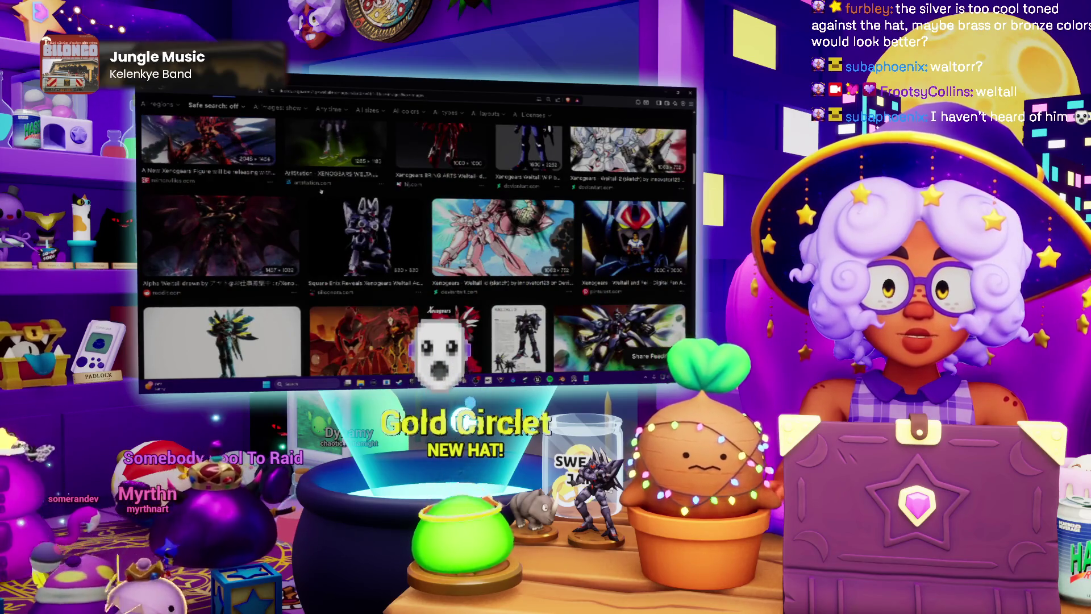
pyautogui.scroll(-5, 303, 182)
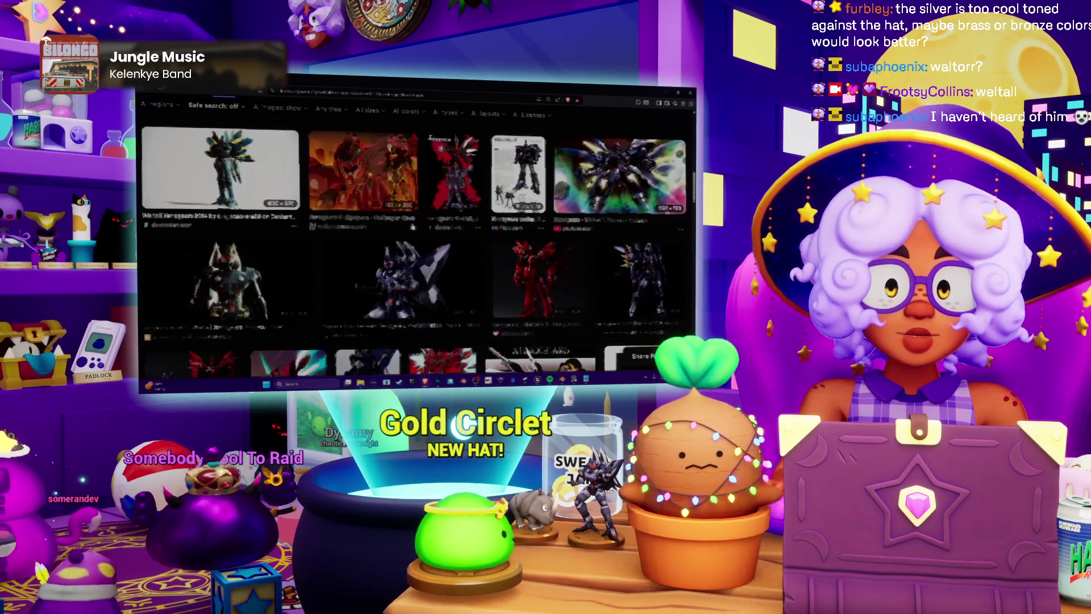
pyautogui.click(432, 241)
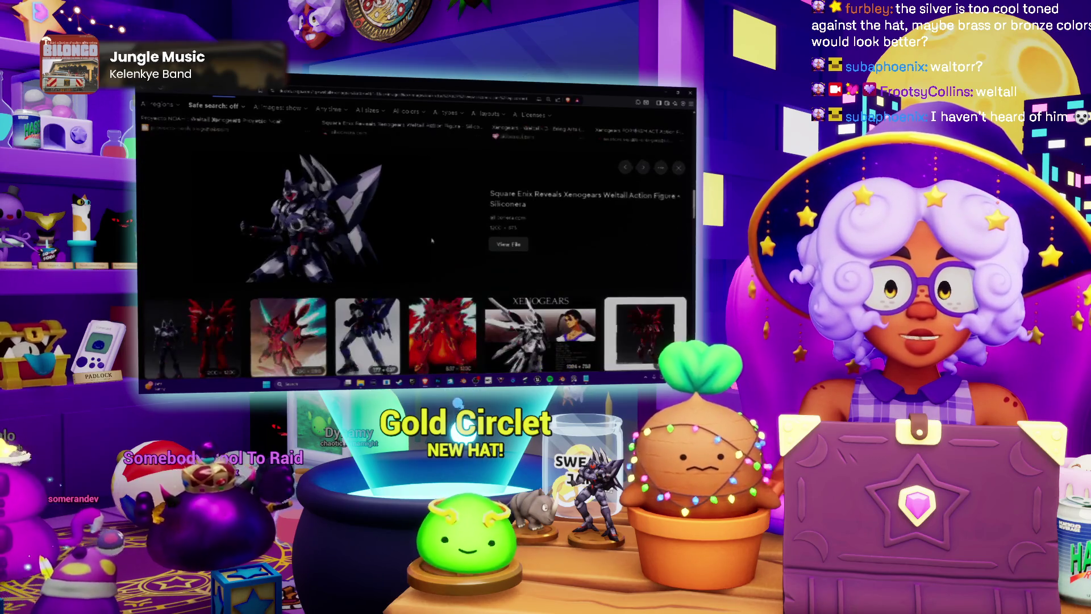
pyautogui.scroll(10, 432, 241)
pyautogui.write('xenoge')
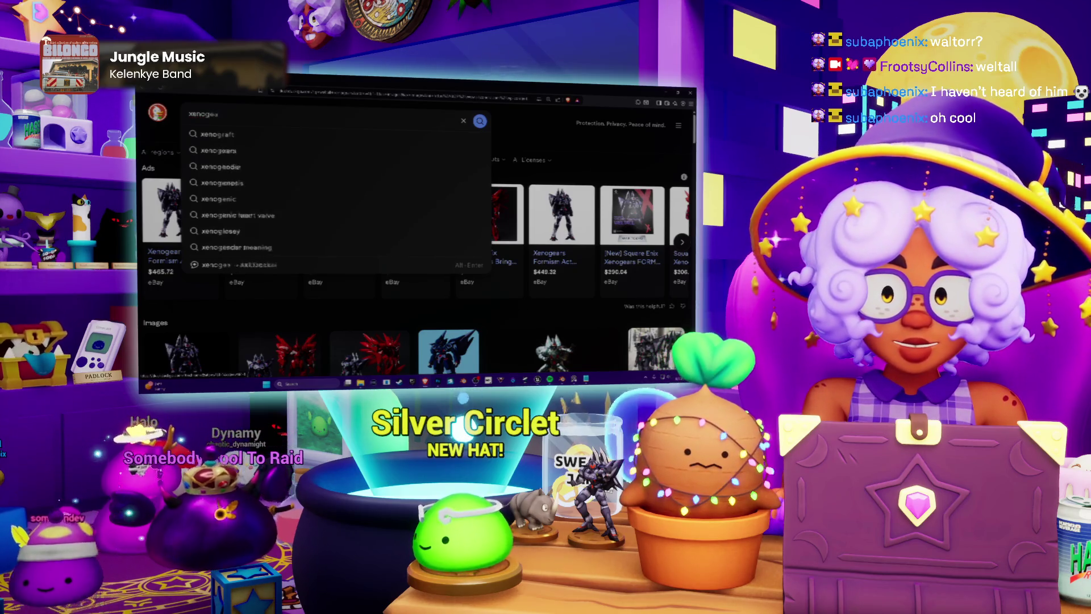
# Run an image search for xenogears and preview the Xenogears cover image.
pyautogui.write('rs')
pyautogui.press('Return')
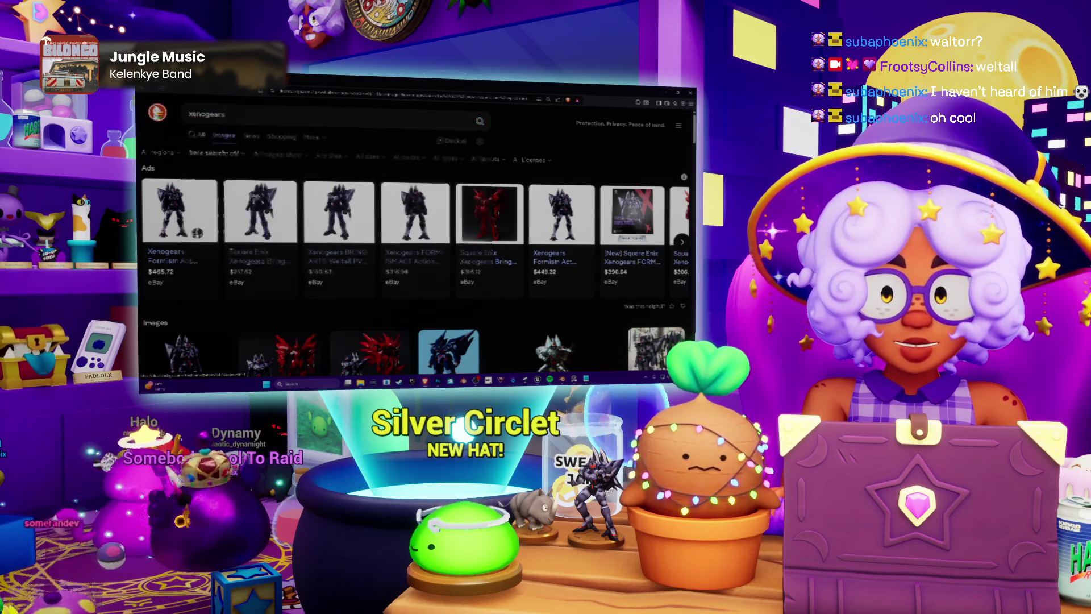
pyautogui.scroll(-2, 366, 186)
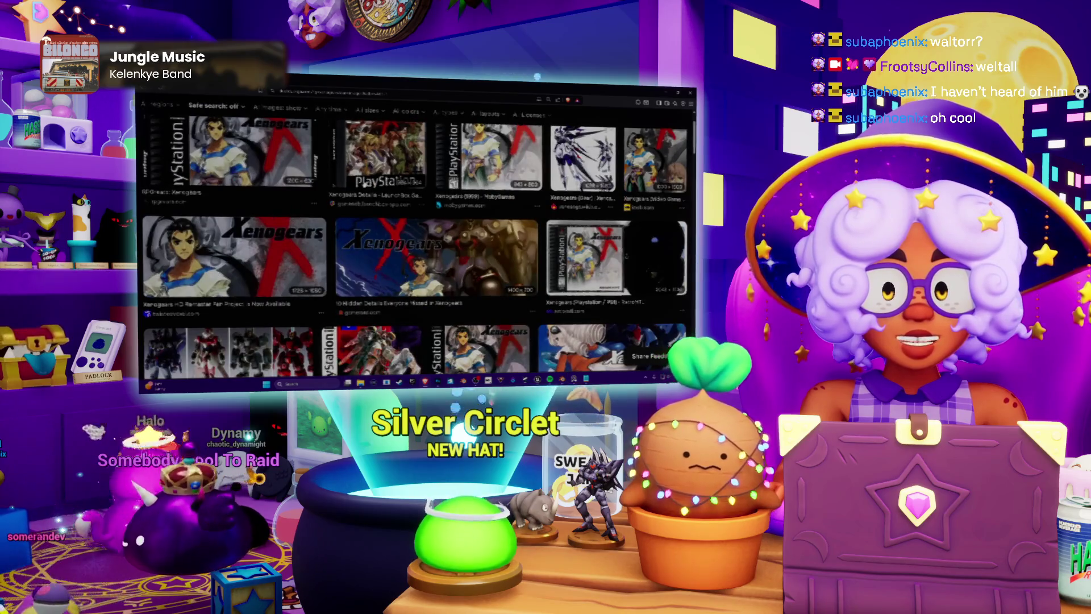
pyautogui.scroll(-10, 414, 246)
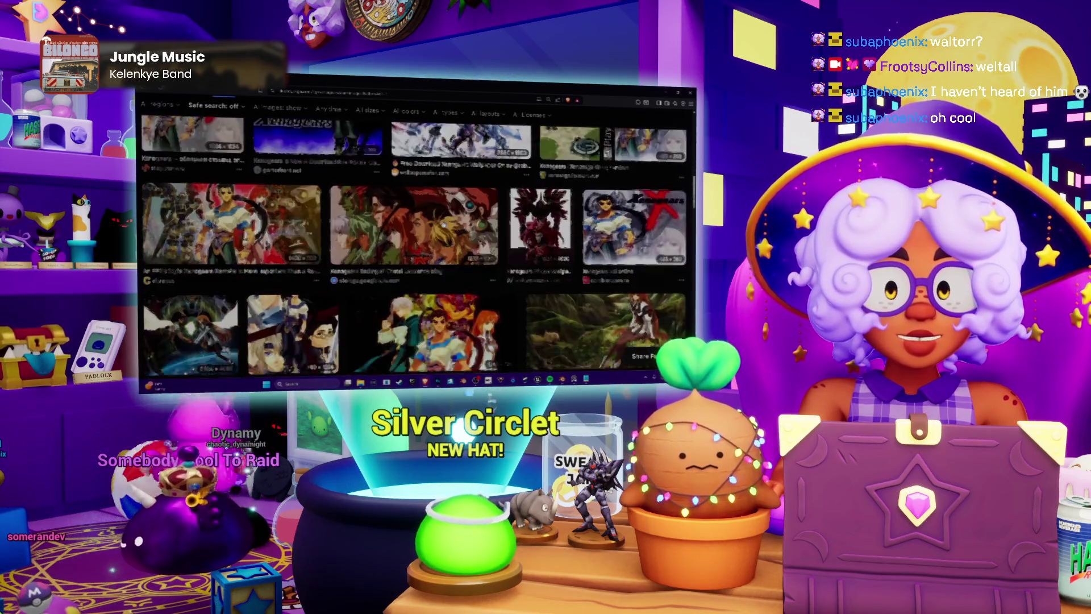
pyautogui.scroll(-1, 414, 246)
pyautogui.scroll(3, 414, 246)
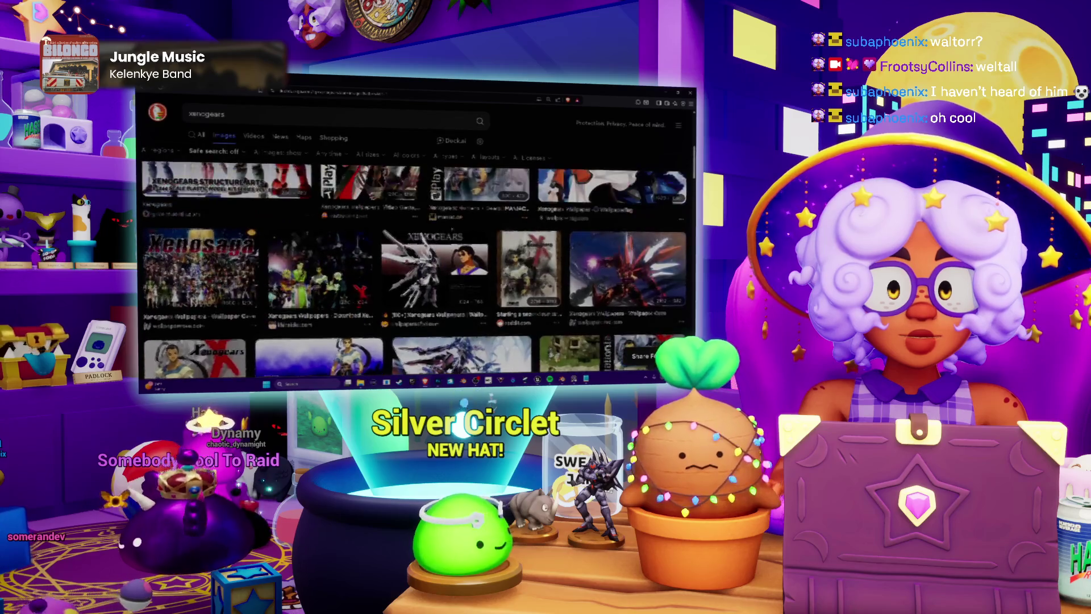
pyautogui.click(648, 170)
pyautogui.scroll(-5, 511, 239)
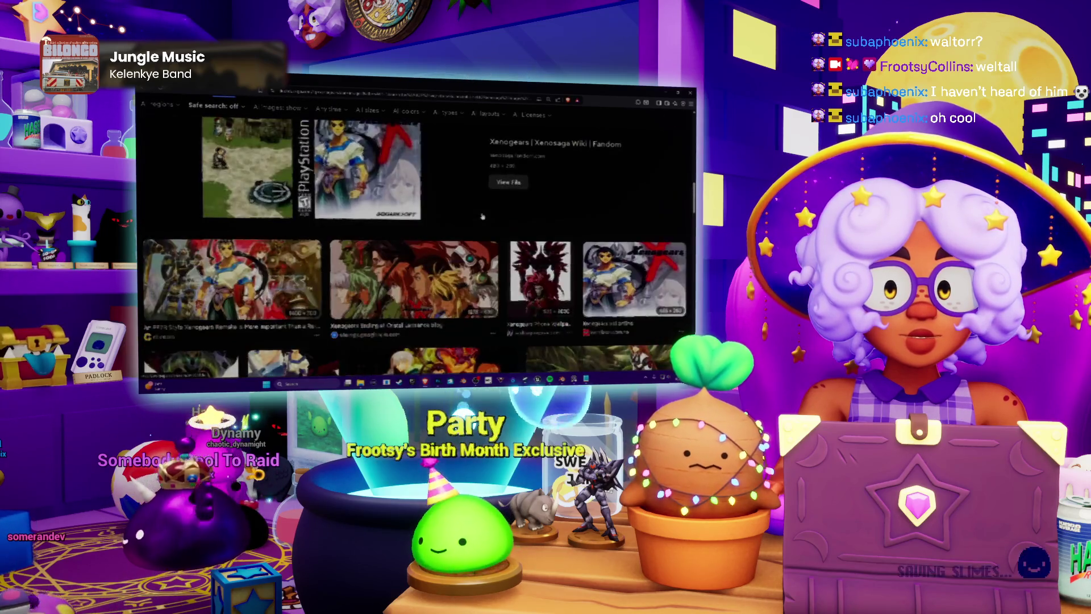
pyautogui.scroll(4, 455, 205)
pyautogui.scroll(-5, 414, 246)
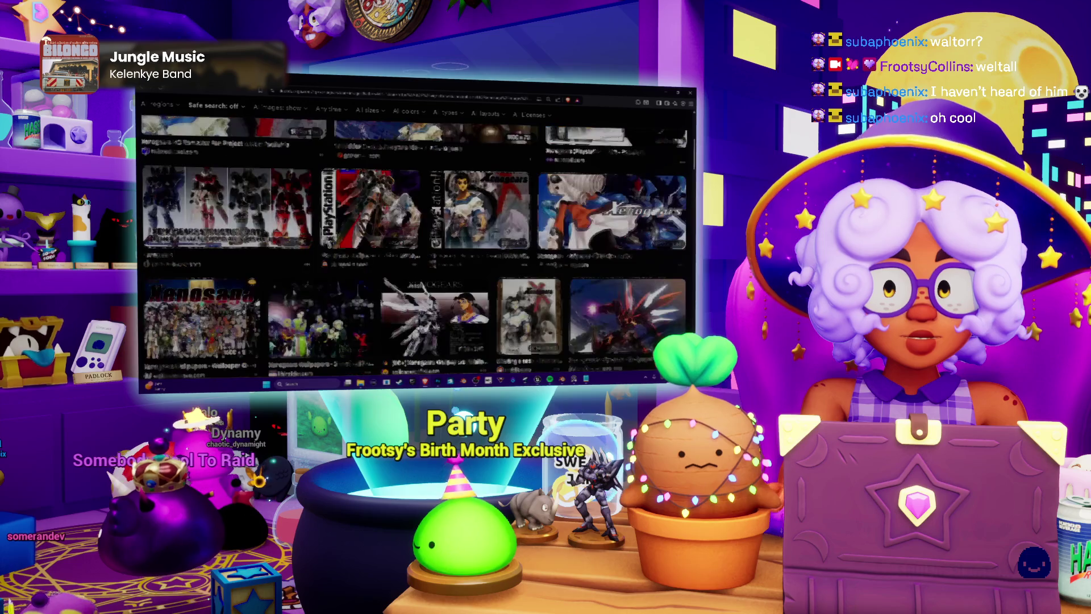
pyautogui.scroll(10, 414, 246)
# Load duckduckgo.com, close the browser, and orbit the hat in Blender to a flatter side view.
pyautogui.click(504, 94)
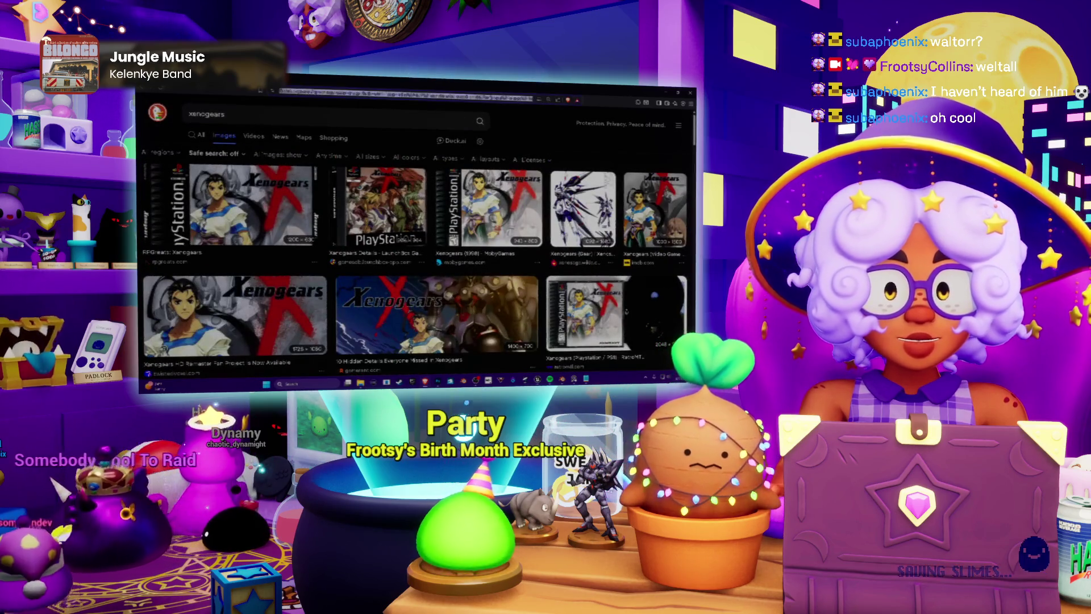
pyautogui.write('duckduckgo.com')
pyautogui.press('Return')
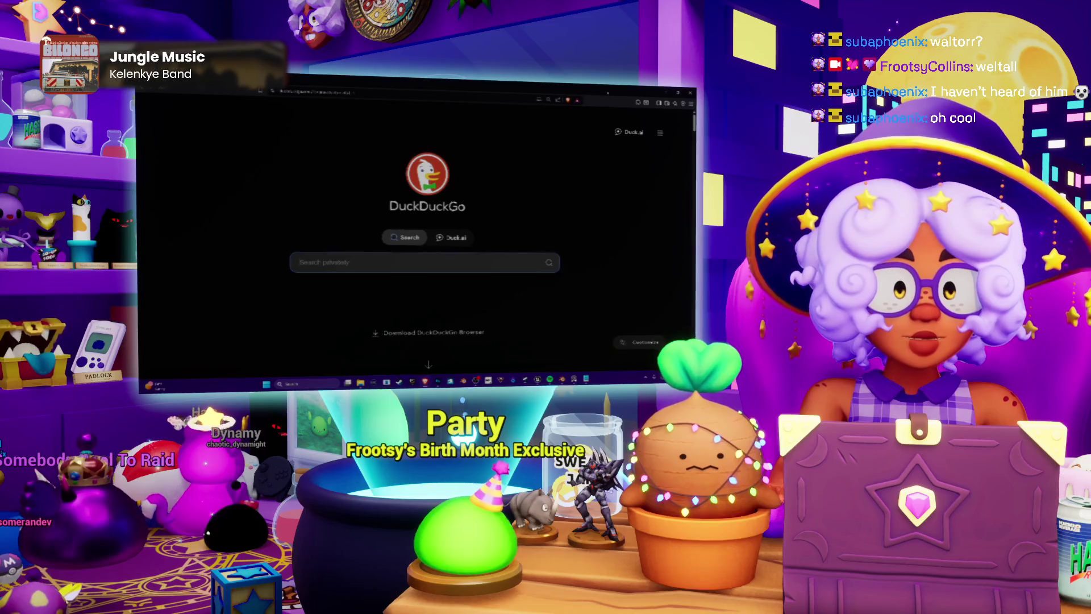
pyautogui.click(689, 92)
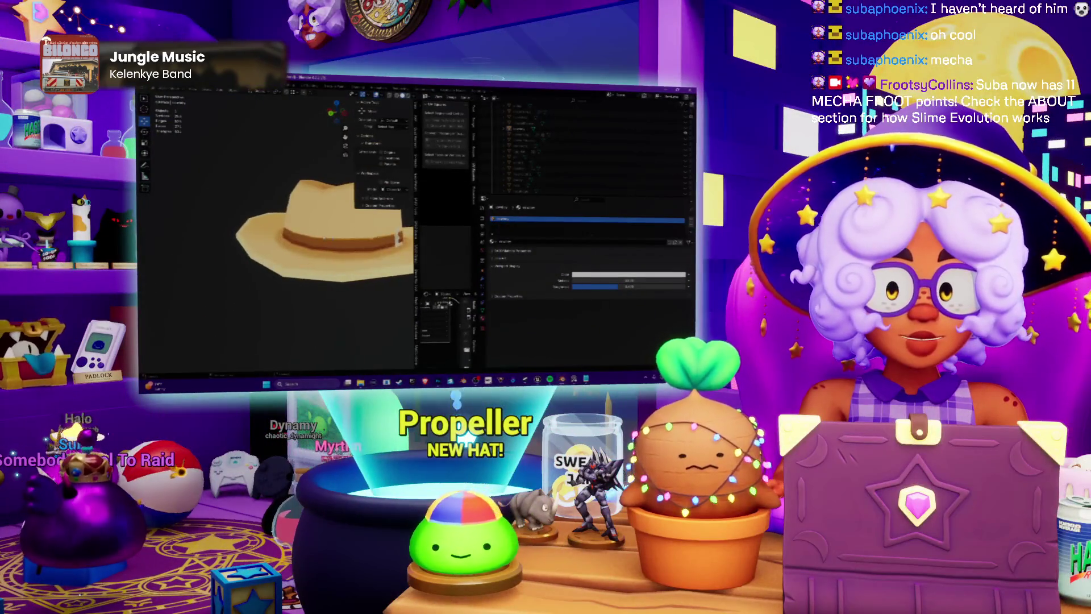
pyautogui.moveTo(396, 238)
pyautogui.mouseDown(button='middle')
pyautogui.moveTo(357, 253)
pyautogui.moveTo(350, 239)
pyautogui.moveTo(341, 250)
pyautogui.mouseUp(button='middle')
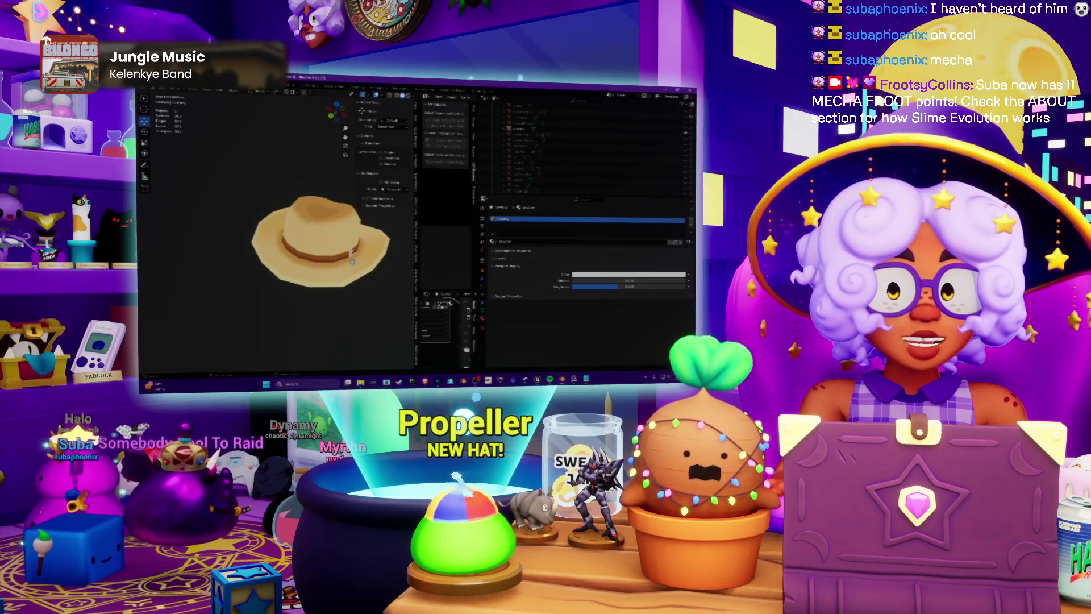
pyautogui.moveTo(358, 297)
pyautogui.mouseDown(button='middle')
pyautogui.moveTo(353, 284)
pyautogui.moveTo(363, 295)
pyautogui.mouseUp(button='middle')
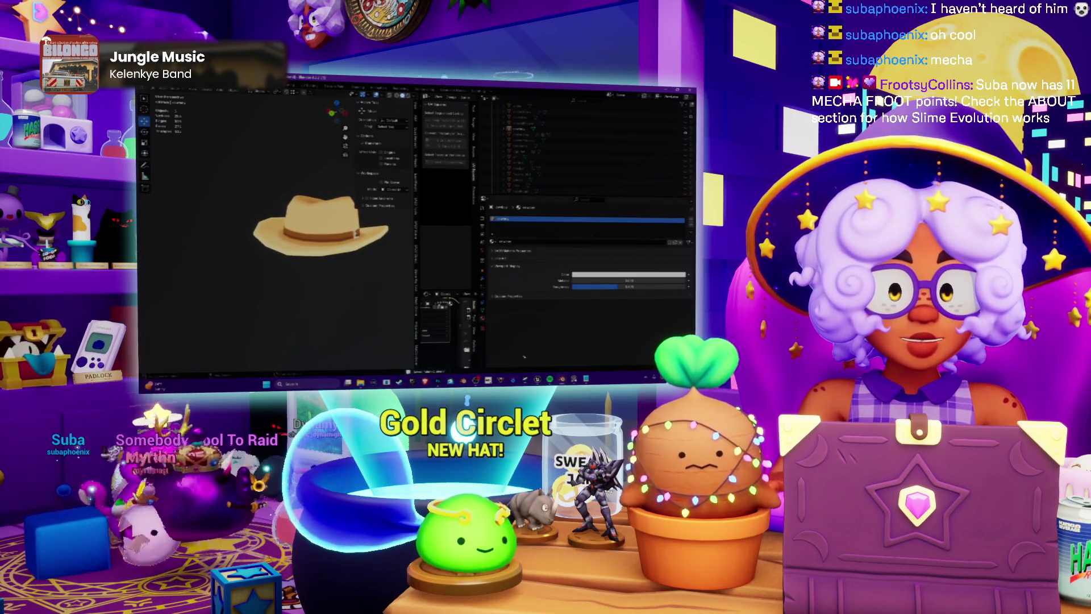
pyautogui.hotkey('alt', 'Tab')
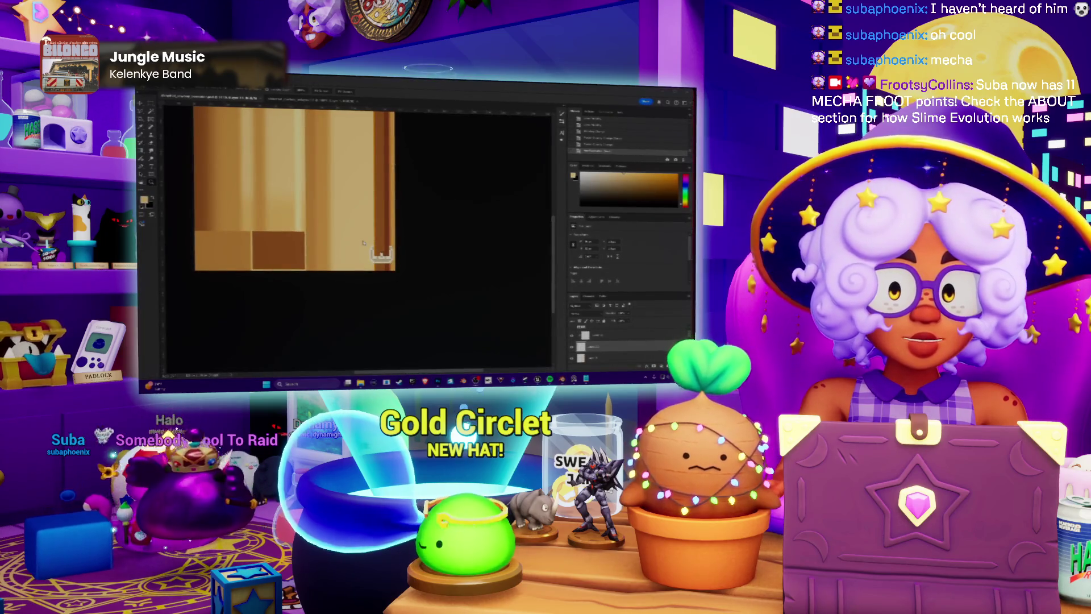
# Pan the texture canvas and briefly check the music player before returning to Photoshop.
pyautogui.moveTo(351, 232); pyautogui.dragTo(404, 255)
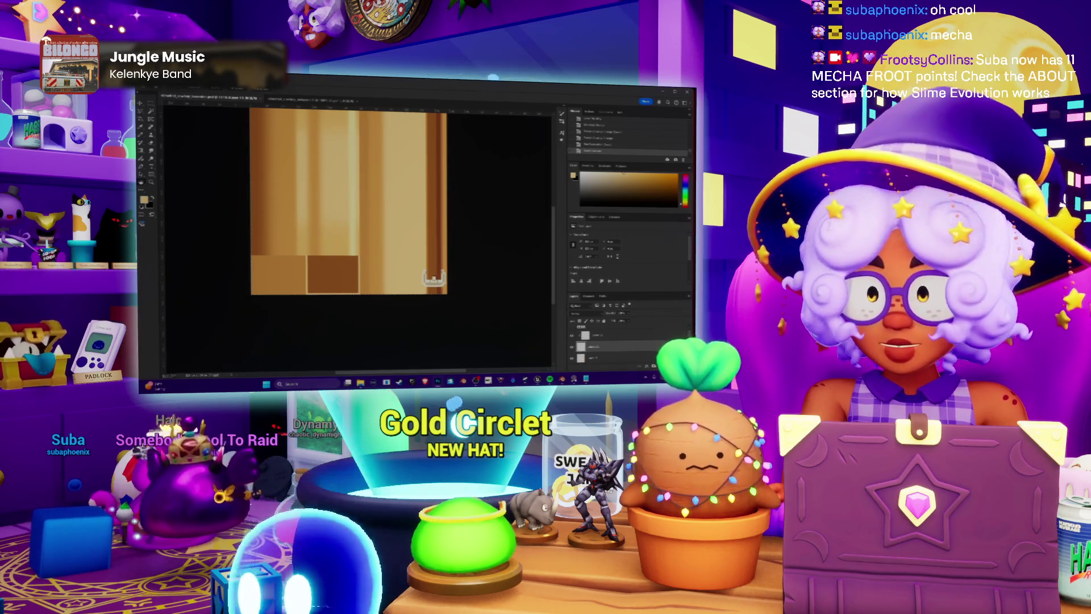
pyautogui.click(171, 97)
pyautogui.press('Escape')
pyautogui.hotkey('alt', 'Tab')
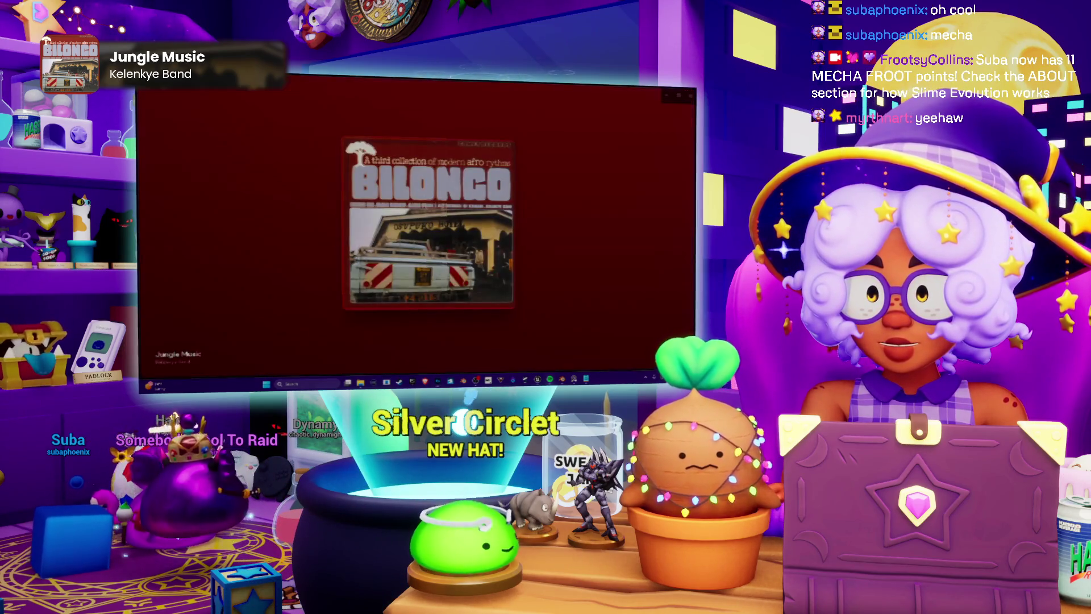
pyautogui.moveTo(625, 112)
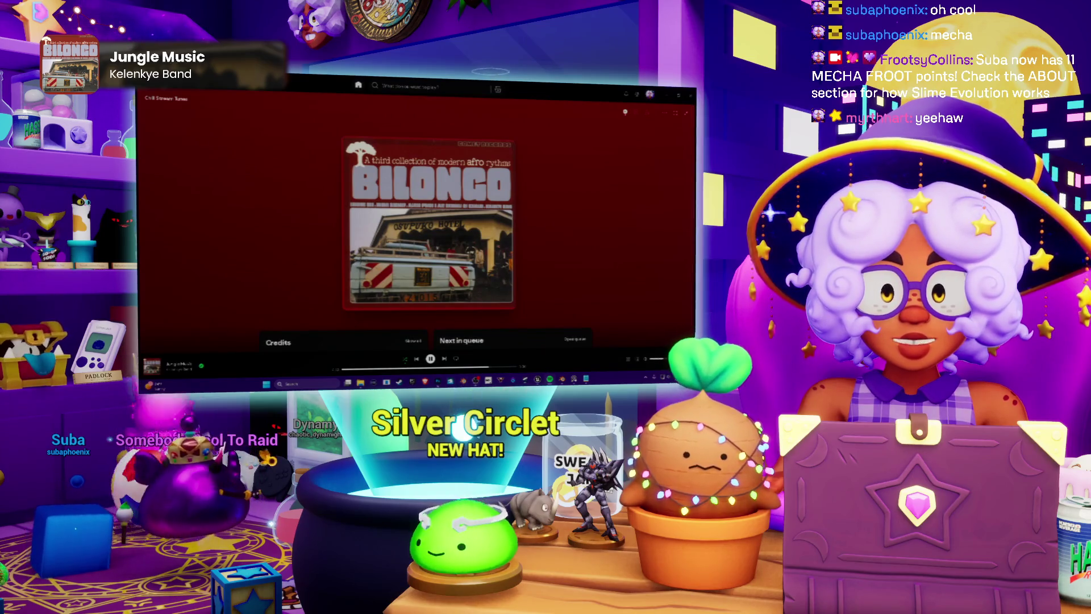
pyautogui.hotkey('alt', 'Tab')
# Create a new document, paste the texture into it, and delete the white Background layer.
pyautogui.hotkey('alt', 'f')
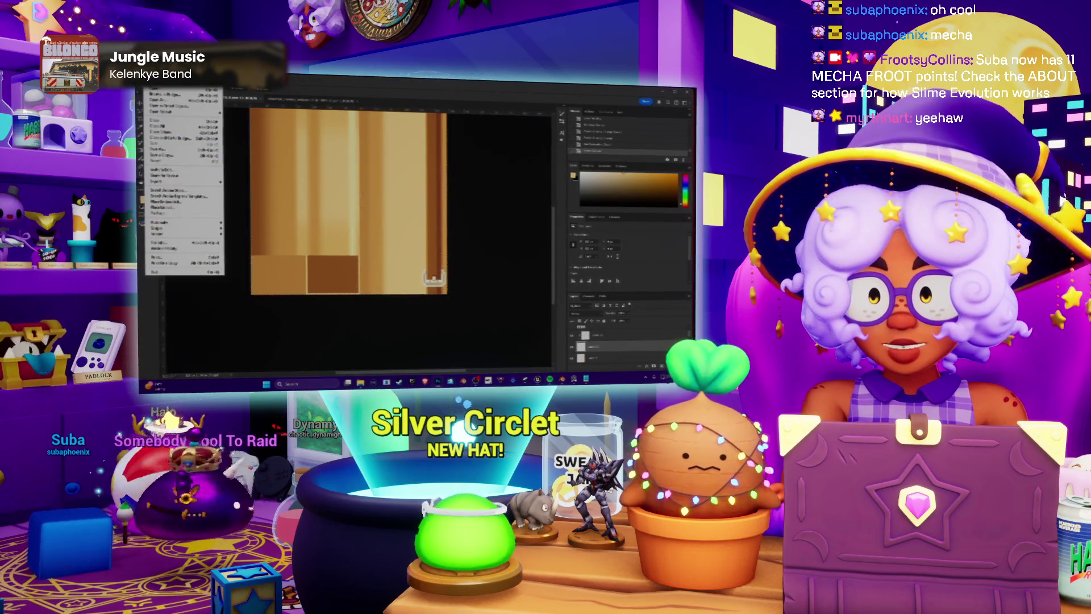
pyautogui.press('n')
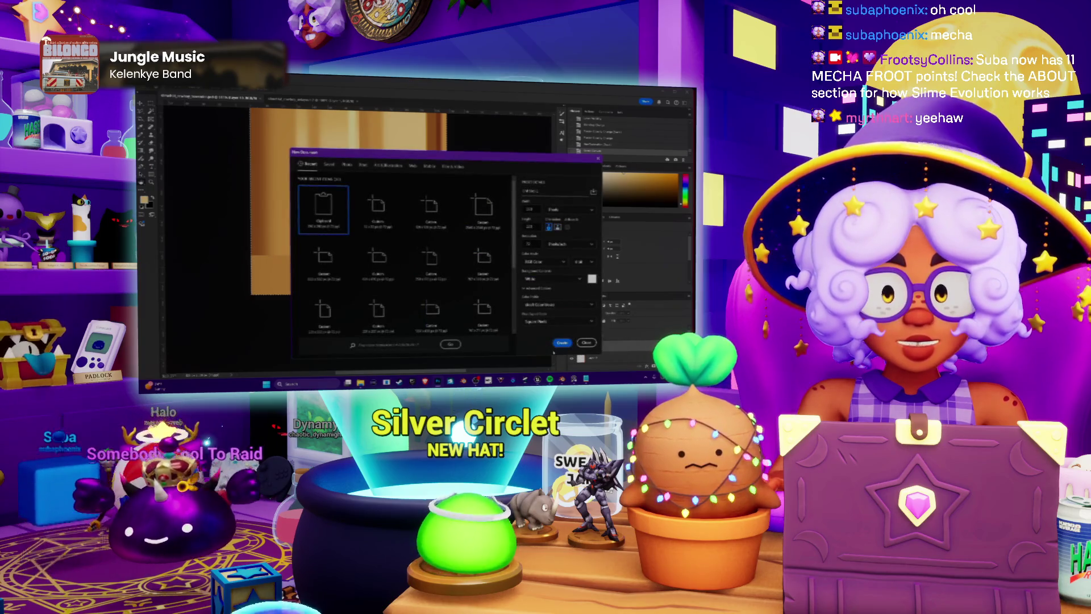
pyautogui.click(561, 343)
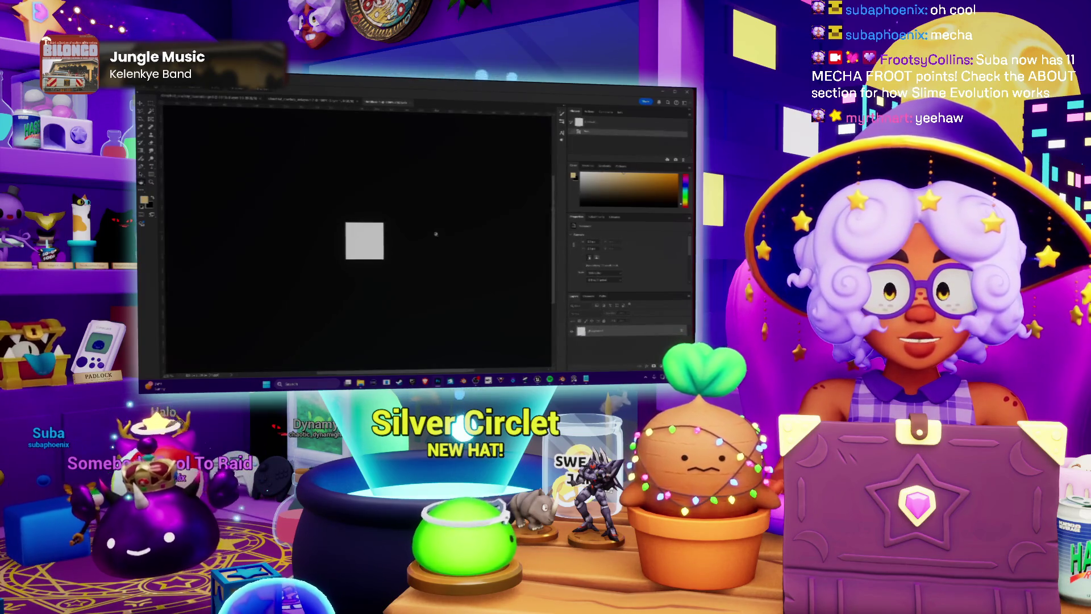
pyautogui.hotkey('ctrl', 'v')
pyautogui.keyDown('alt'); pyautogui.scroll(3, 381, 256); pyautogui.keyUp('alt')
pyautogui.click(604, 343)
pyautogui.press('Delete')
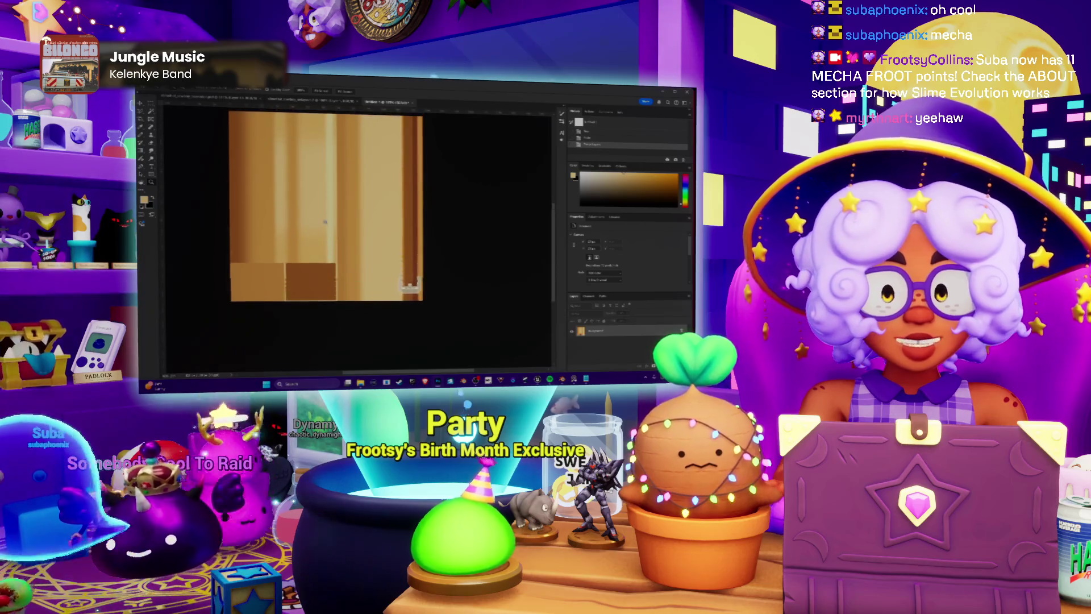
pyautogui.keyDown('alt'); pyautogui.scroll(2, 352, 233); pyautogui.keyUp('alt')
pyautogui.keyDown('alt'); pyautogui.scroll(-1, 383, 237); pyautogui.keyUp('alt')
pyautogui.keyDown('alt'); pyautogui.scroll(2, 382, 239); pyautogui.keyUp('alt')
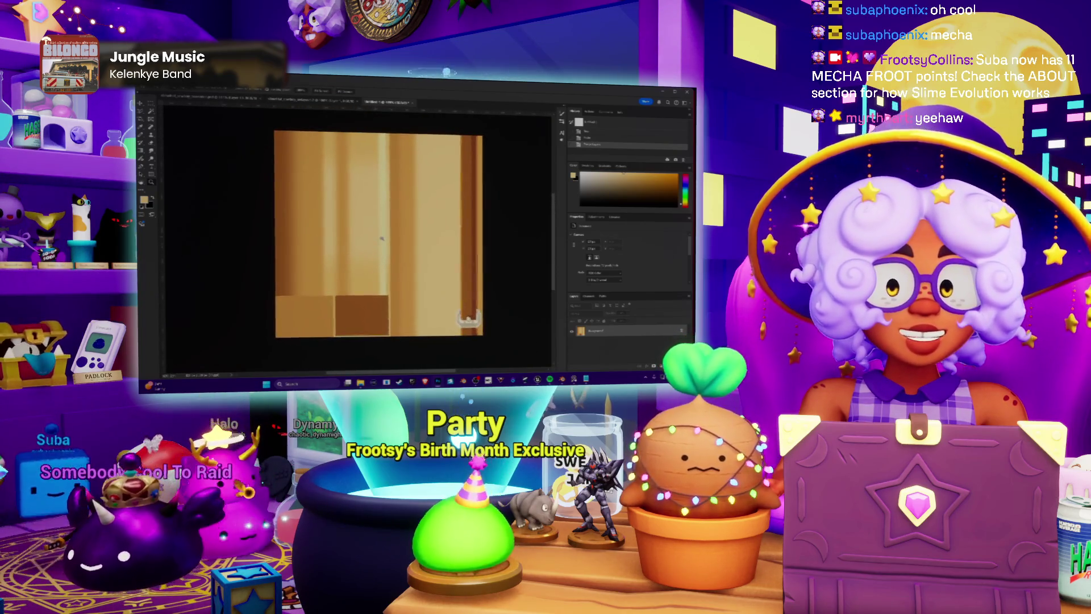
pyautogui.keyDown('alt'); pyautogui.scroll(-1, 468, 319); pyautogui.keyUp('alt')
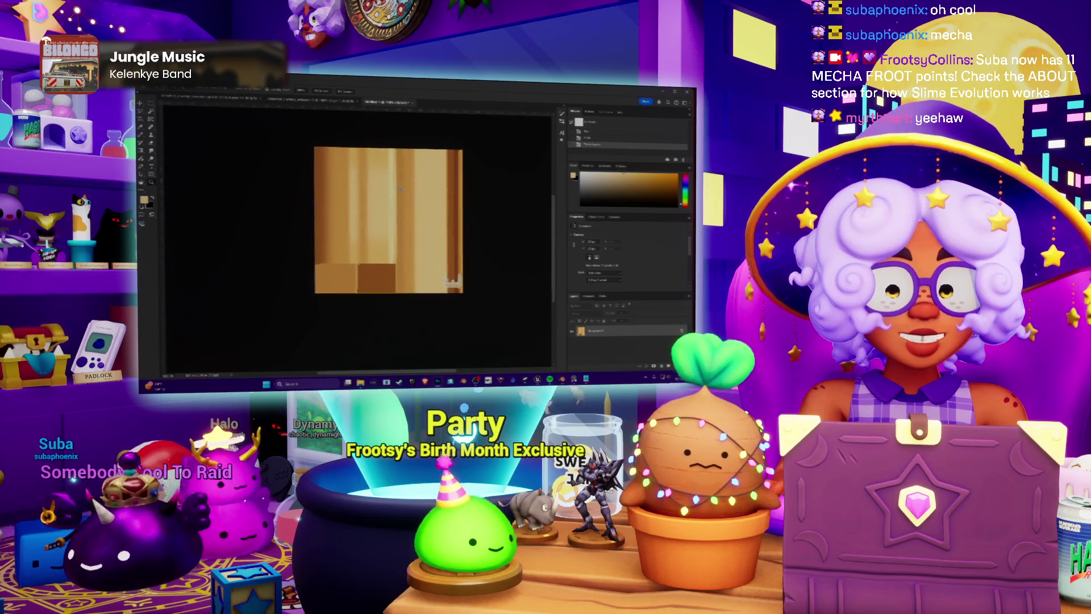
pyautogui.hotkey('alt', 'i')
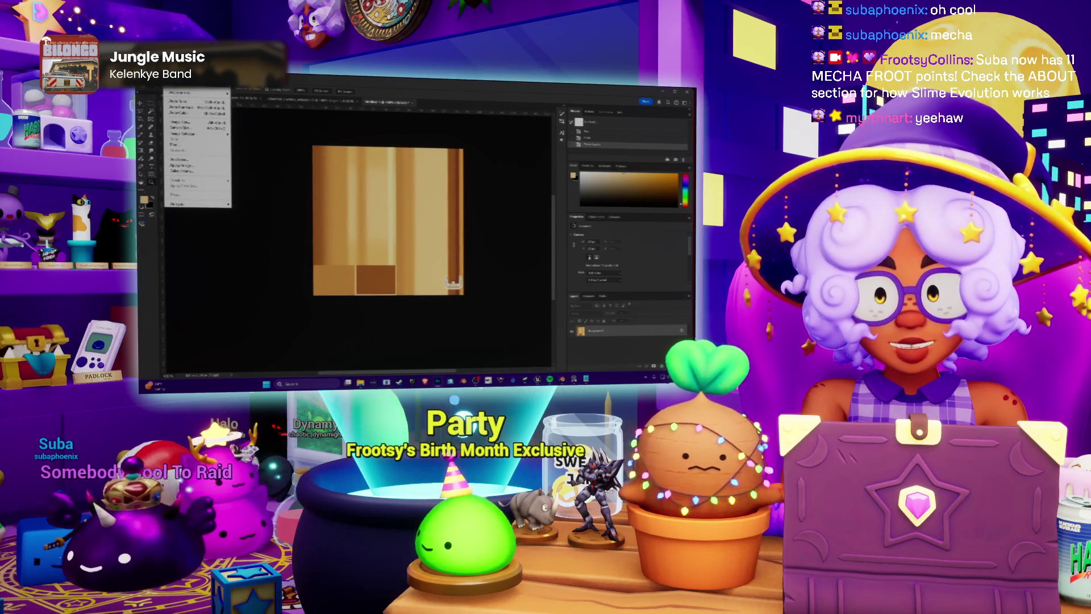
# Preview Indexed Color with a Local (Perceptual) palette, editing the Colors count from 16.
pyautogui.press('m')
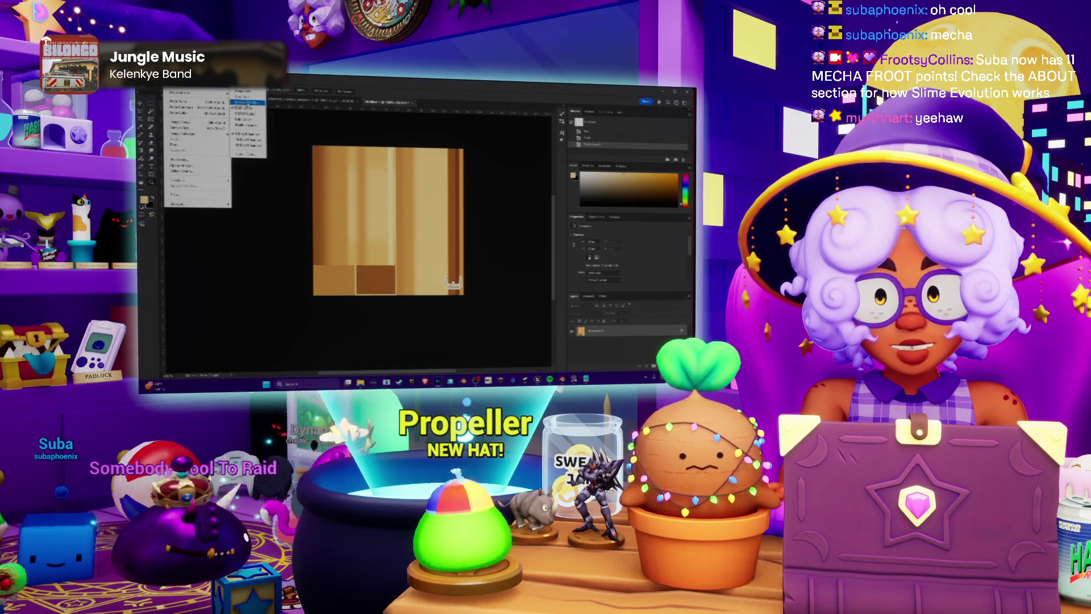
pyautogui.press('Return')
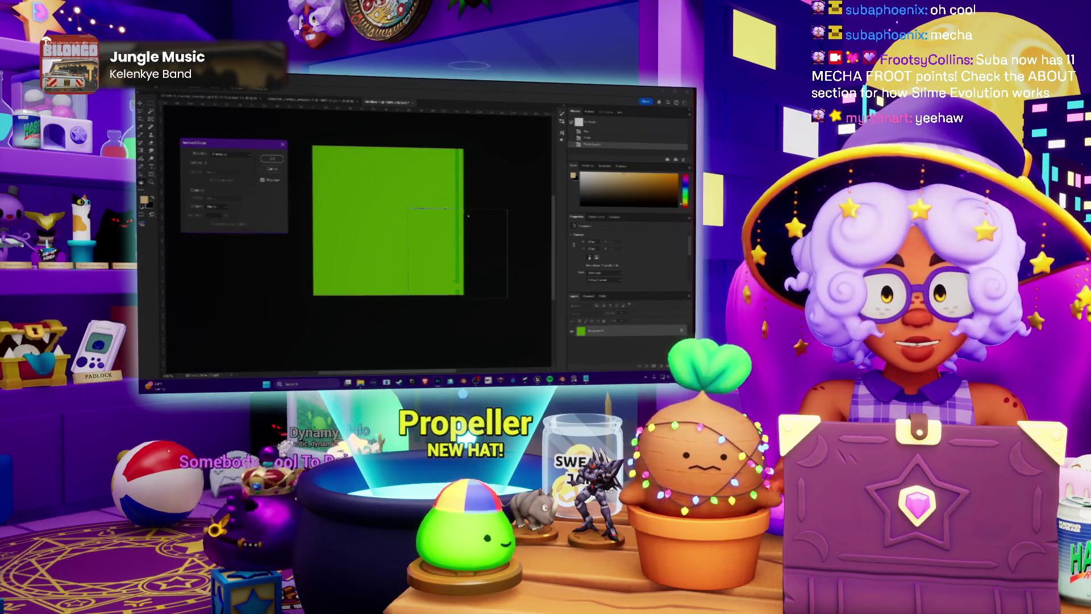
pyautogui.hotkey('alt', 'Down')
pyautogui.press('Up')
pyautogui.press('Up')
pyautogui.press('Up')
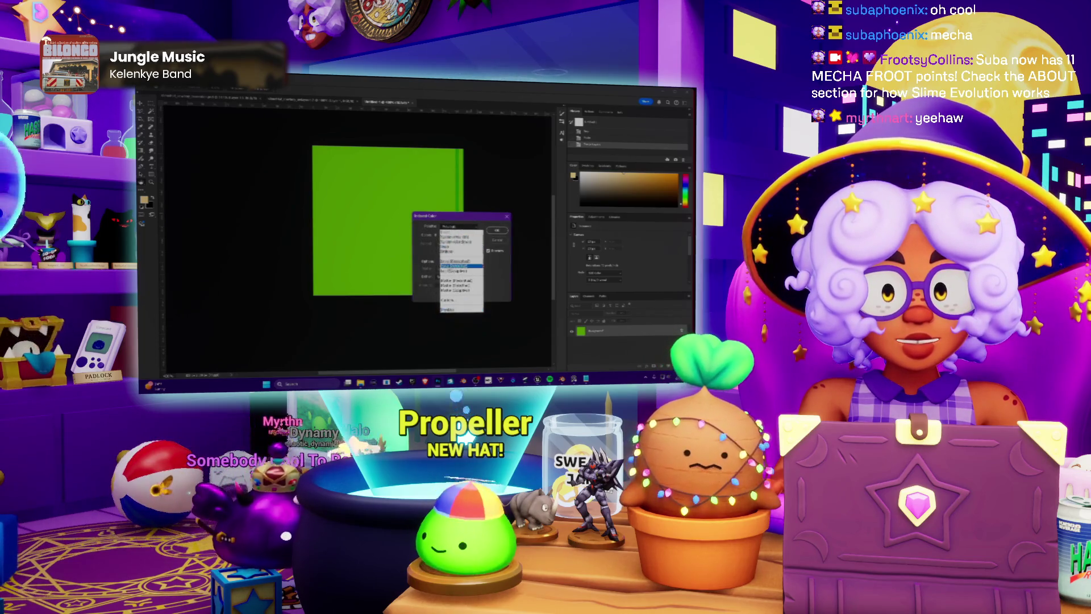
pyautogui.press('Return')
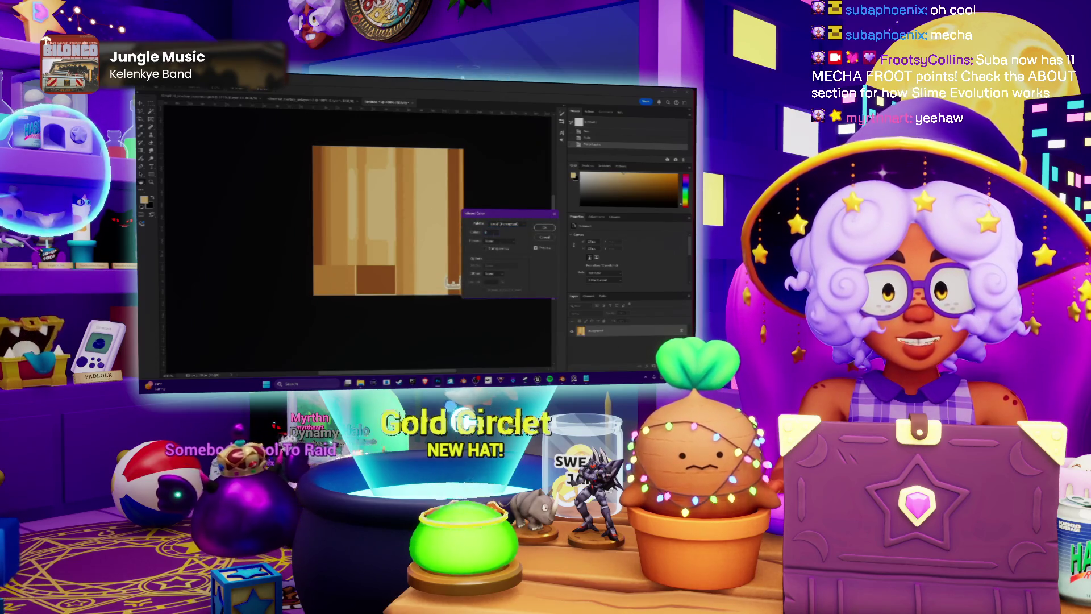
pyautogui.press('Tab')
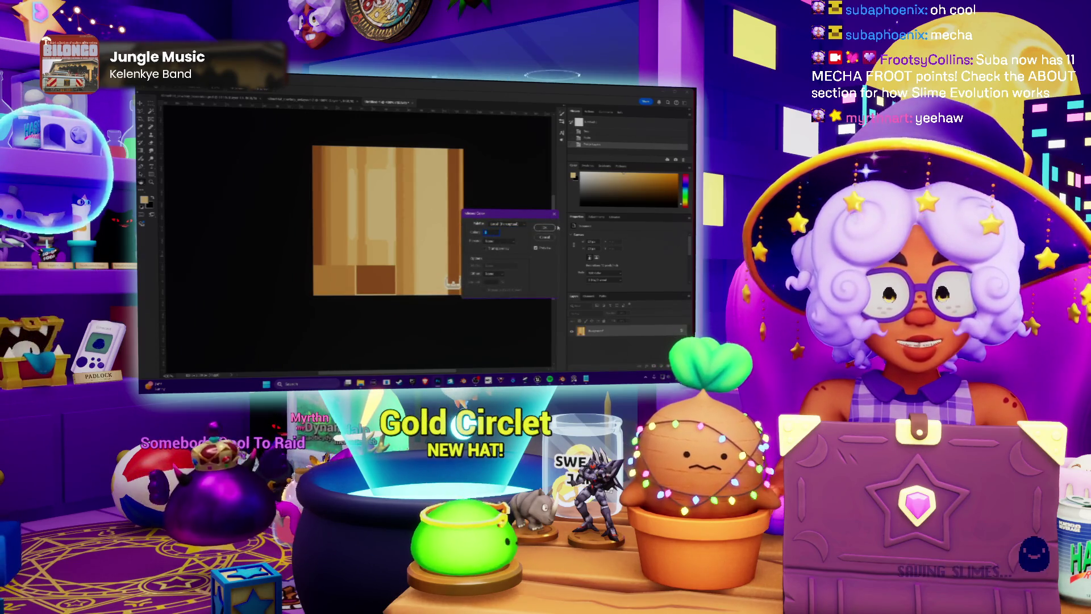
pyautogui.write('16')
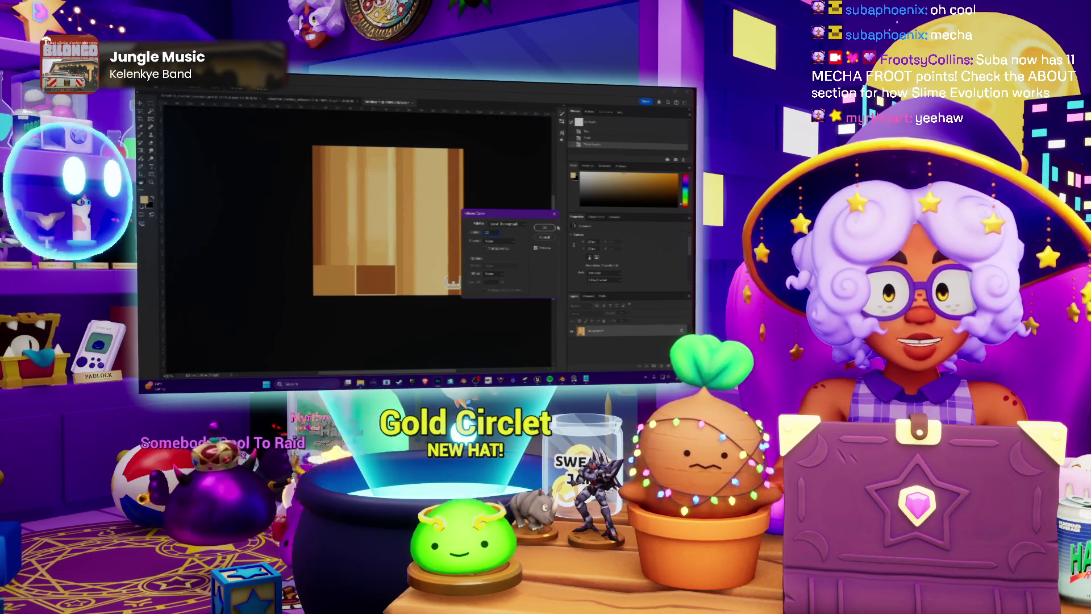
pyautogui.press('BackSpace')
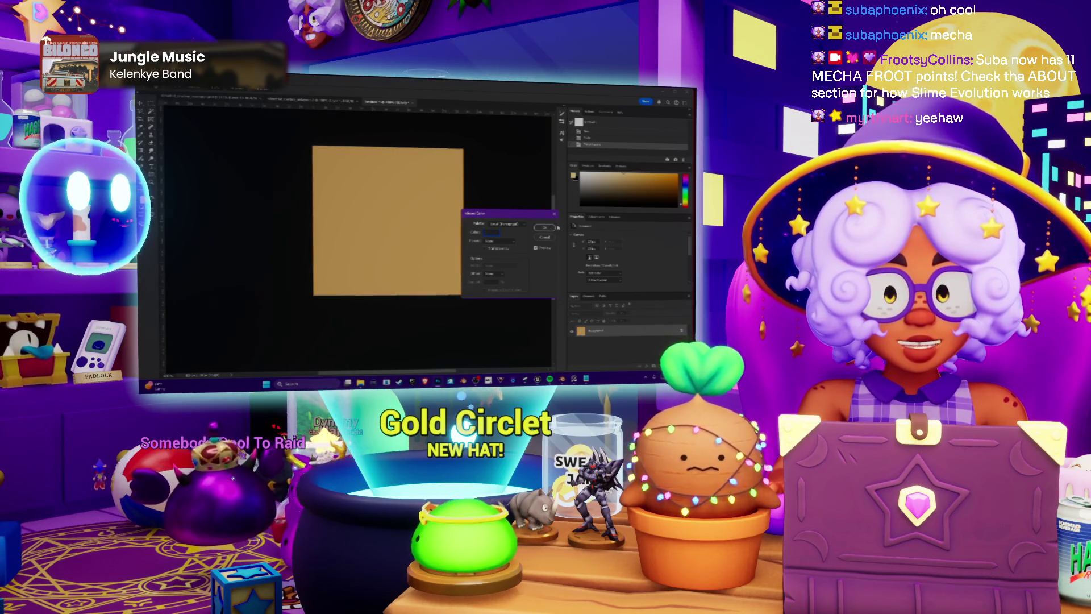
pyautogui.write('2')
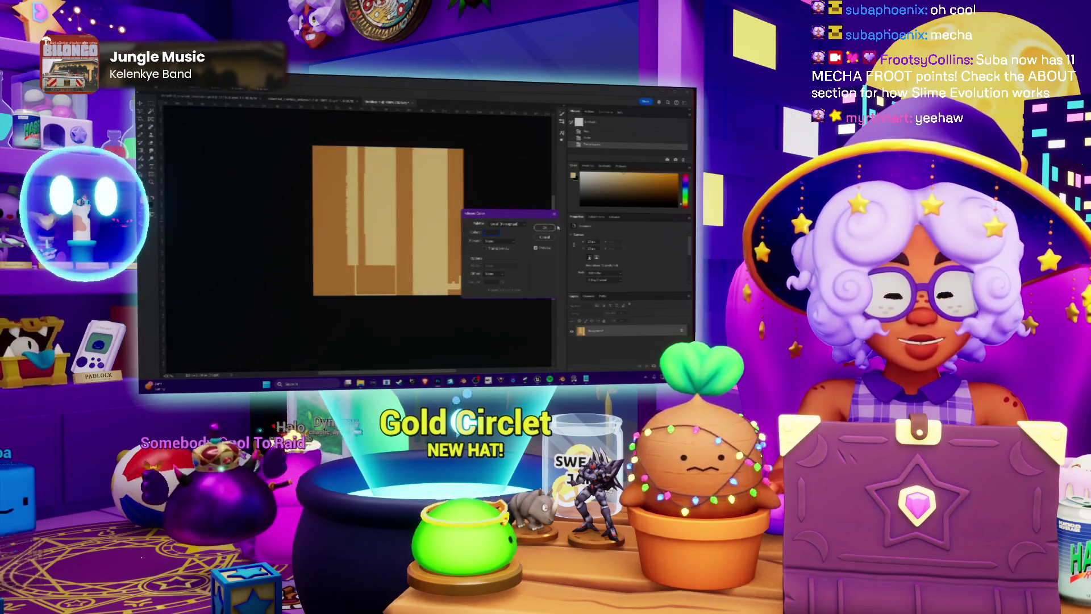
pyautogui.write('256')
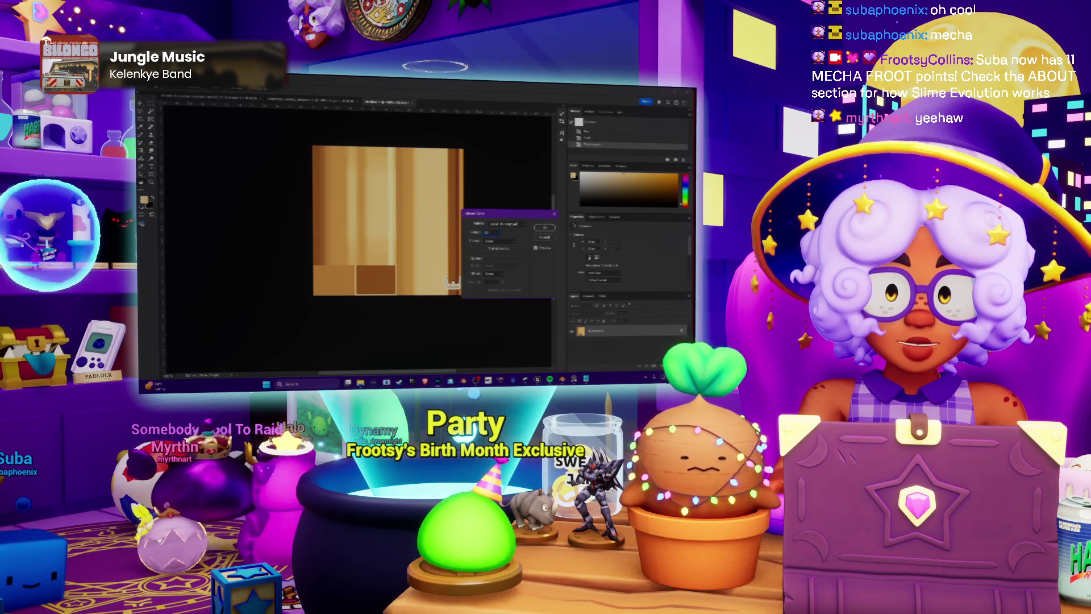
pyautogui.press('Return')
# Zoom in on the colour-reduced texture and dismiss the Save As dialog.
pyautogui.hotkey('ctrl', '+')
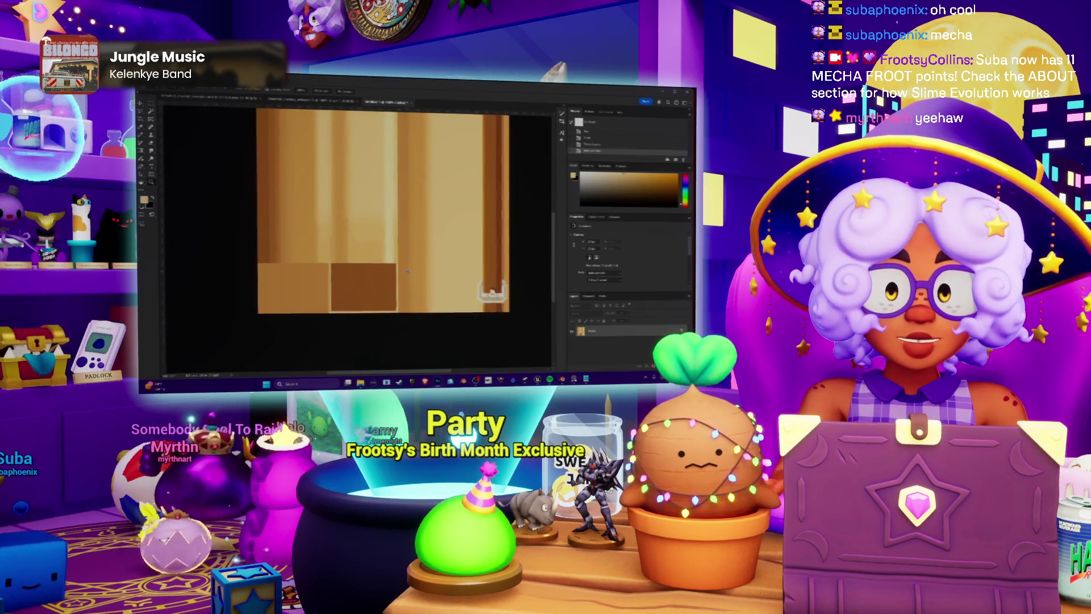
pyautogui.hotkey('ctrl', '+')
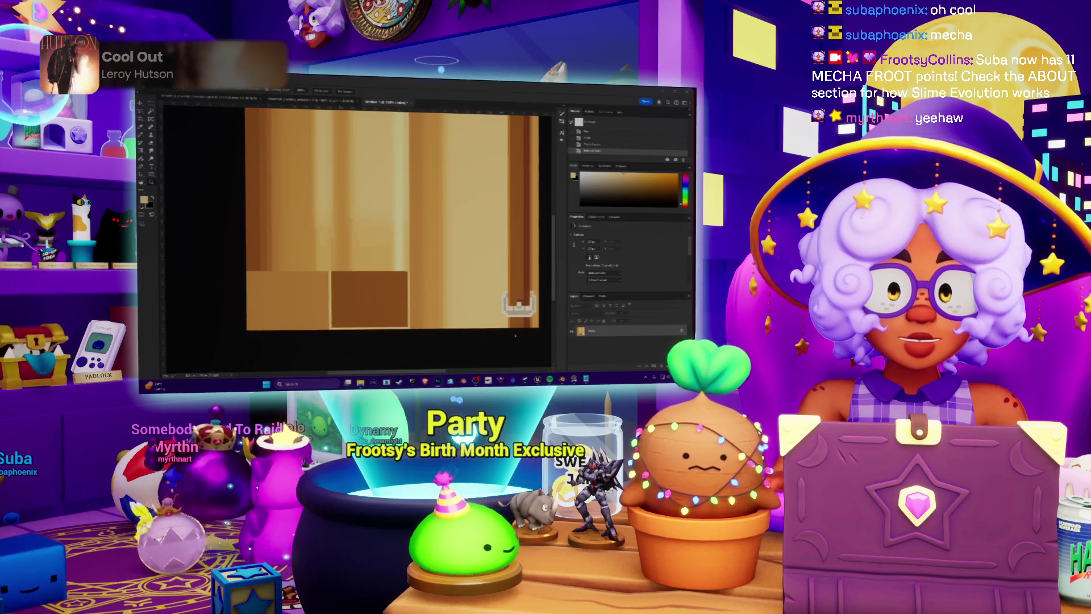
pyautogui.hotkey('ctrl', 'shift', 's')
pyautogui.press('Return')
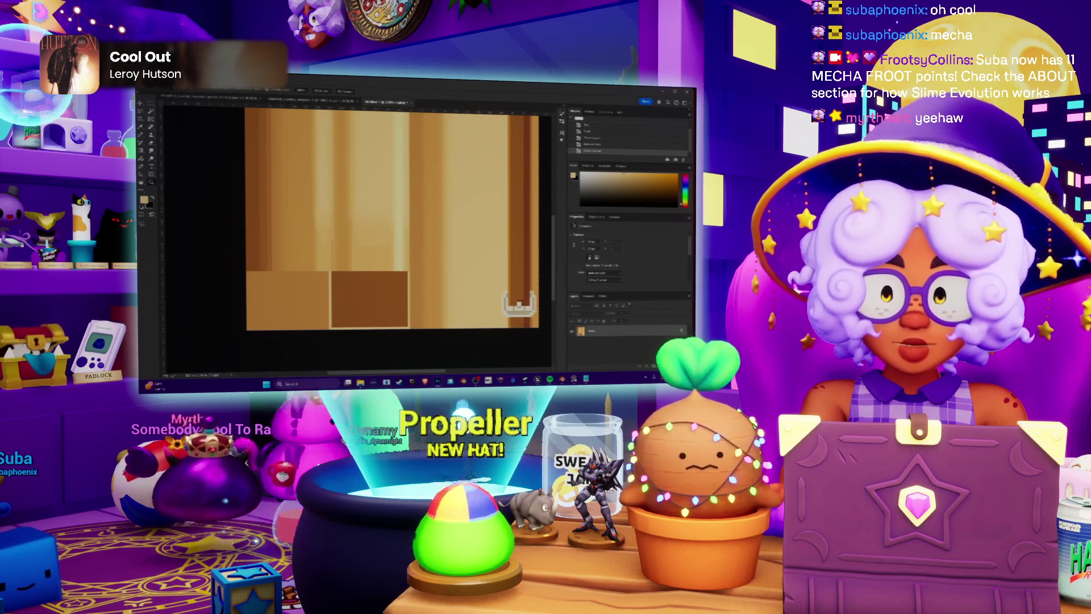
# In slimeHat_cowboy_basecolor.psd, drag Layer 12 above the UV Layout layer.
pyautogui.click(216, 100)
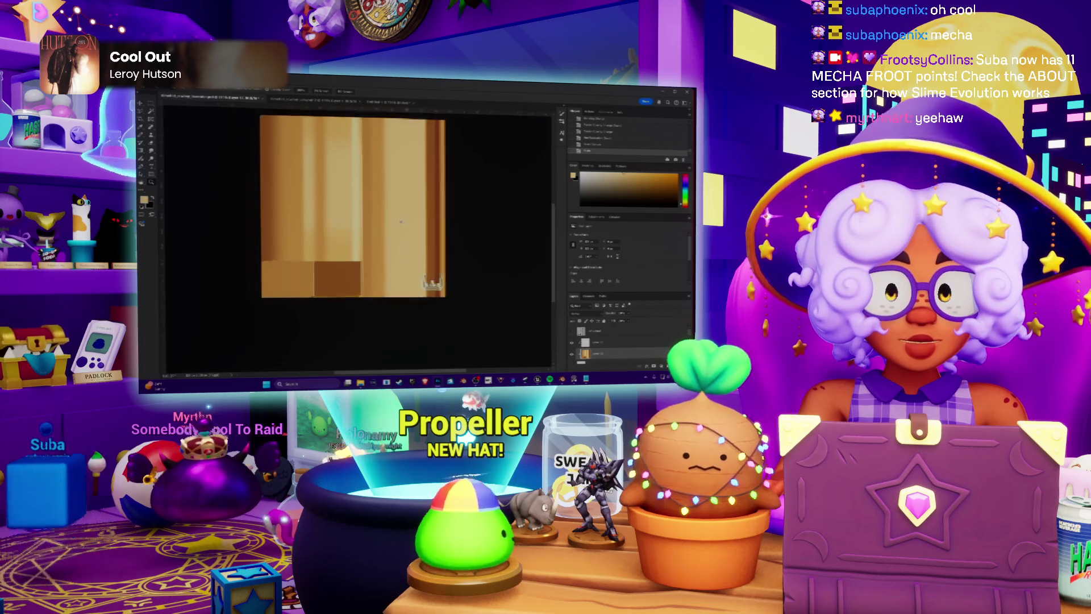
pyautogui.click(606, 328)
pyautogui.moveTo(607, 328); pyautogui.dragTo(607, 330)
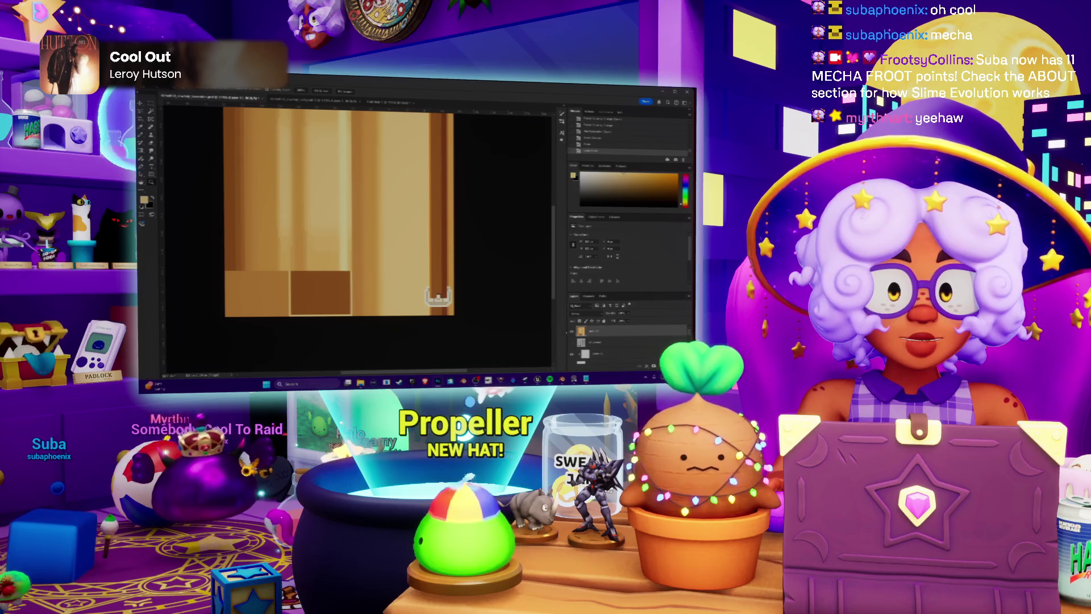
pyautogui.keyDown('alt'); pyautogui.scroll(2, 314, 238); pyautogui.keyUp('alt')
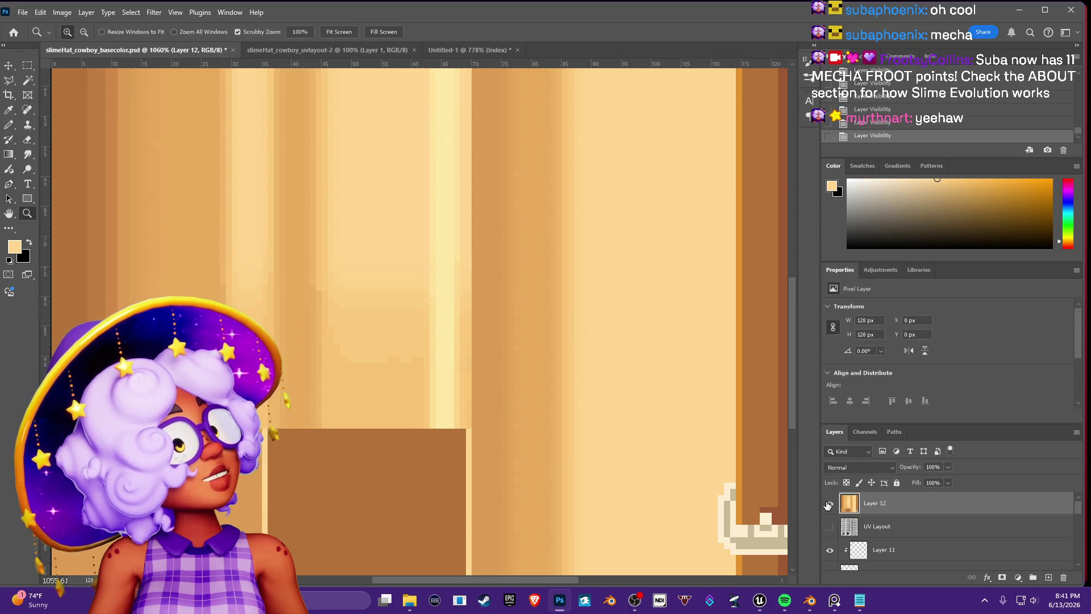
# In Untitled-1, step back in History before the colour reduction and reopen Indexed Color.
pyautogui.click(478, 52)
pyautogui.click(875, 123)
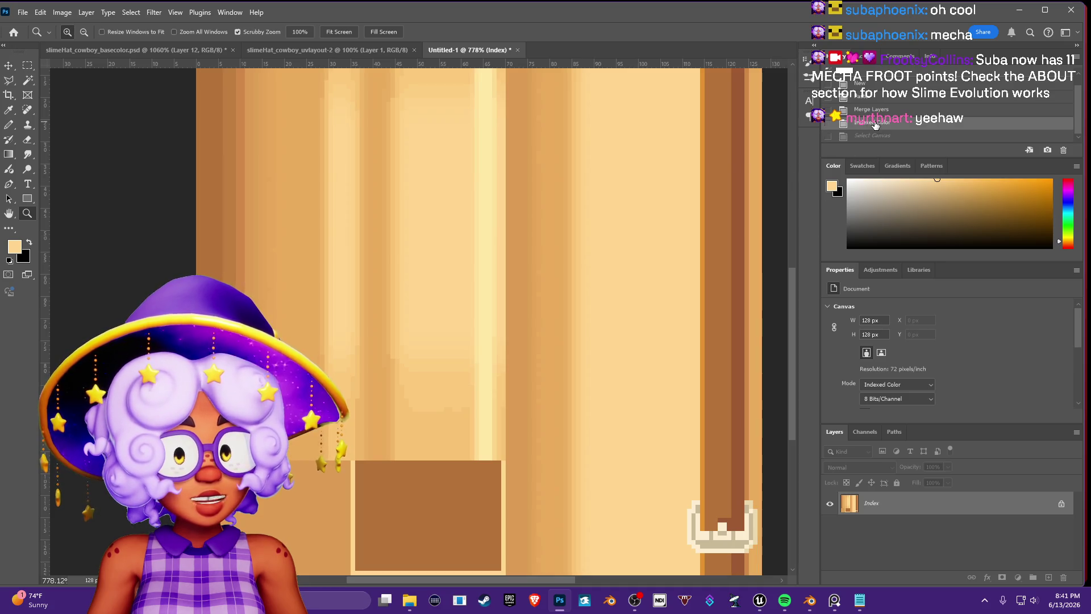
pyautogui.click(875, 109)
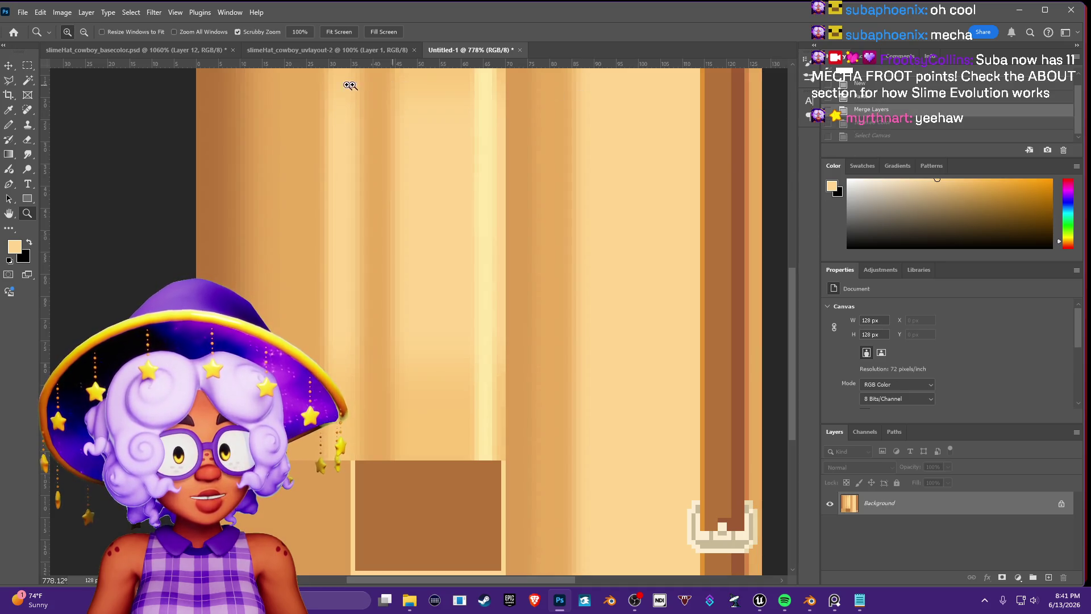
pyautogui.click(62, 12)
pyautogui.moveTo(114, 26)
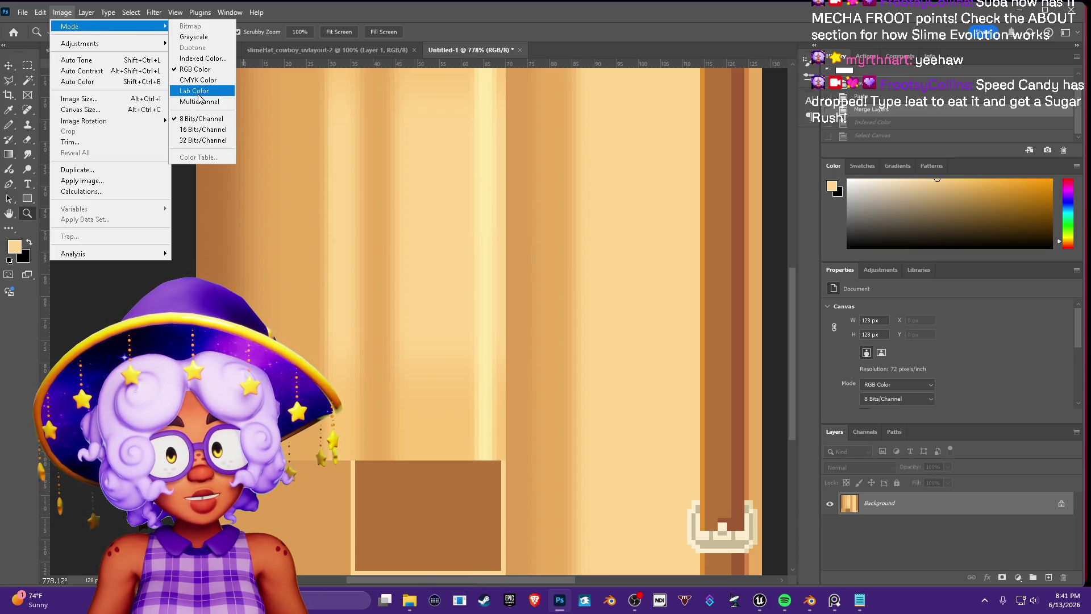
pyautogui.click(199, 58)
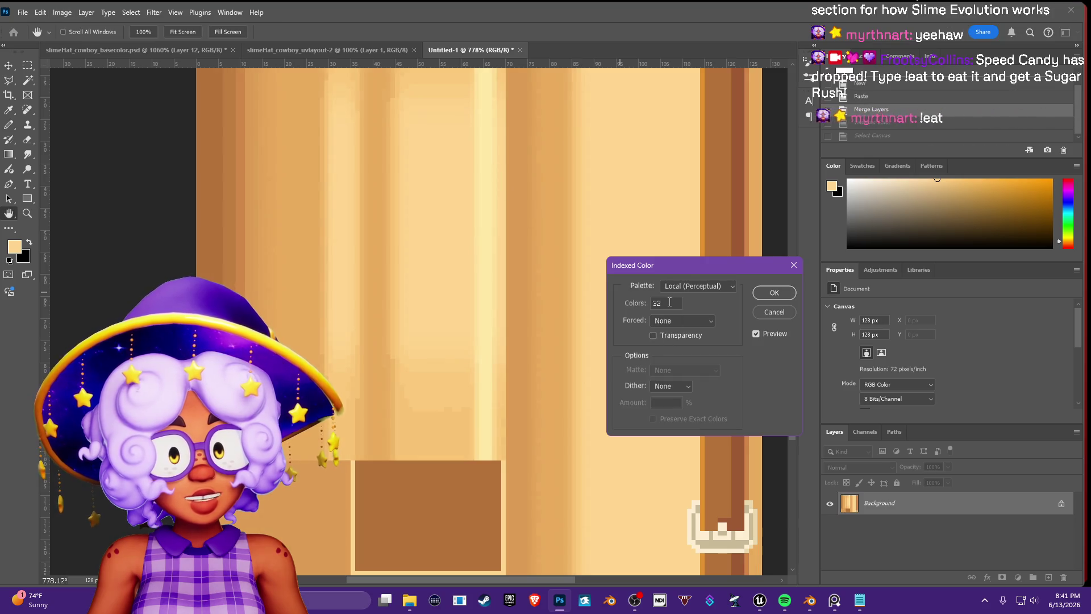
# Try 6 and 24 colours, cancel the conversion, and close Untitled-1 without saving.
pyautogui.write('6')
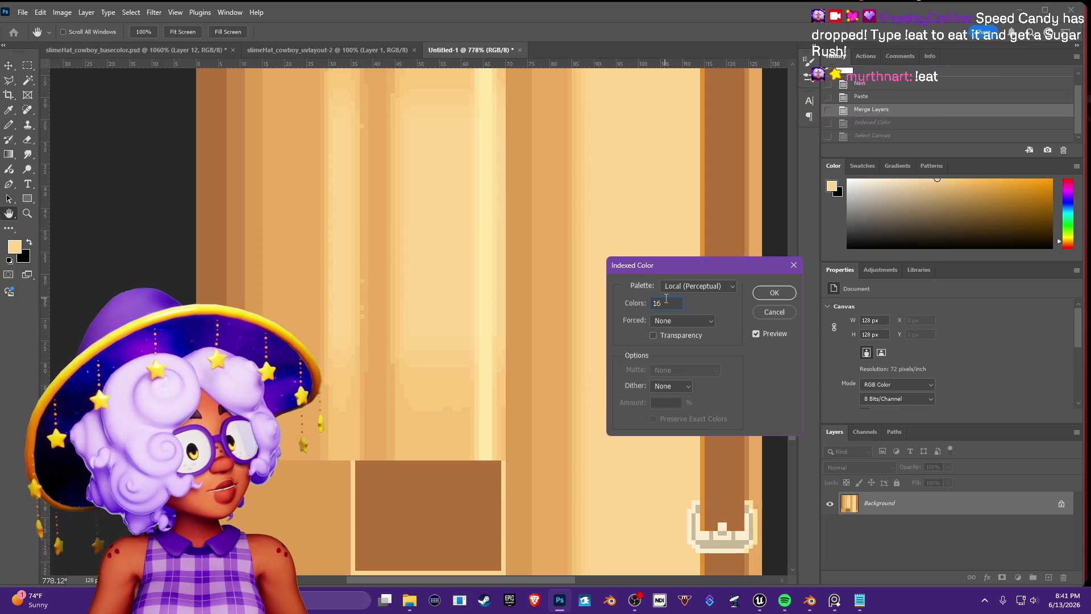
pyautogui.press('BackSpace')
pyautogui.write('24')
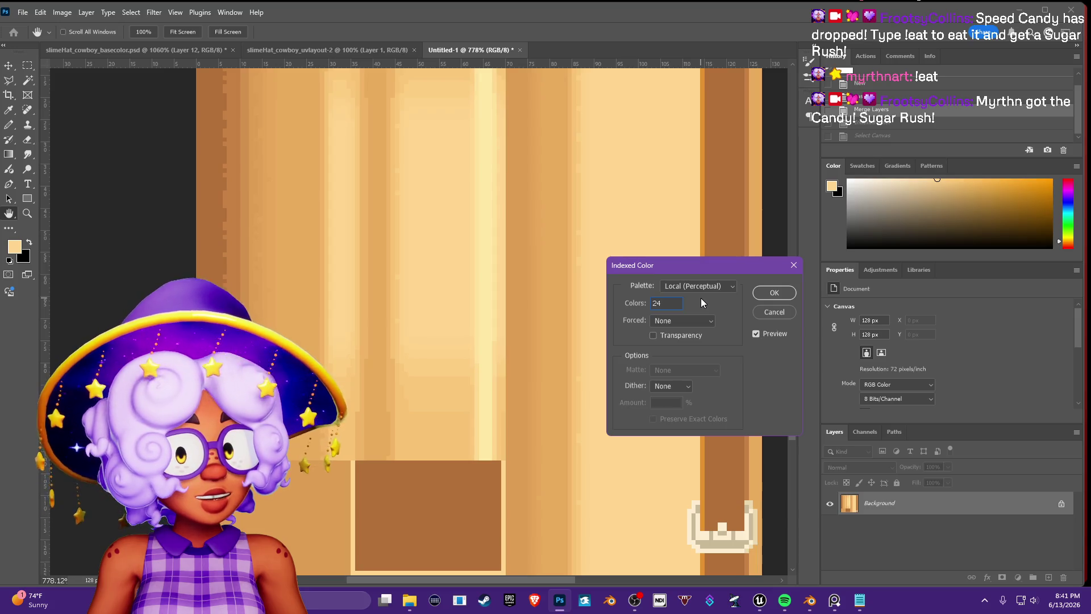
pyautogui.press('BackSpace')
pyautogui.press('BackSpace')
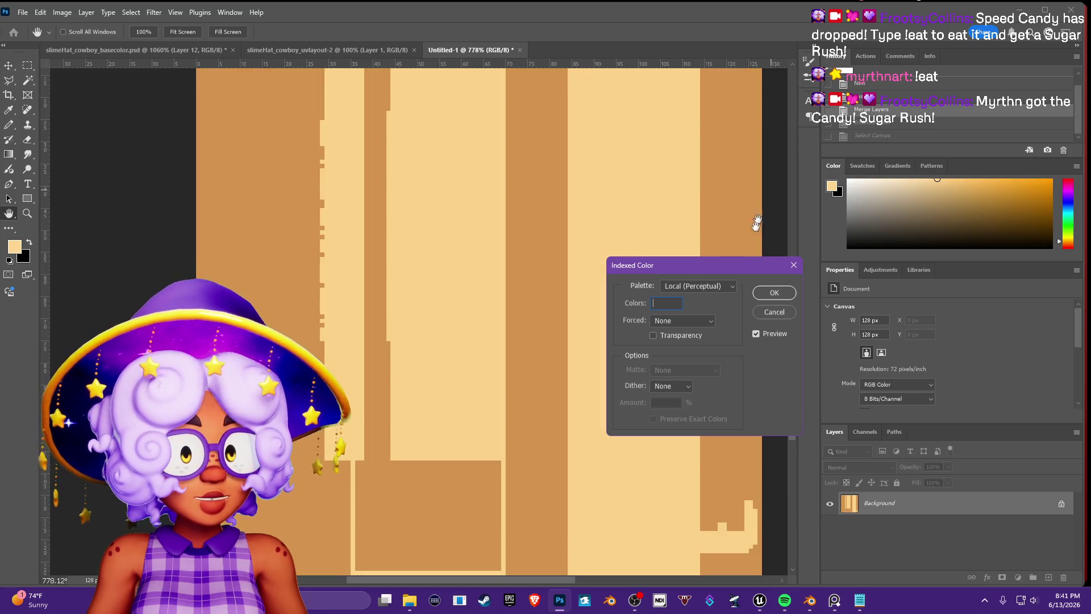
pyautogui.click(774, 312)
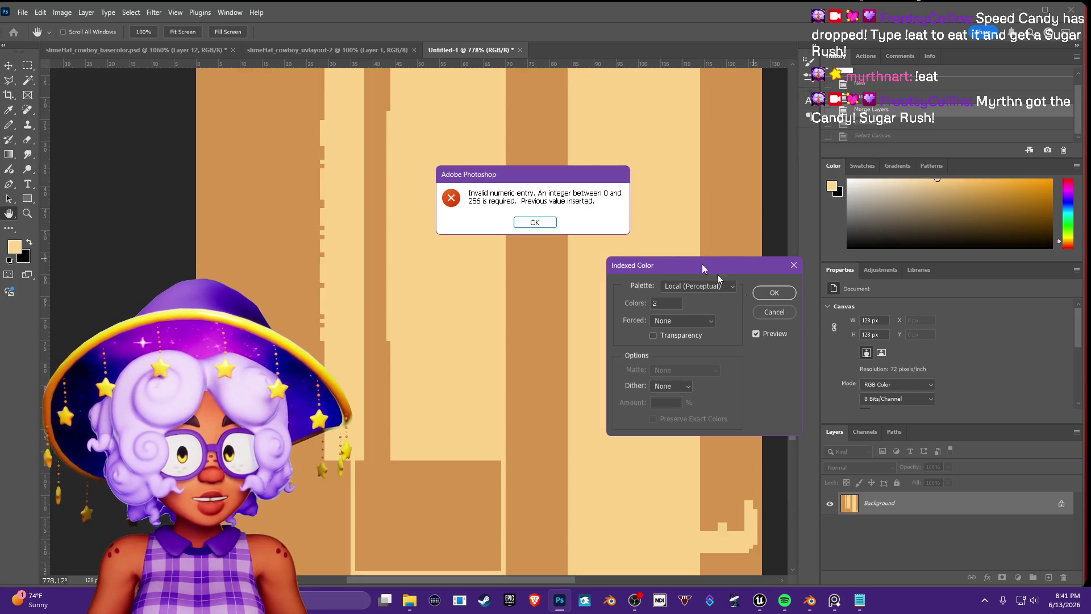
pyautogui.click(535, 223)
pyautogui.press('z')
pyautogui.click(519, 50)
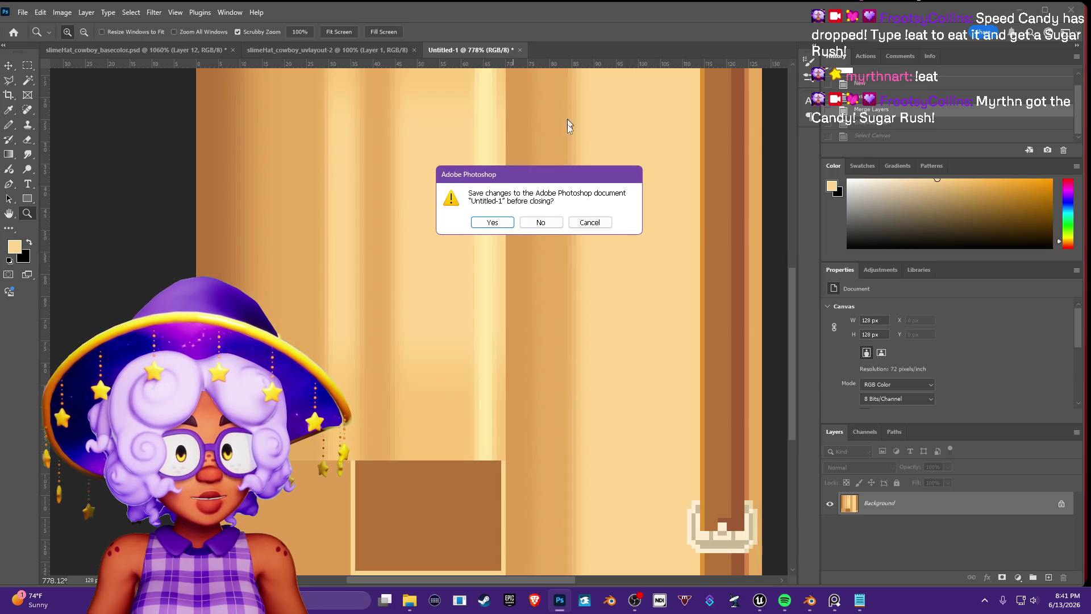
pyautogui.click(542, 223)
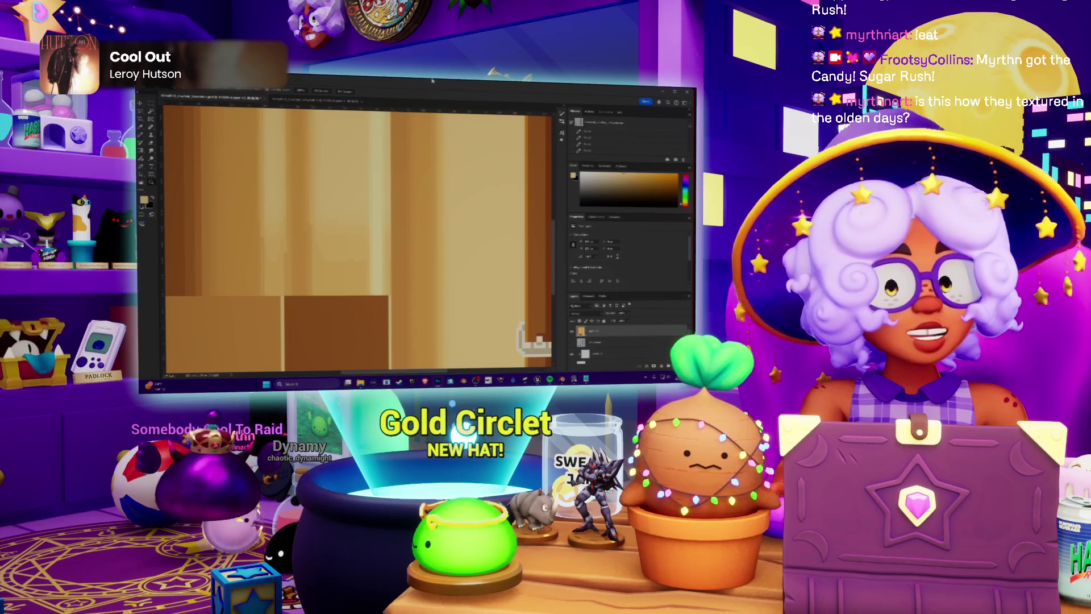
# Zoom in and out to inspect the tan striped texture and its brown blocks.
pyautogui.keyDown('alt'); pyautogui.scroll(-3, 454, 187); pyautogui.keyUp('alt')
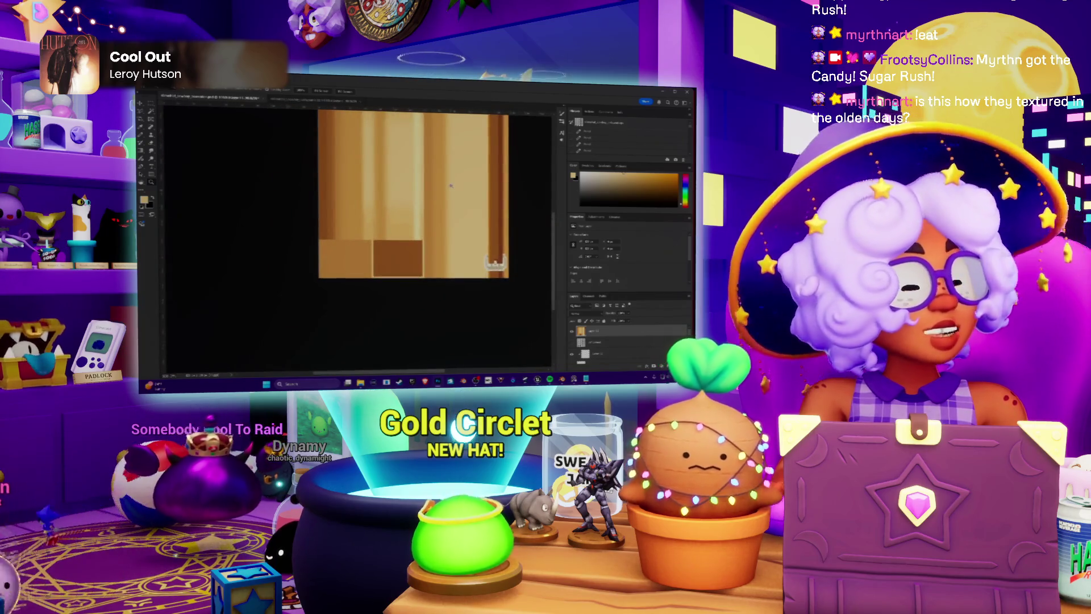
pyautogui.scroll(2, 451, 186)
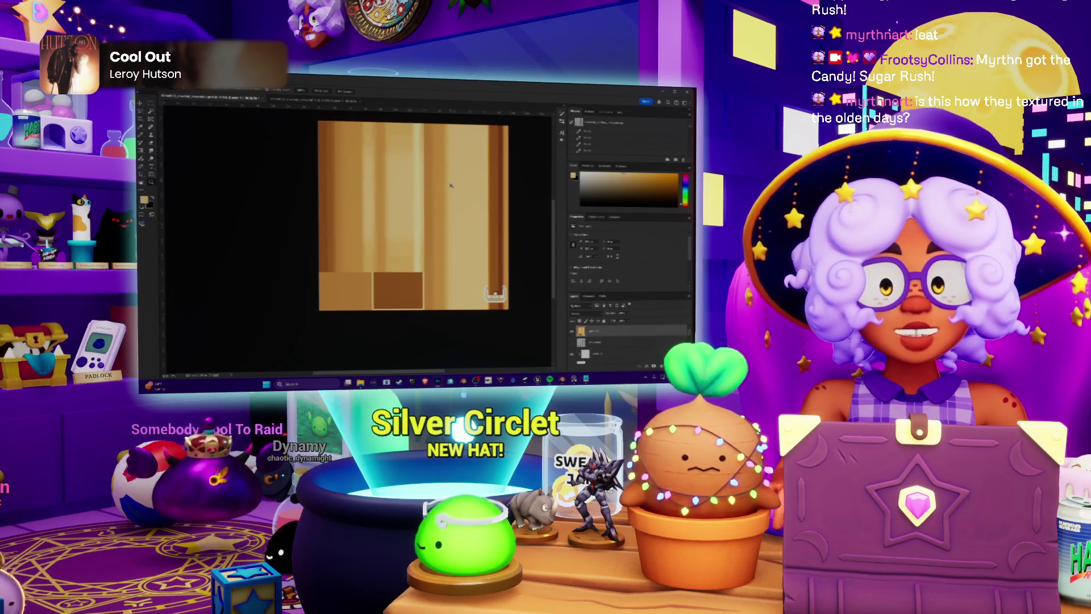
pyautogui.scroll(2, 451, 185)
pyautogui.keyDown('alt'); pyautogui.scroll(1, 383, 209); pyautogui.keyUp('alt')
pyautogui.scroll(1, 383, 210)
pyautogui.keyDown('alt'); pyautogui.scroll(2, 423, 180); pyautogui.keyUp('alt')
pyautogui.keyDown('alt'); pyautogui.scroll(-1, 423, 179); pyautogui.keyUp('alt')
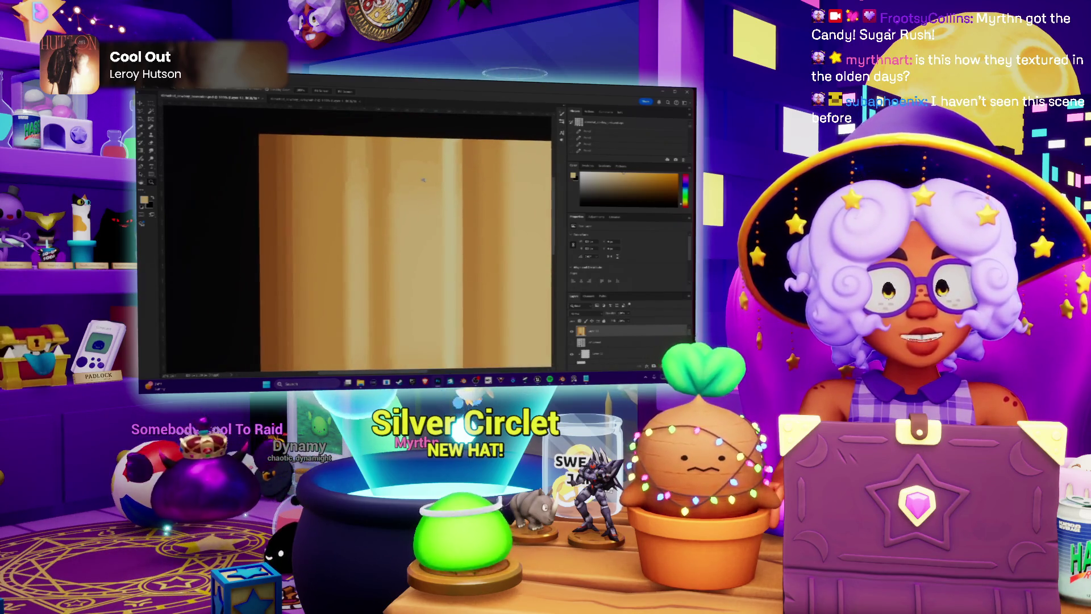
pyautogui.keyDown('alt'); pyautogui.scroll(-2, 419, 181); pyautogui.keyUp('alt')
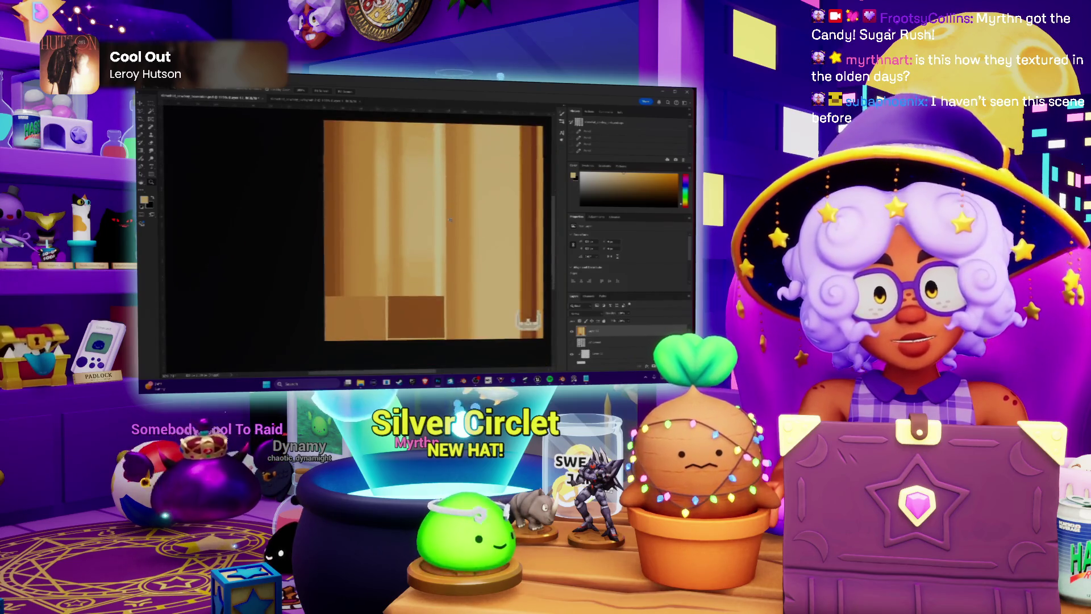
pyautogui.keyDown('alt'); pyautogui.scroll(2, 434, 226); pyautogui.keyUp('alt')
pyautogui.keyDown('alt'); pyautogui.scroll(-1, 405, 233); pyautogui.keyUp('alt')
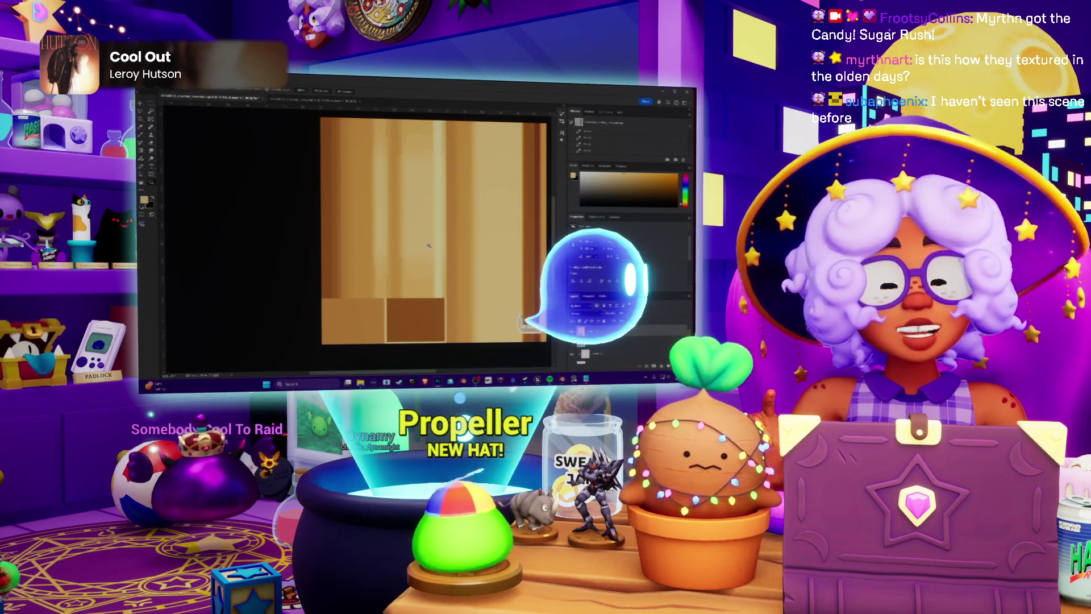
pyautogui.keyDown('alt'); pyautogui.scroll(1, 471, 243); pyautogui.keyUp('alt')
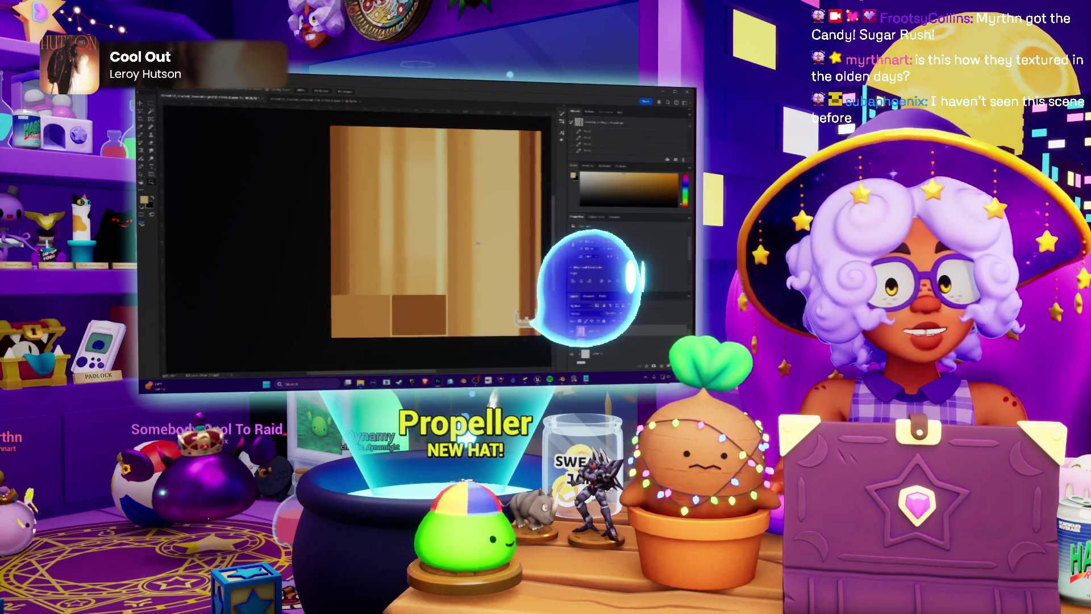
pyautogui.keyDown('alt'); pyautogui.scroll(-1, 471, 243); pyautogui.keyUp('alt')
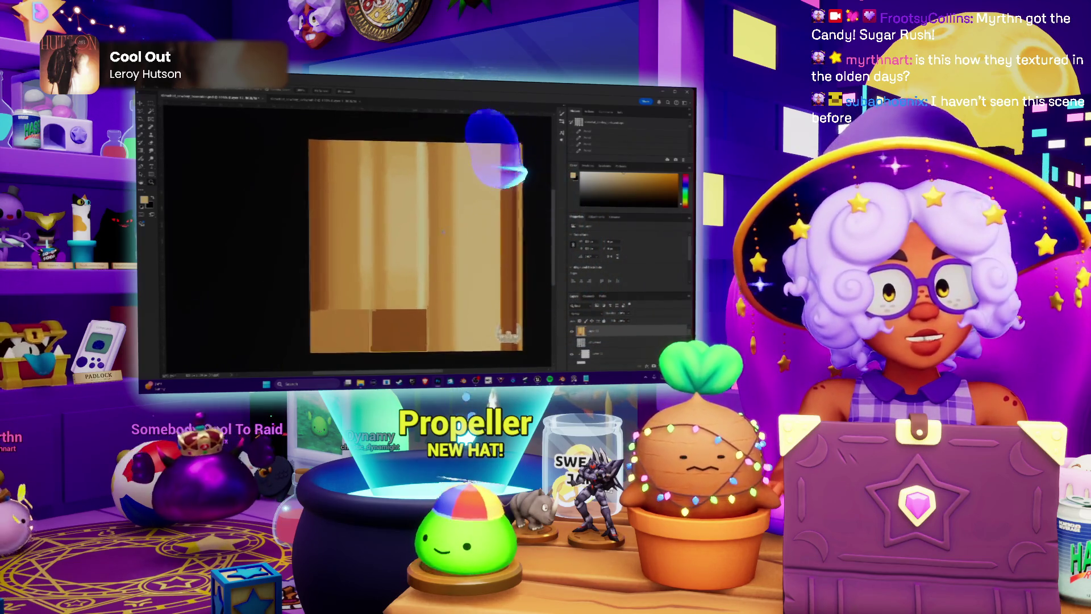
pyautogui.keyDown('alt'); pyautogui.scroll(1, 449, 232); pyautogui.keyUp('alt')
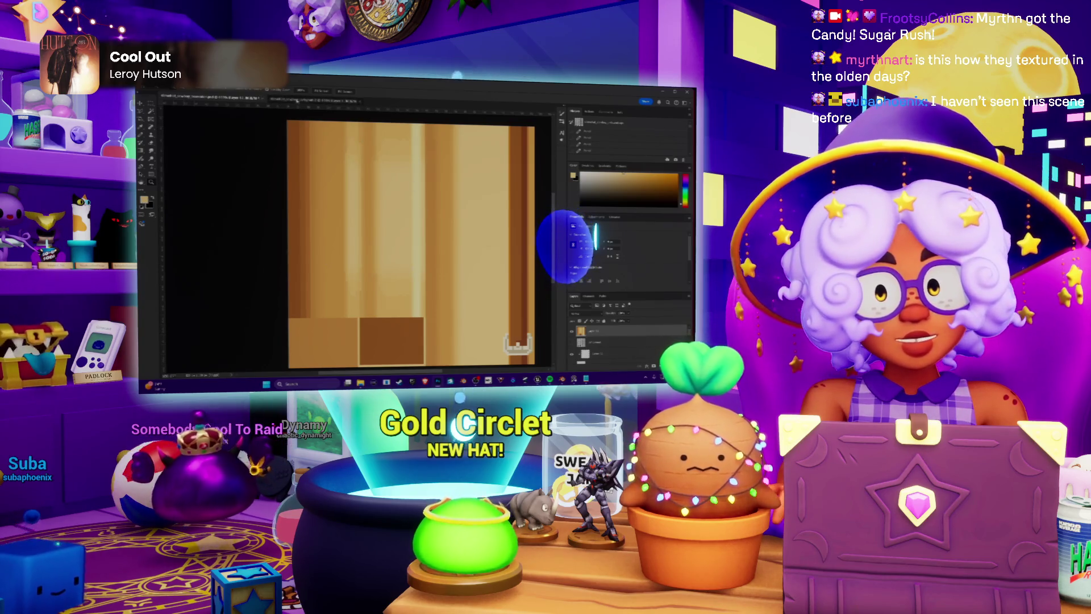
# Glance at the other open document, then return to the hat texture file's Edit menu.
pyautogui.click(319, 100)
pyautogui.click(232, 100)
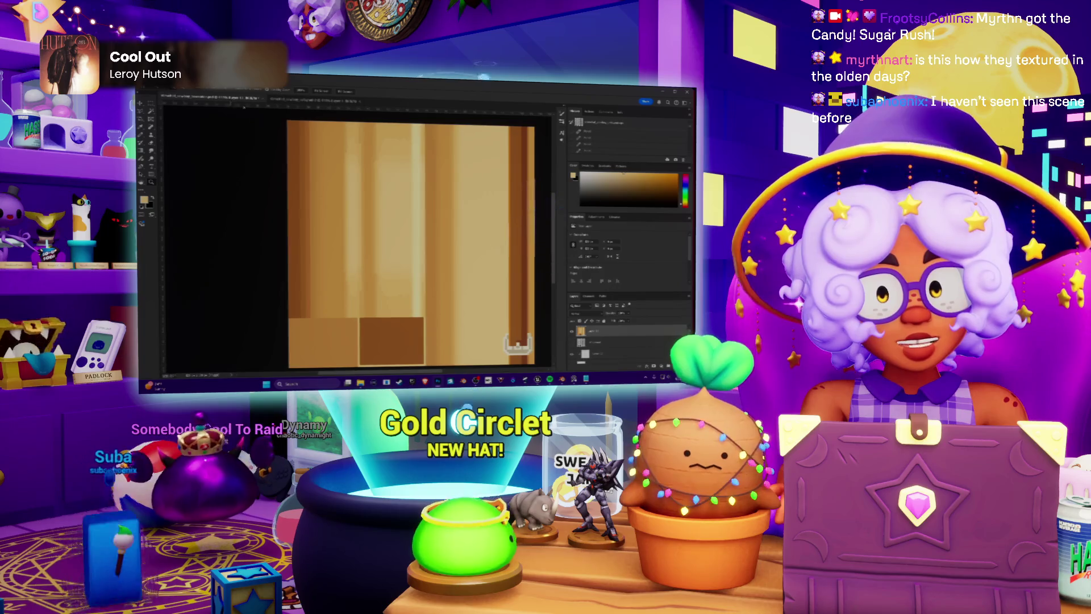
pyautogui.click(161, 91)
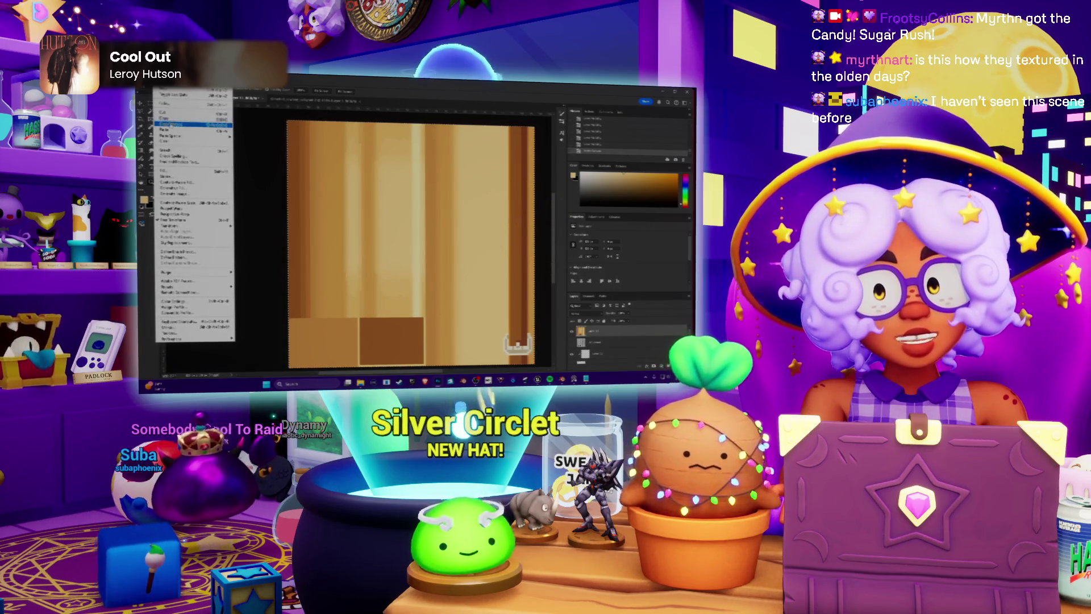
# Copy the hat texture, paste it into a new preset document, and merge to one layer.
pyautogui.click(170, 119)
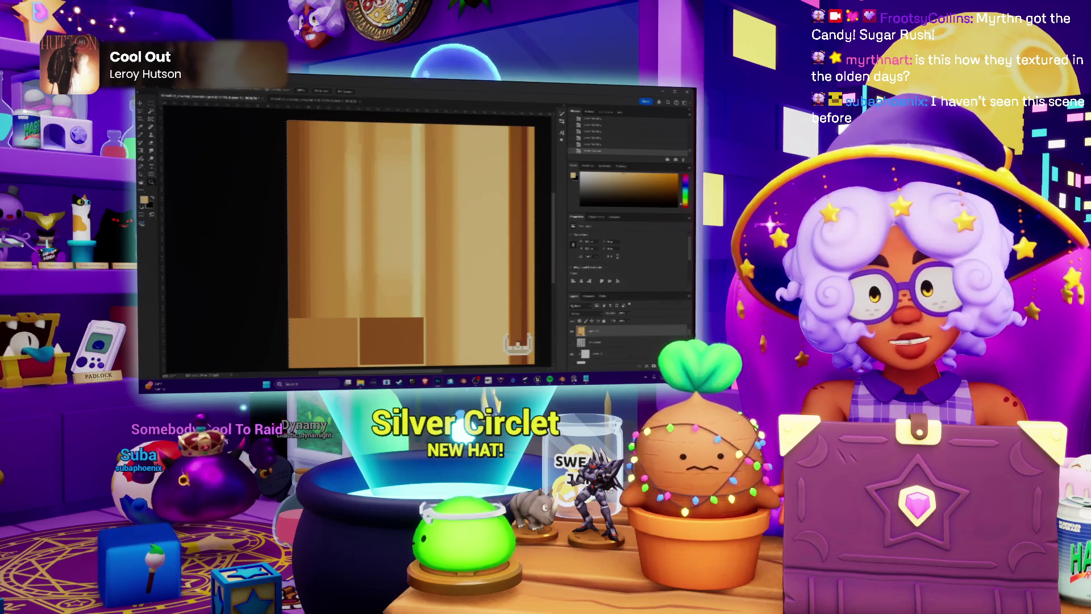
pyautogui.click(152, 91)
pyautogui.click(159, 98)
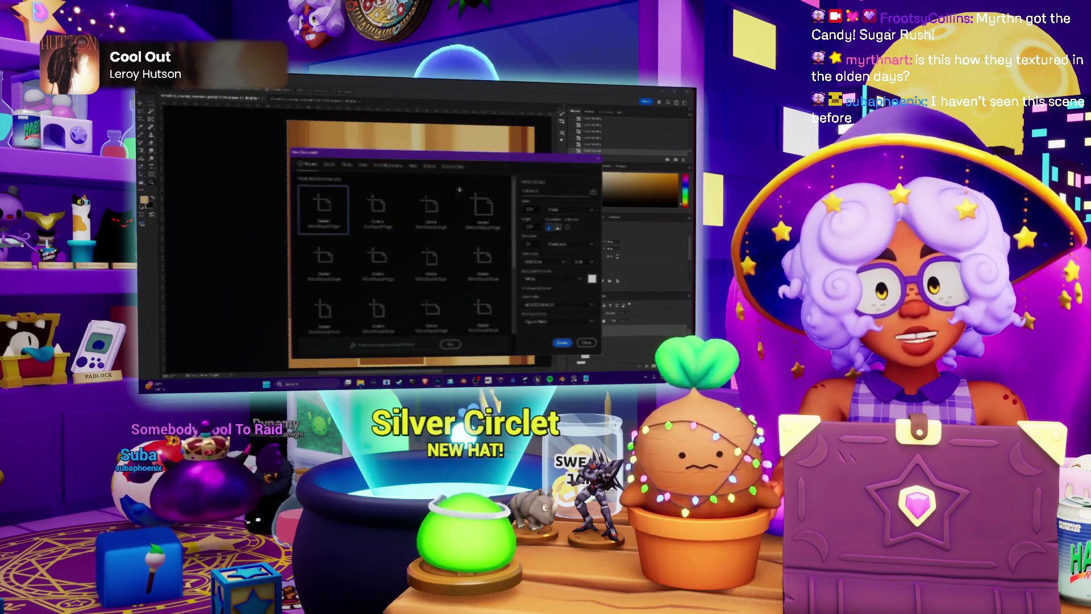
pyautogui.doubleClick(482, 208)
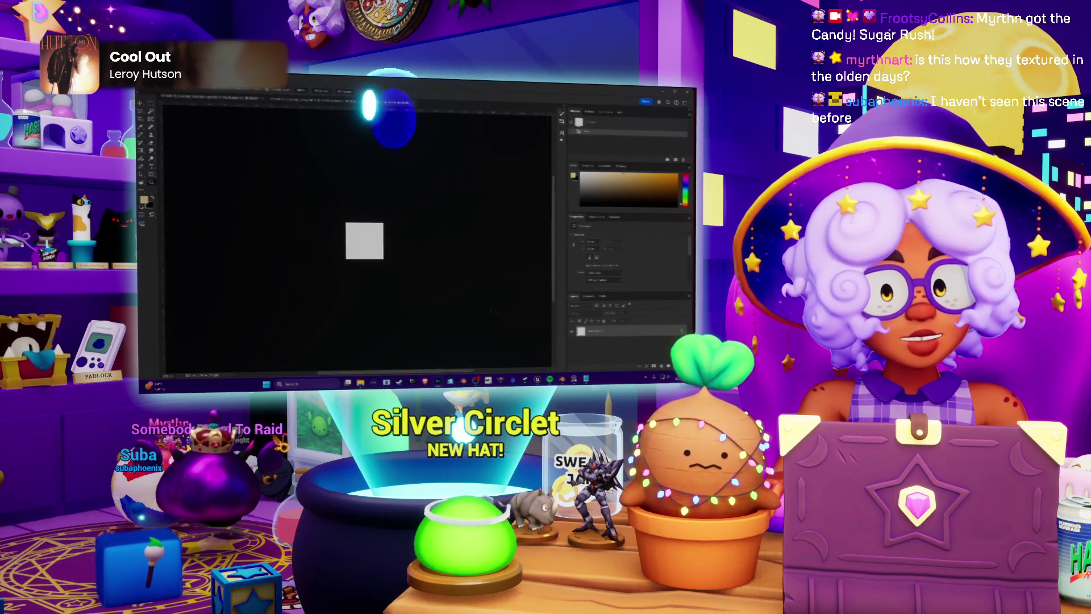
pyautogui.hotkey('ctrl', 'v')
pyautogui.hotkey('ctrl', '0')
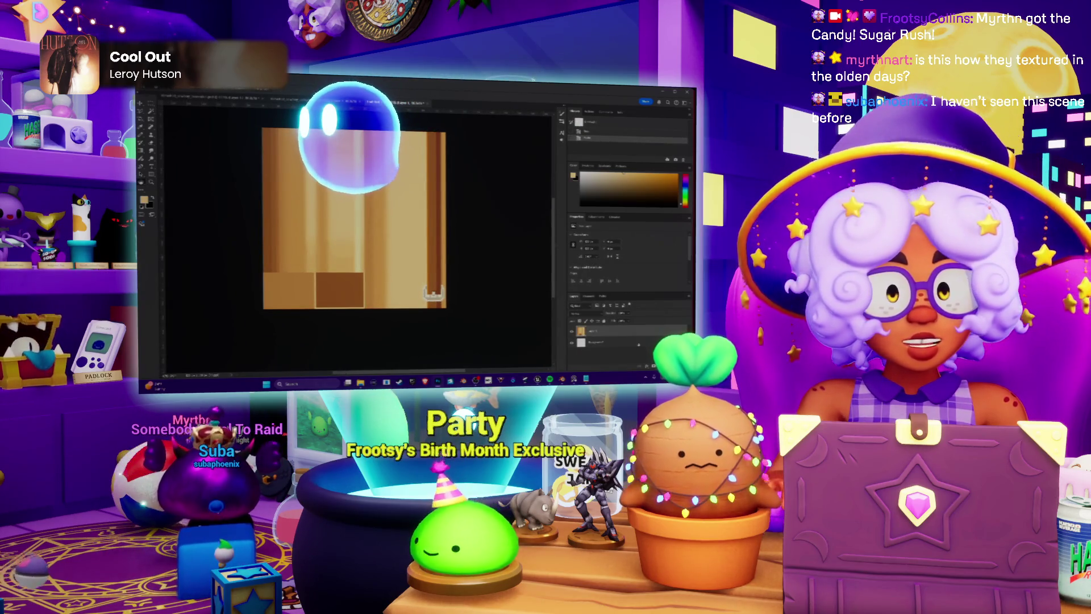
pyautogui.hotkey('ctrl', 'e')
pyautogui.click(170, 92)
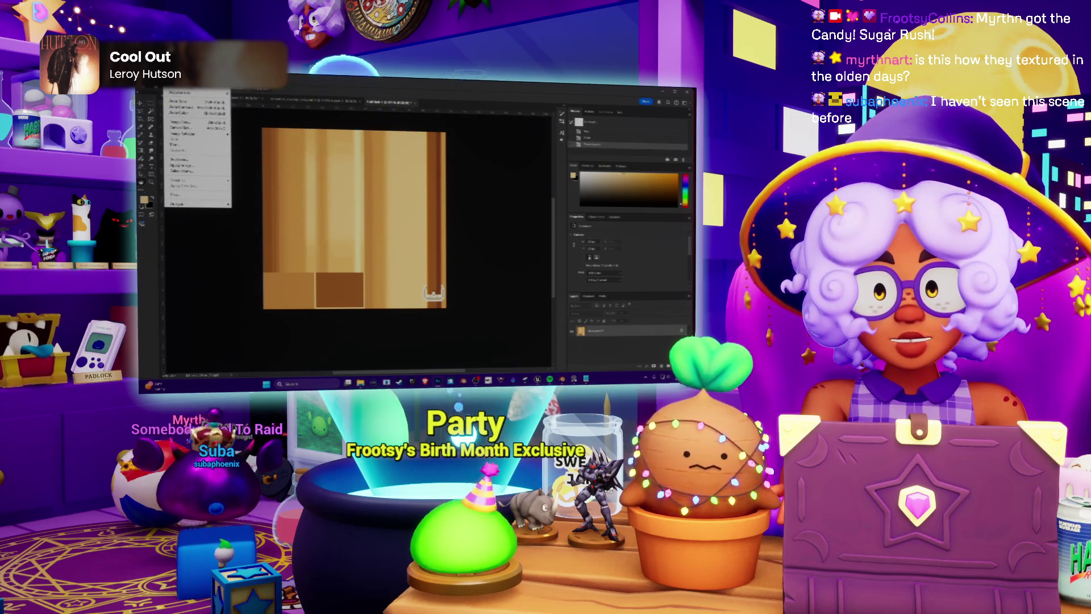
# Convert the pasted texture to Indexed Color using a different palette and 4 colours.
pyautogui.click(288, 127)
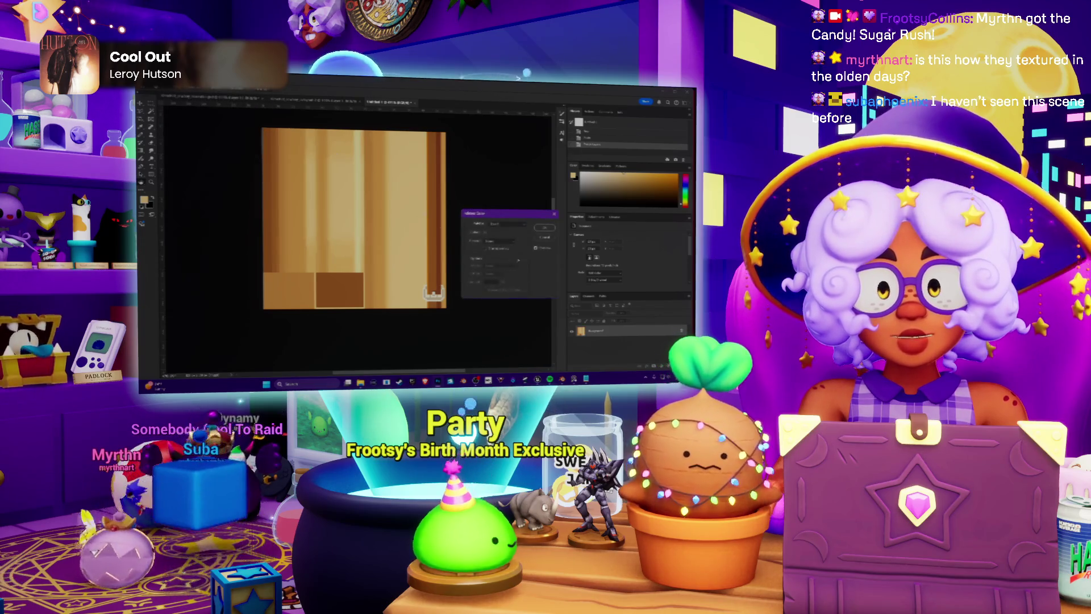
pyautogui.click(495, 241)
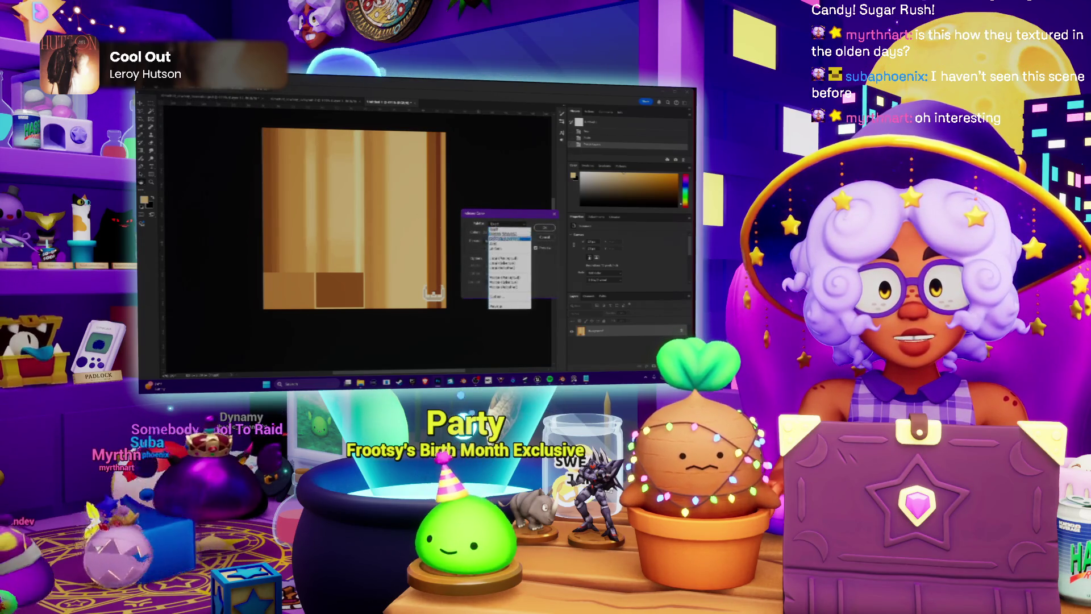
pyautogui.click(496, 260)
pyautogui.click(487, 231)
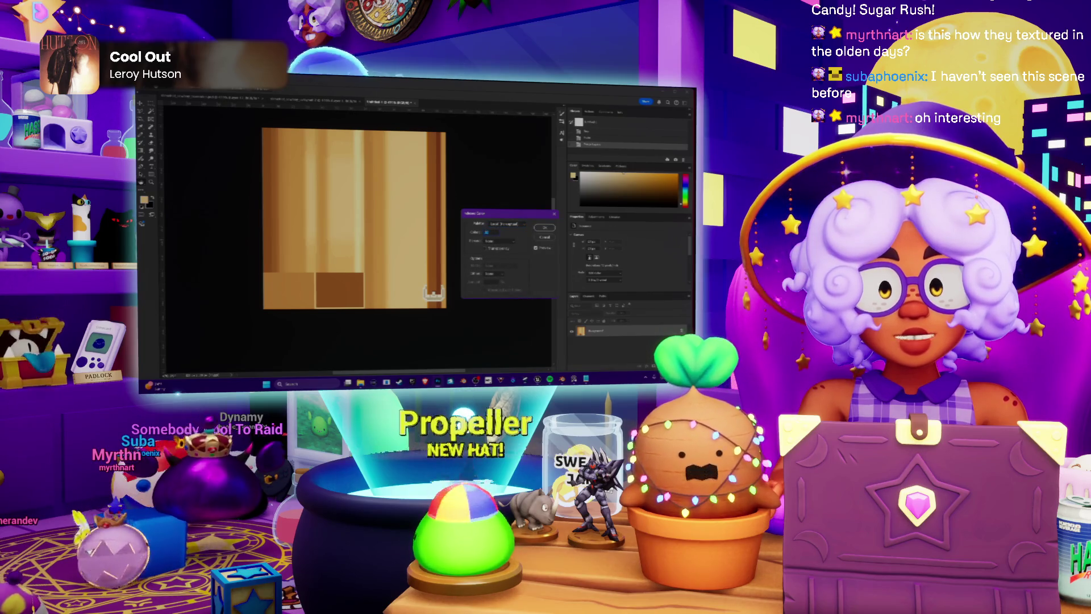
pyautogui.write('4')
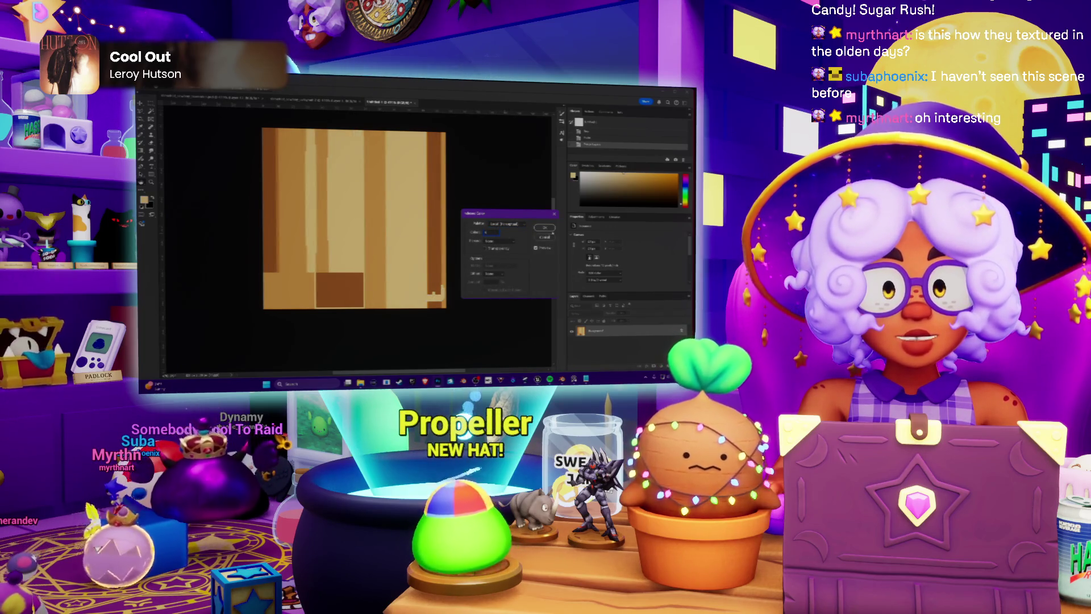
pyautogui.click(544, 228)
pyautogui.hotkey('ctrl', '+')
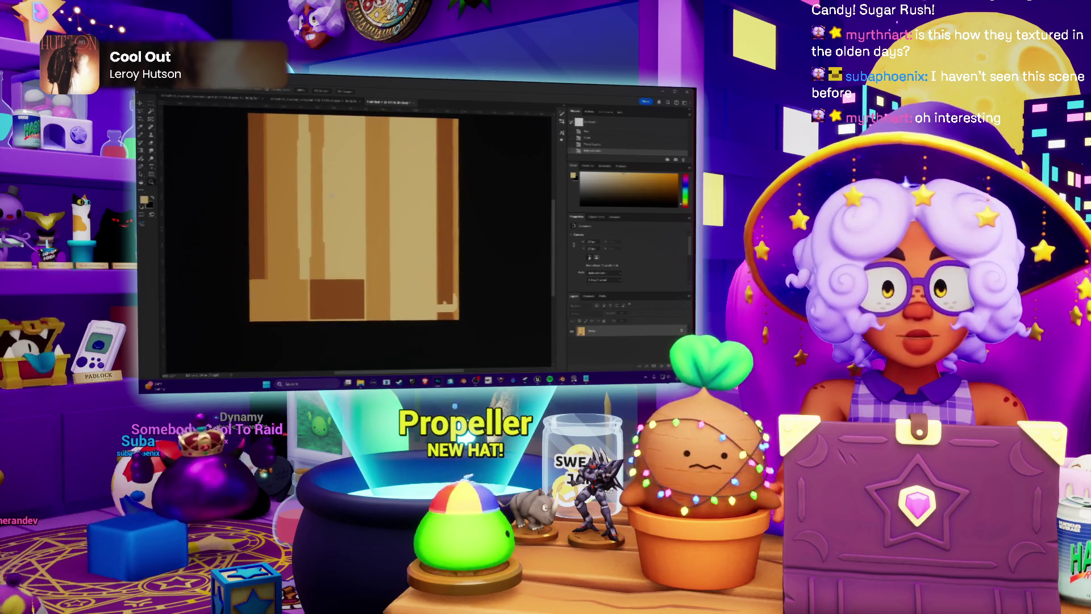
pyautogui.click(169, 90)
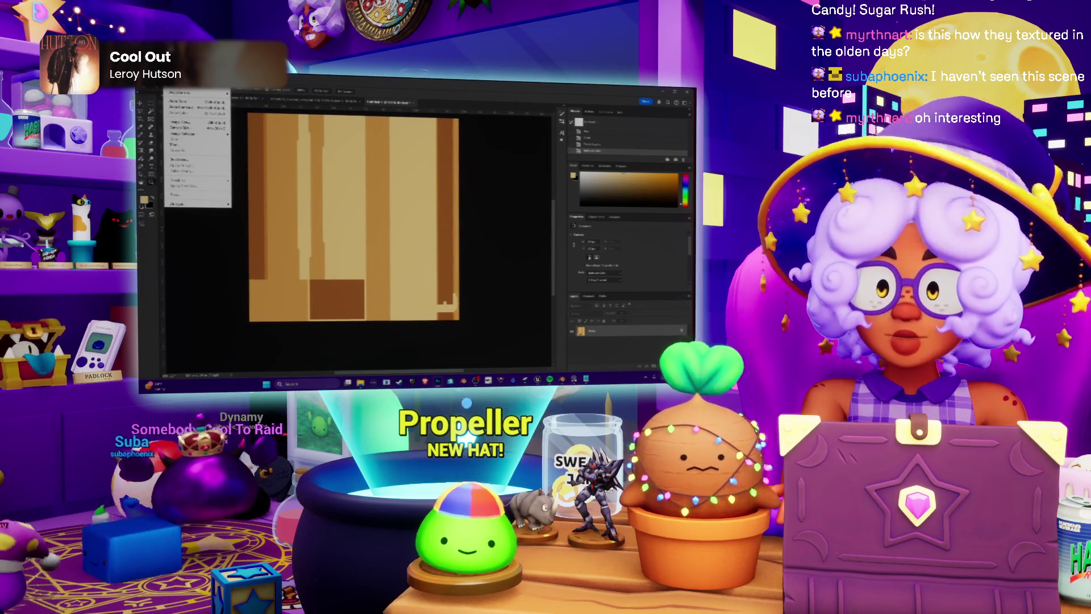
pyautogui.press('Escape')
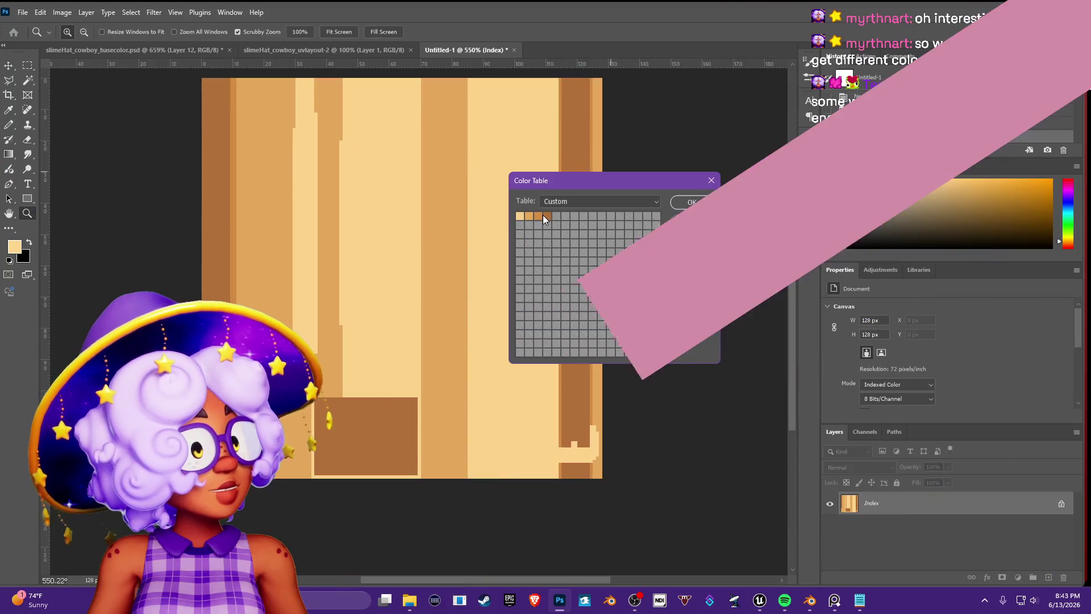
pyautogui.click(519, 215)
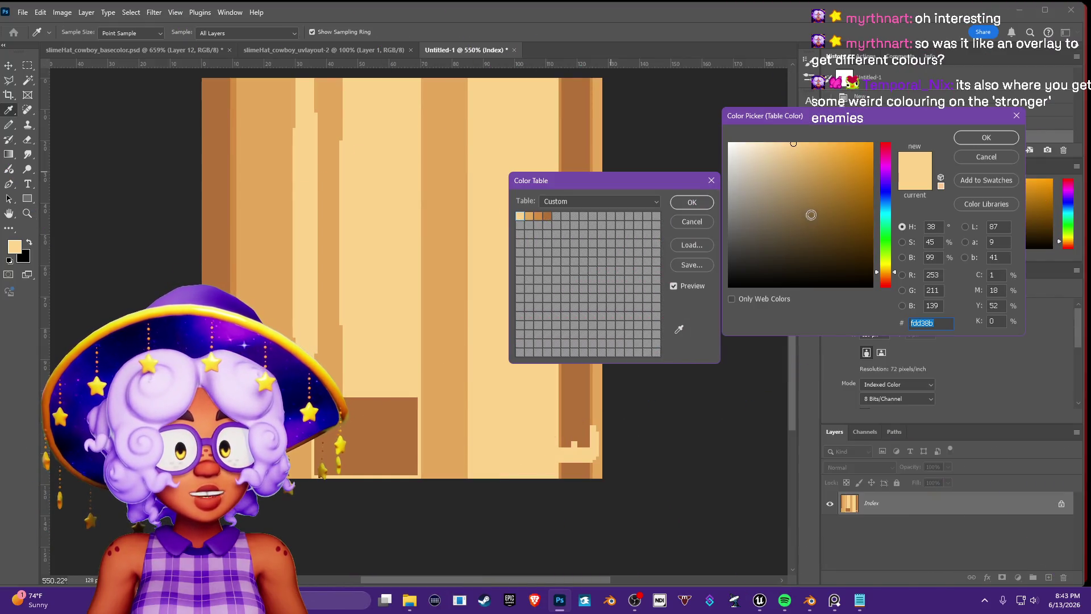
pyautogui.click(859, 190)
pyautogui.click(887, 181)
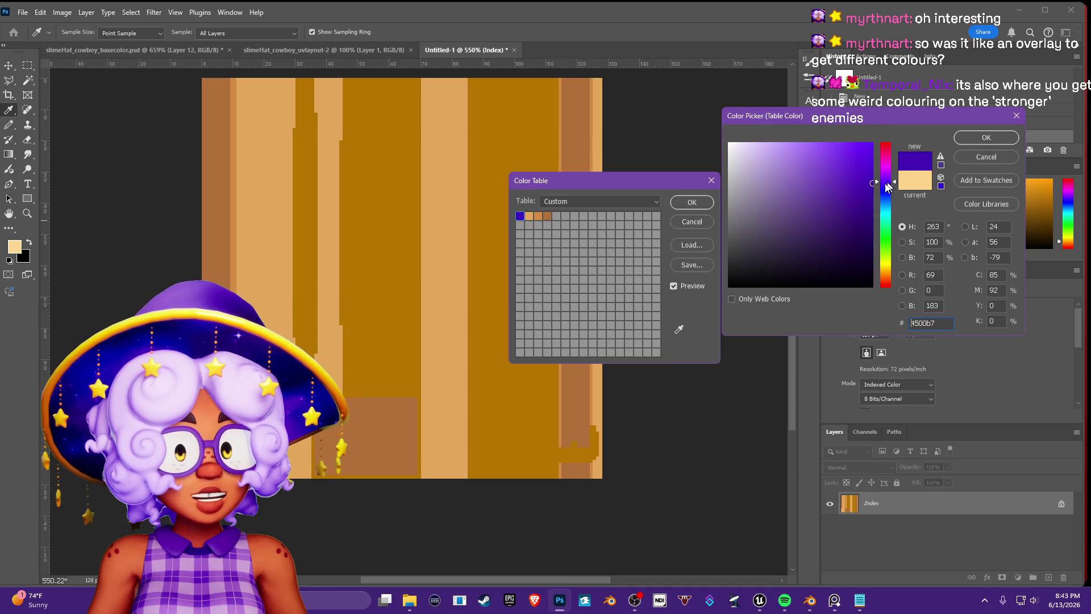
pyautogui.moveTo(882, 185); pyautogui.dragTo(883, 174)
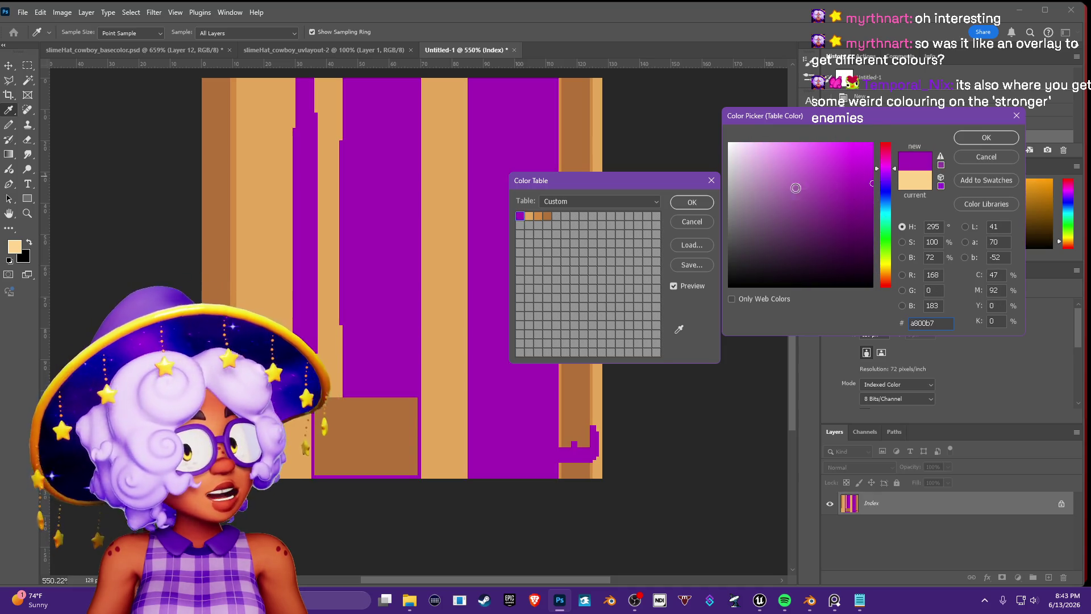
pyautogui.click(986, 138)
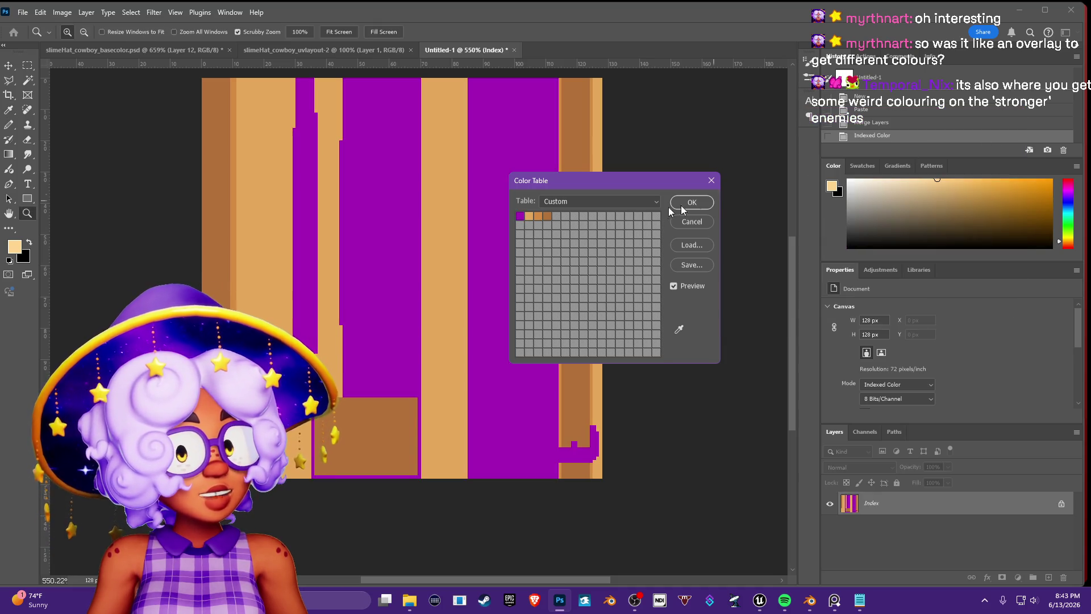
pyautogui.click(530, 216)
pyautogui.write('5ba2e4')
pyautogui.moveTo(827, 189); pyautogui.dragTo(812, 162)
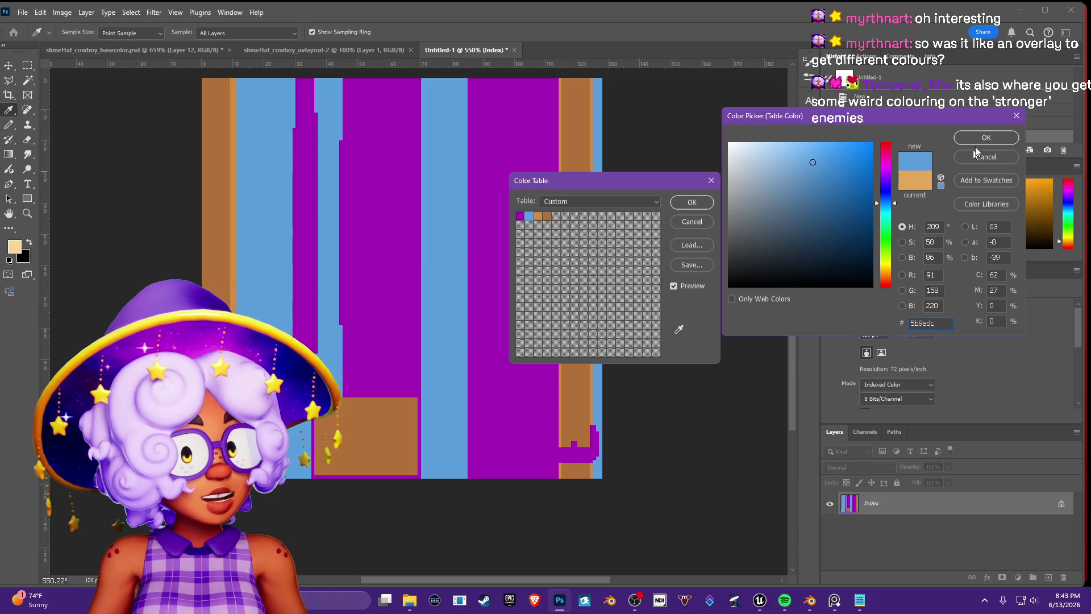
pyautogui.click(973, 155)
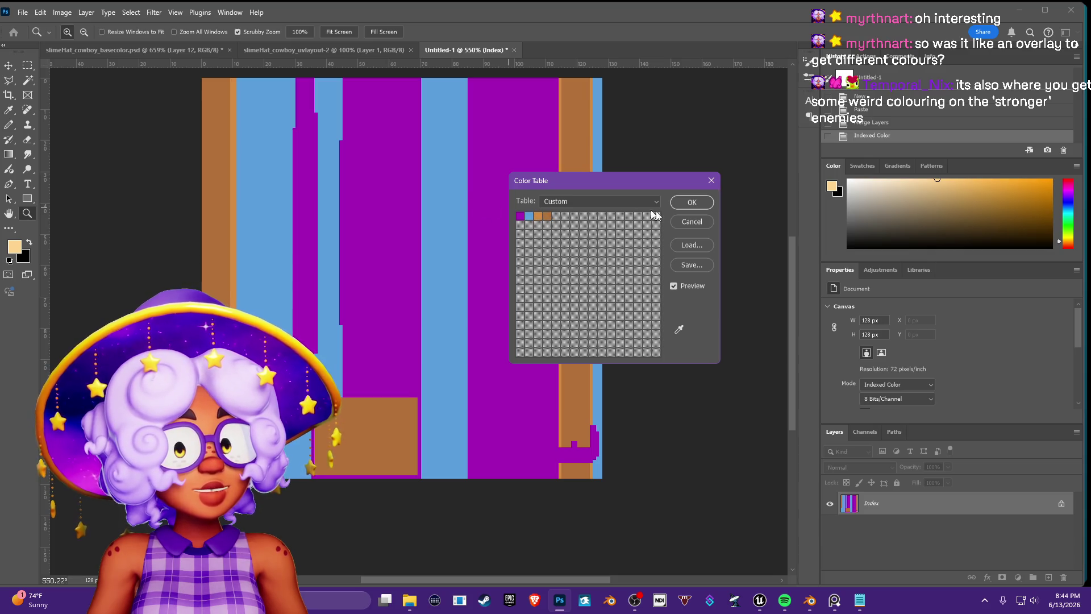
pyautogui.click(693, 223)
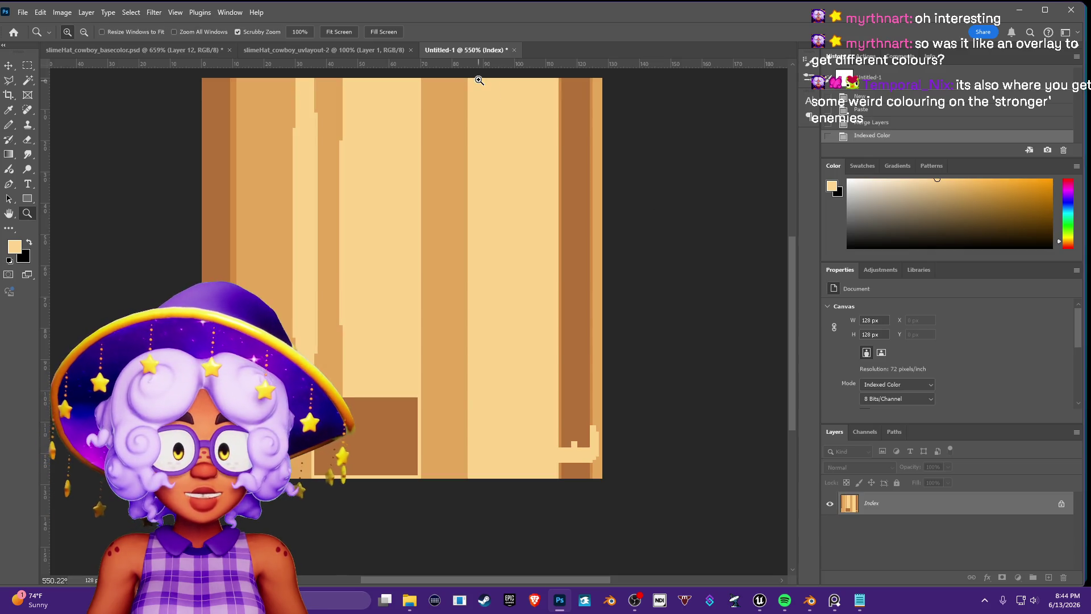
# Close the Untitled-1 test document and zoom the original hat texture before leaving Photoshop.
pyautogui.click(514, 51)
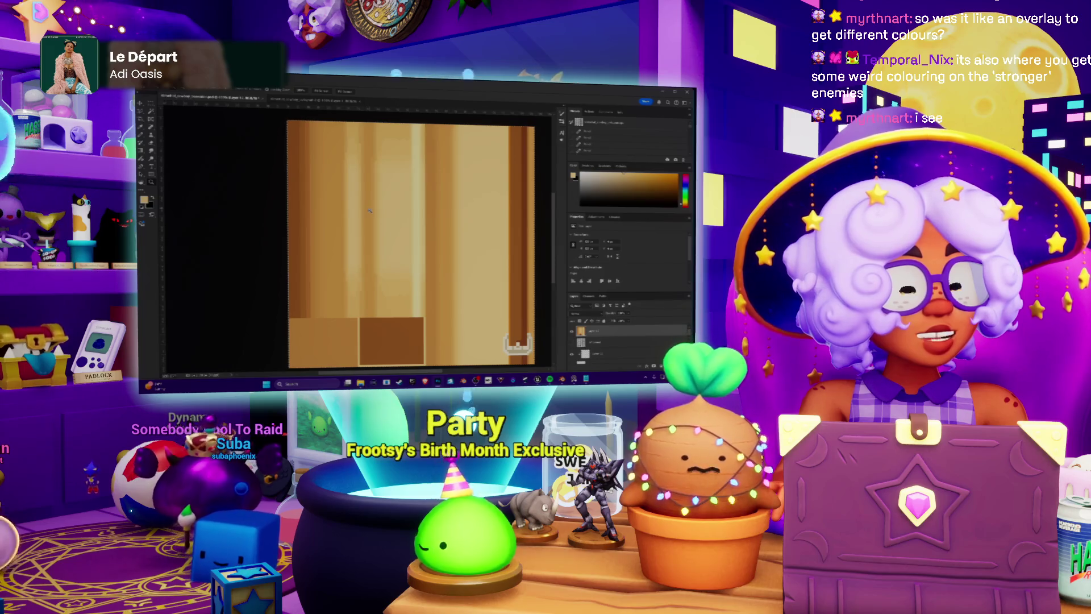
pyautogui.keyDown('alt'); pyautogui.scroll(-1, 432, 204); pyautogui.keyUp('alt')
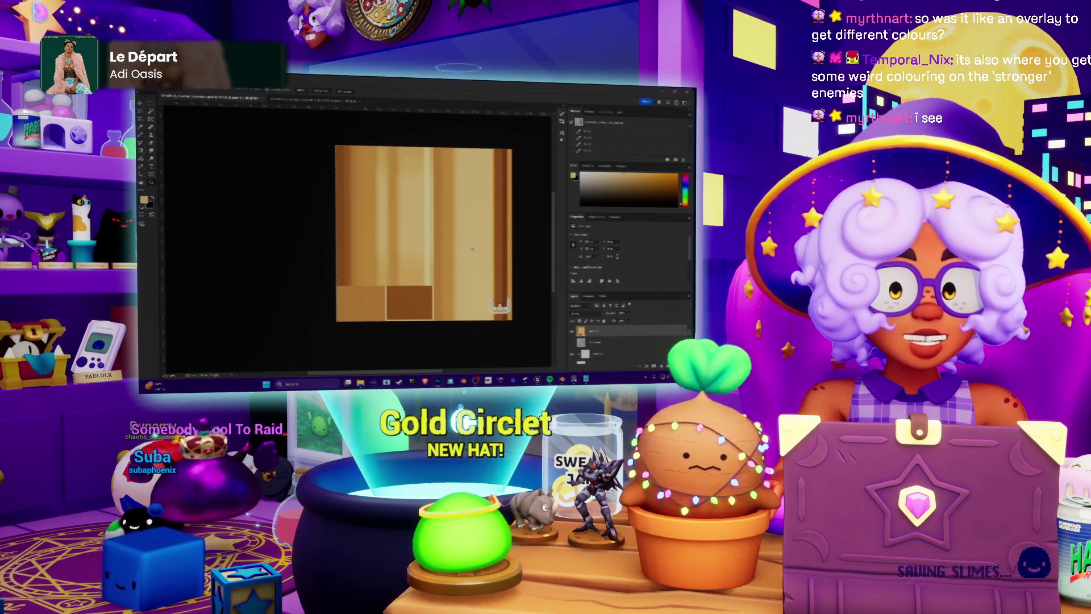
pyautogui.keyDown('alt'); pyautogui.scroll(2, 450, 219); pyautogui.keyUp('alt')
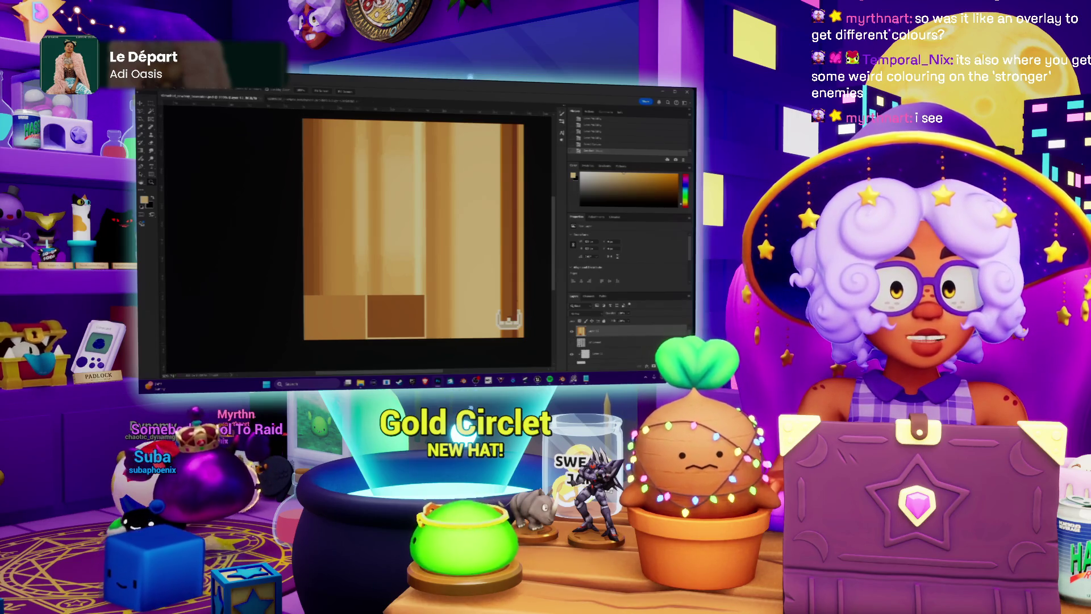
pyautogui.hotkey('alt', 'Tab')
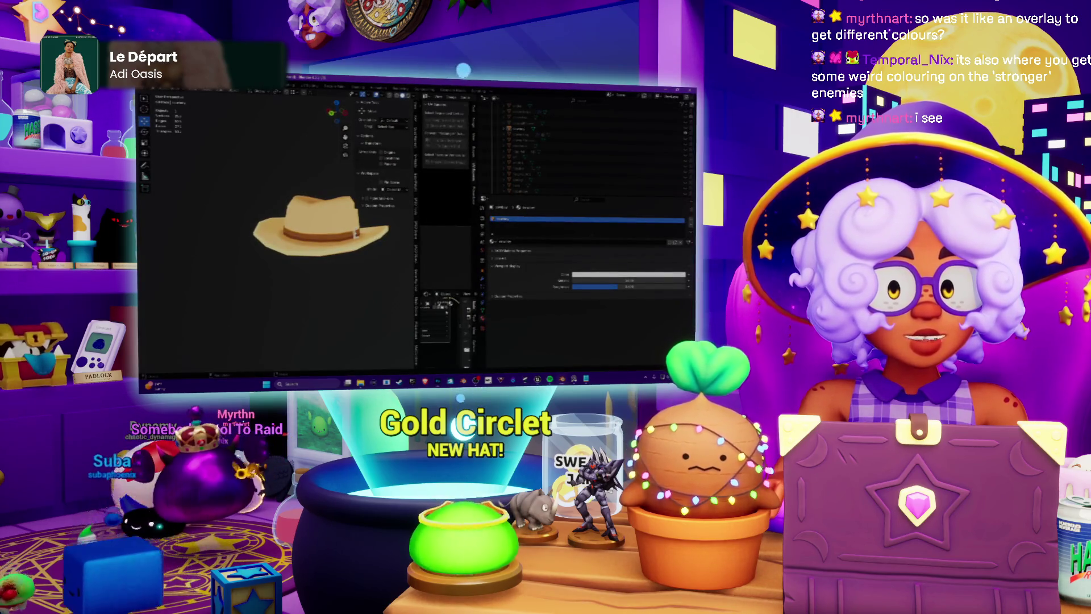
# Back in Blender, orbit and zoom to inspect the hat's front and buckle.
pyautogui.hotkey('alt', 'Tab')
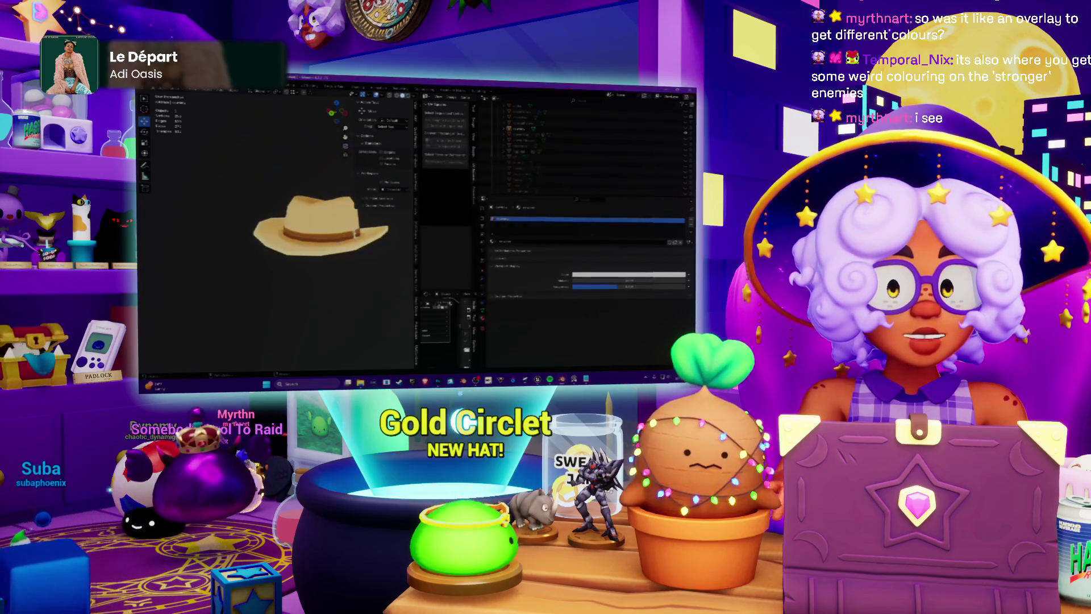
pyautogui.scroll(5, 278, 239)
pyautogui.moveTo(349, 259)
pyautogui.mouseDown(button='middle')
pyautogui.moveTo(311, 259)
pyautogui.moveTo(318, 188)
pyautogui.moveTo(345, 220)
pyautogui.moveTo(301, 277)
pyautogui.moveTo(162, 256)
pyautogui.moveTo(204, 261)
pyautogui.mouseUp(button='middle')
pyautogui.scroll(6, 301, 276)
pyautogui.scroll(-6, 160, 255)
pyautogui.scroll(-2, 204, 261)
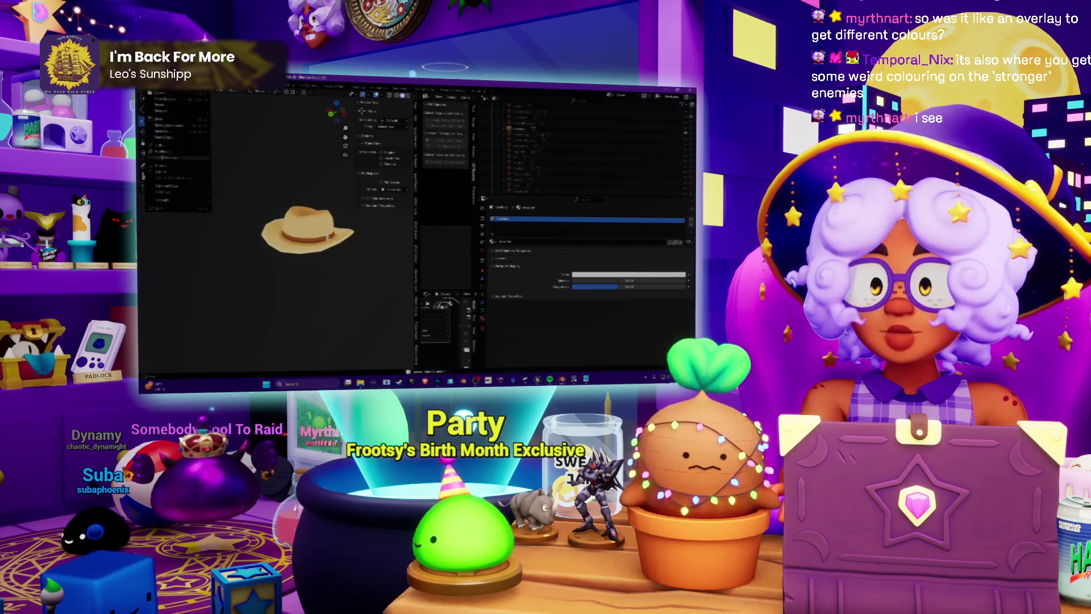
# Select the hat, view it from the side, change a viewport option, then switch to the music player.
pyautogui.click(303, 224)
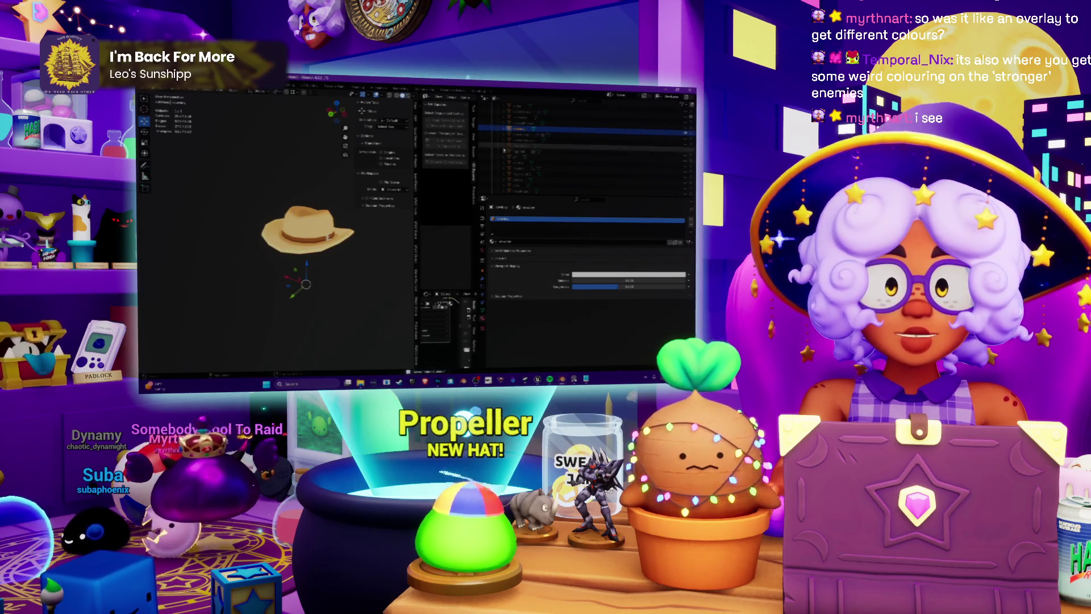
pyautogui.moveTo(252, 137); pyautogui.dragTo(252, 150, button='middle')
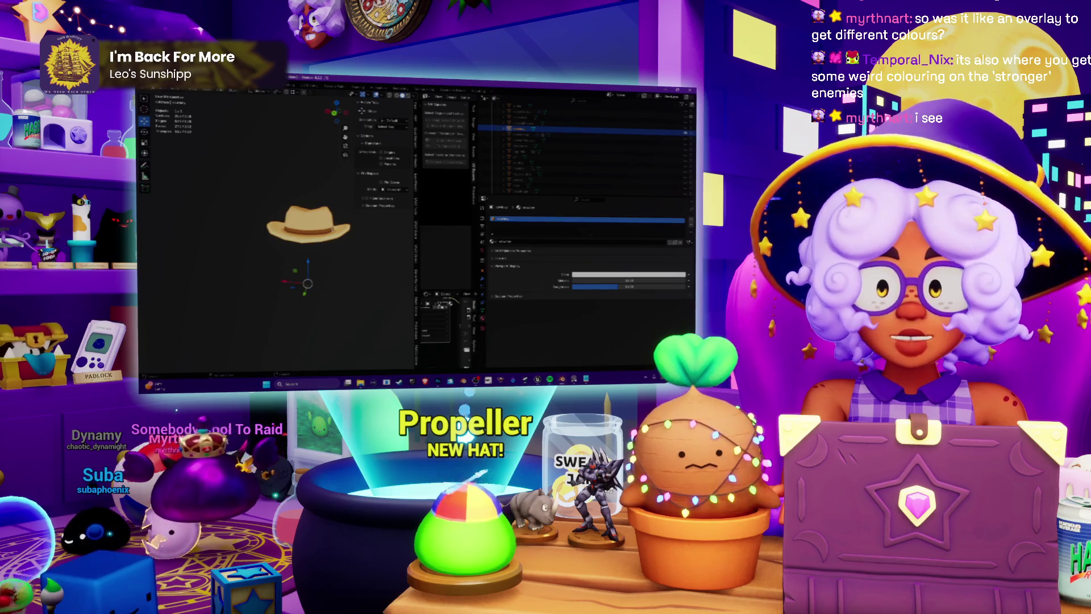
pyautogui.click(149, 92)
pyautogui.moveTo(162, 112)
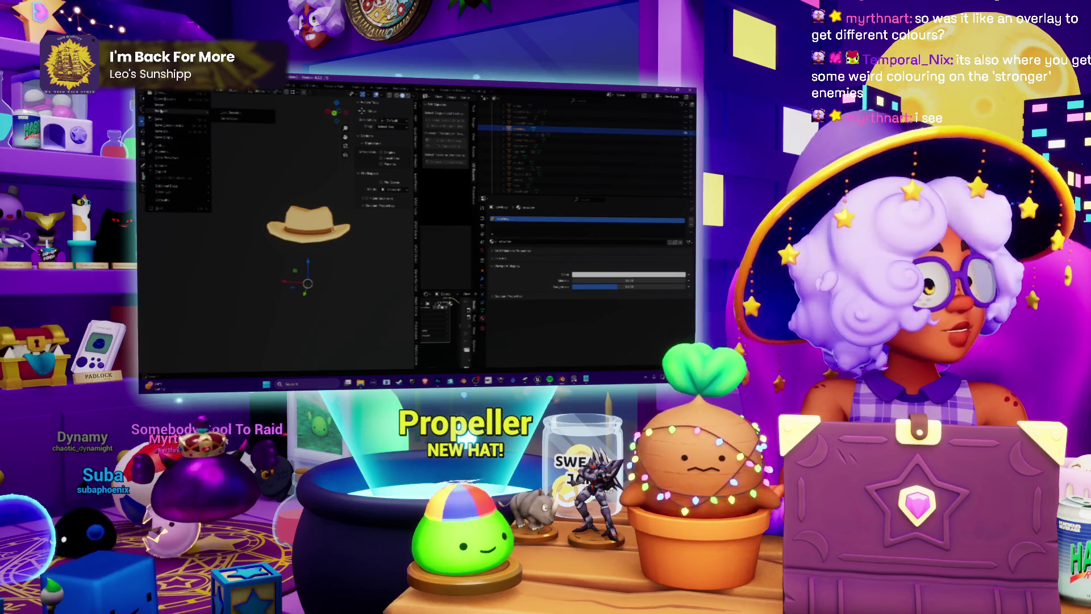
pyautogui.click(230, 113)
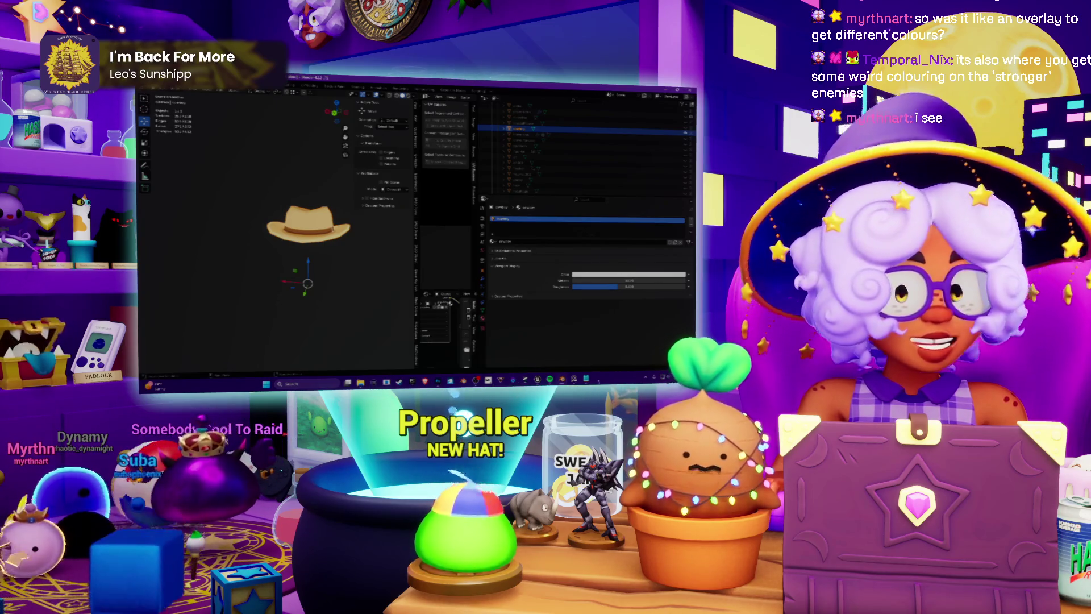
pyautogui.hotkey('alt', 'Tab')
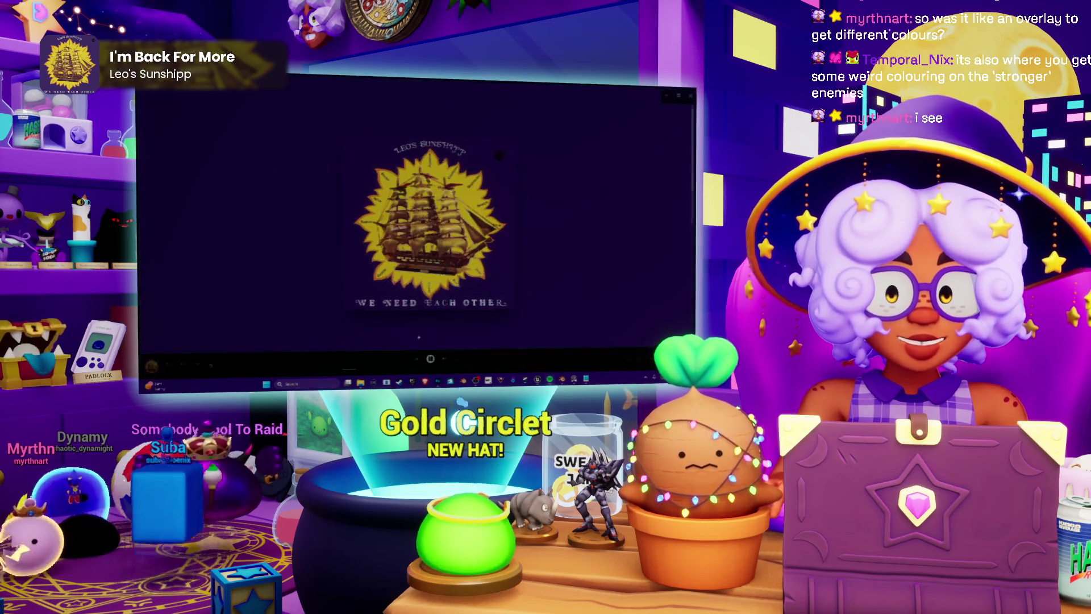
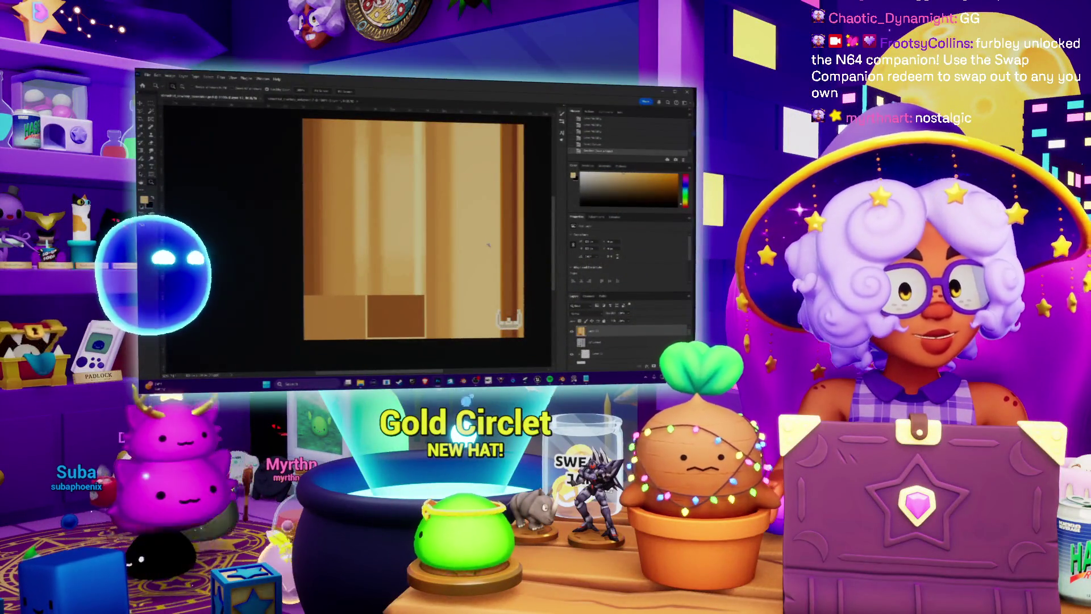
# Start the song playing in the music player.
pyautogui.scroll(-1, 488, 245)
pyautogui.scroll(-1, 487, 245)
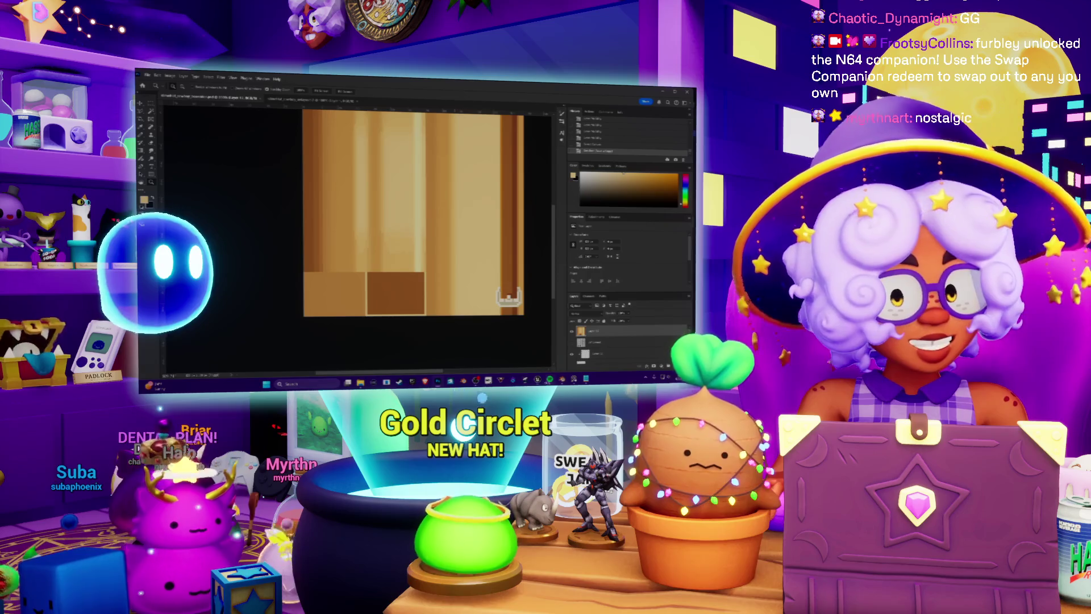
pyautogui.hotkey('alt', 'Tab')
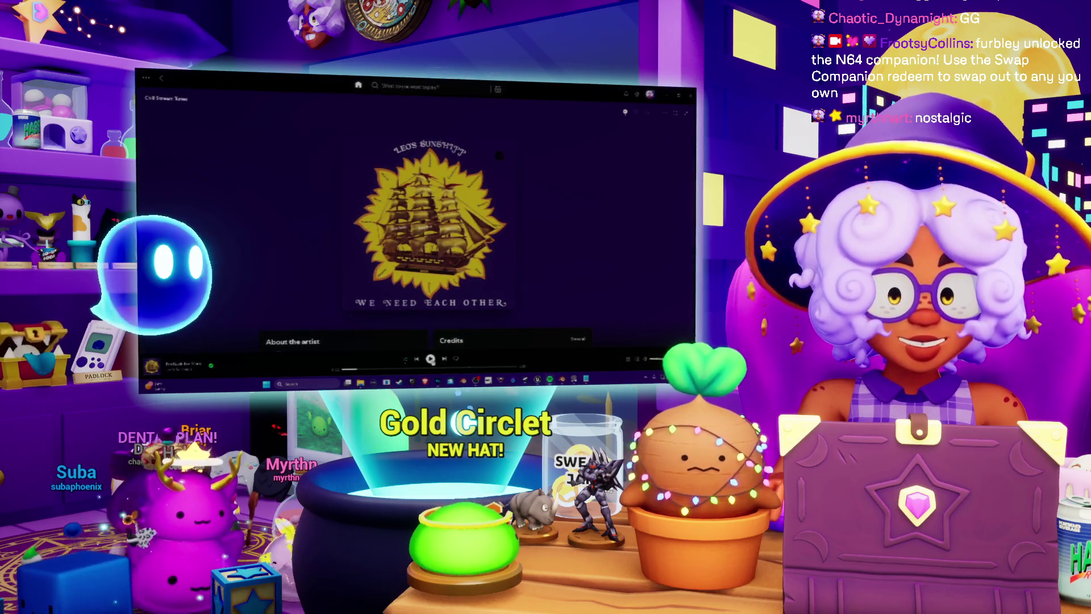
pyautogui.click(430, 358)
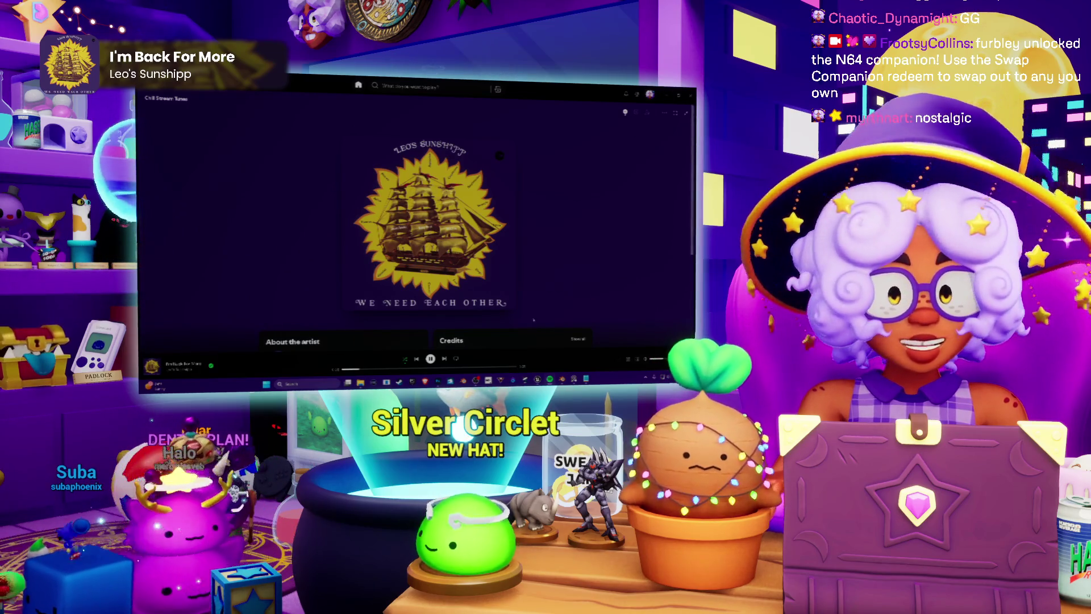
# Restore Photoshop, answer the save prompt, and quit Photoshop.
pyautogui.moveTo(562, 380)
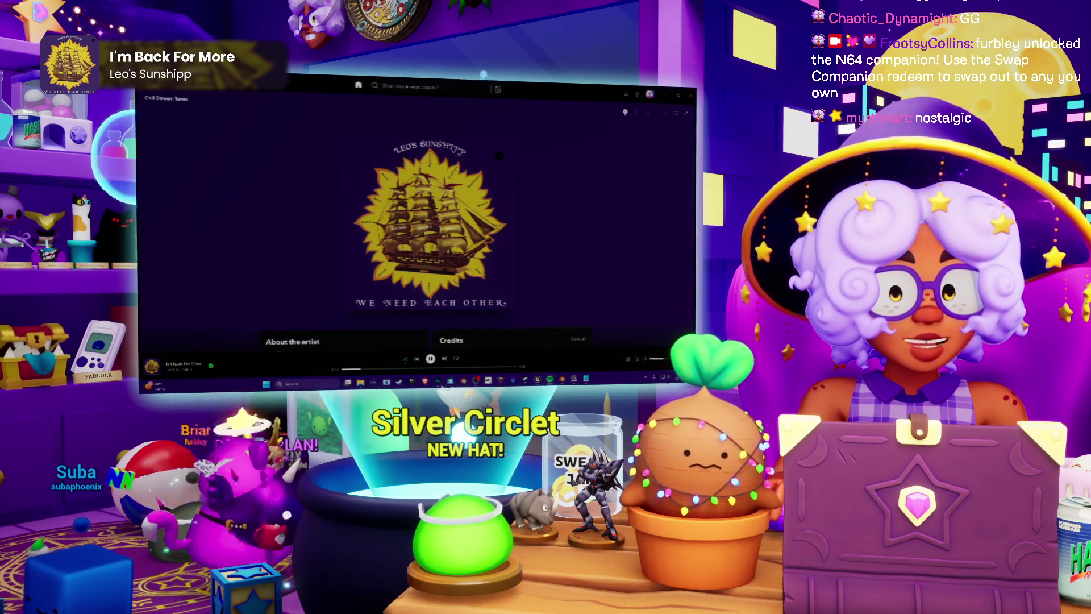
pyautogui.moveTo(438, 379)
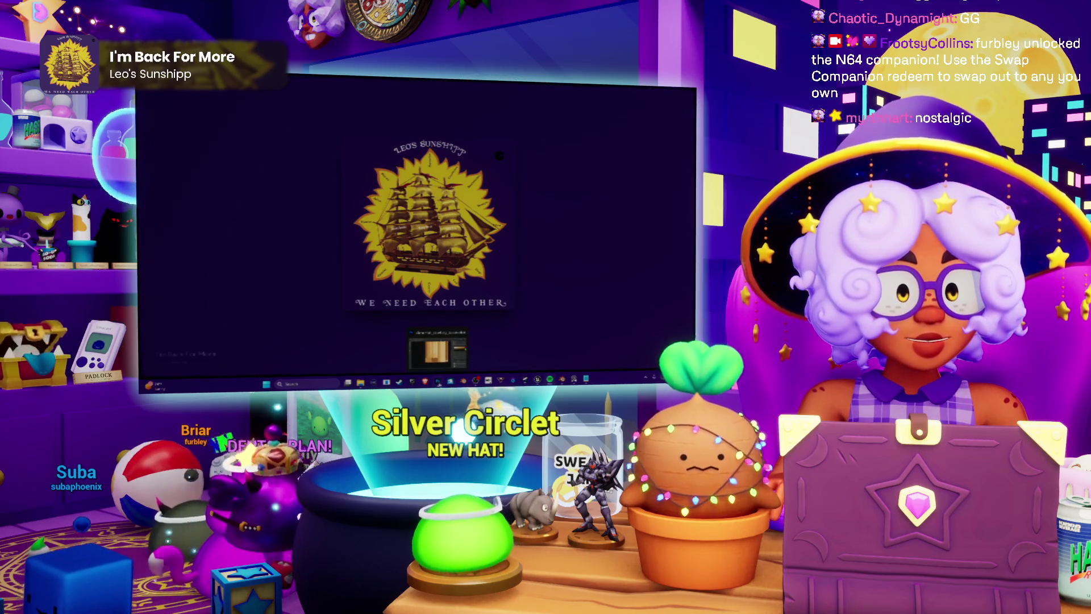
pyautogui.click(437, 348)
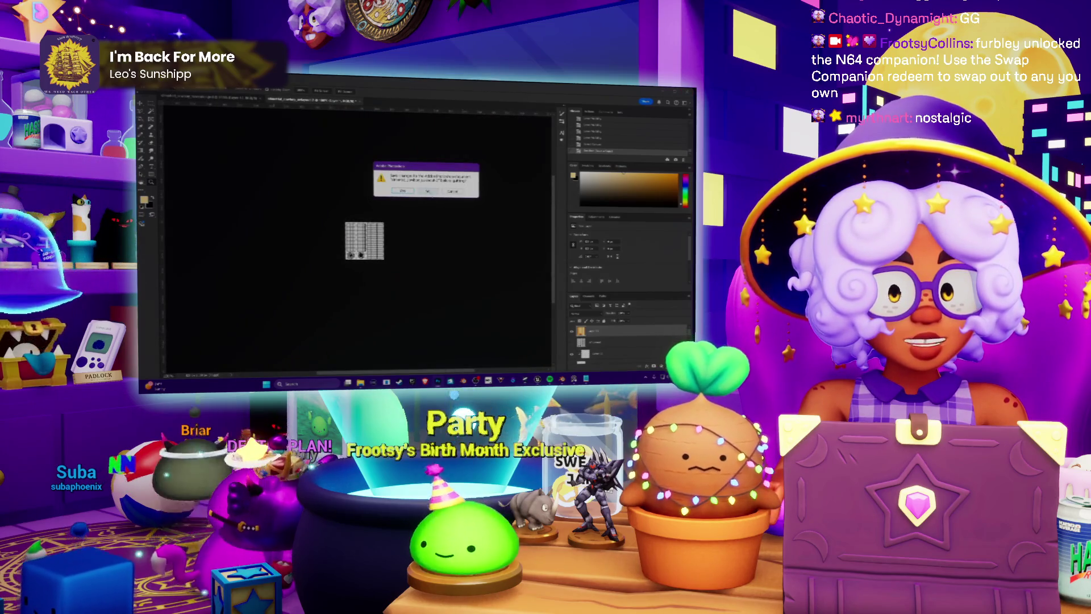
pyautogui.click(428, 191)
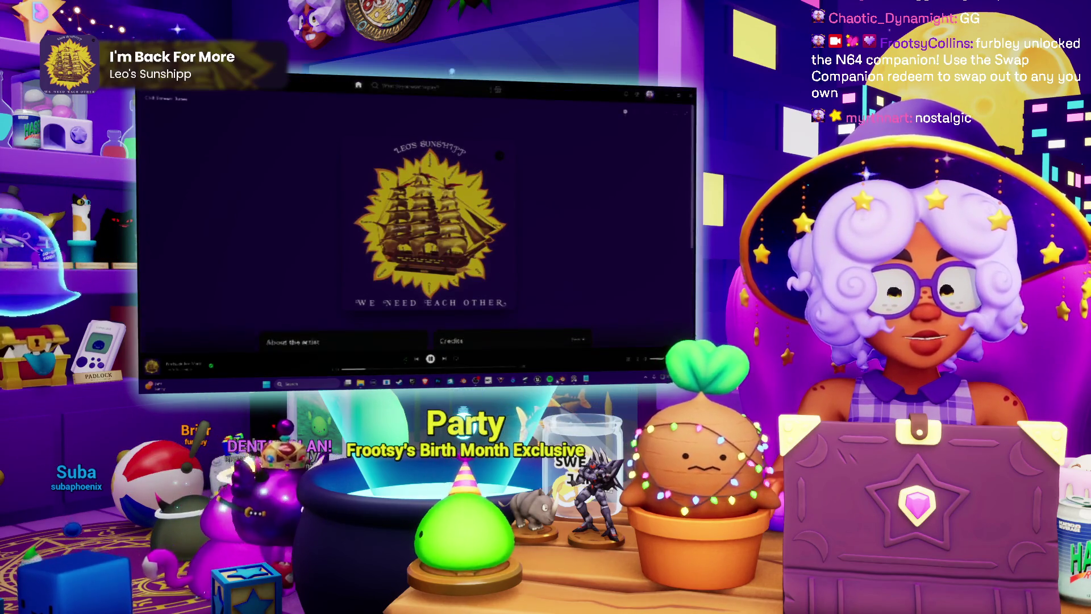
pyautogui.hotkey('alt', 'Tab')
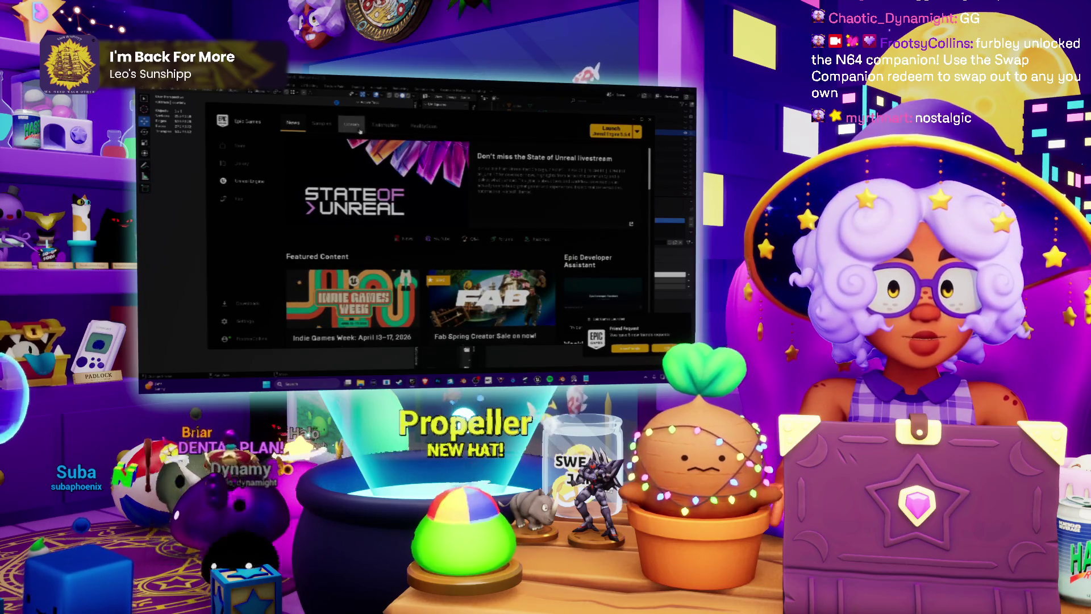
# Launch the fourth project under My Projects from the Library tab.
pyautogui.click(359, 130)
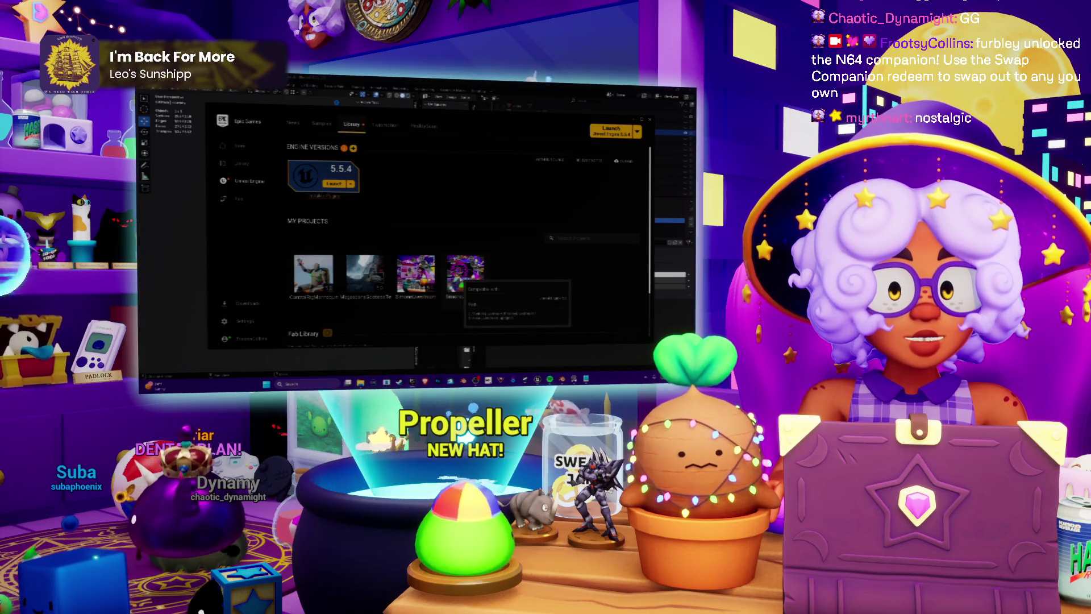
pyautogui.doubleClick(465, 276)
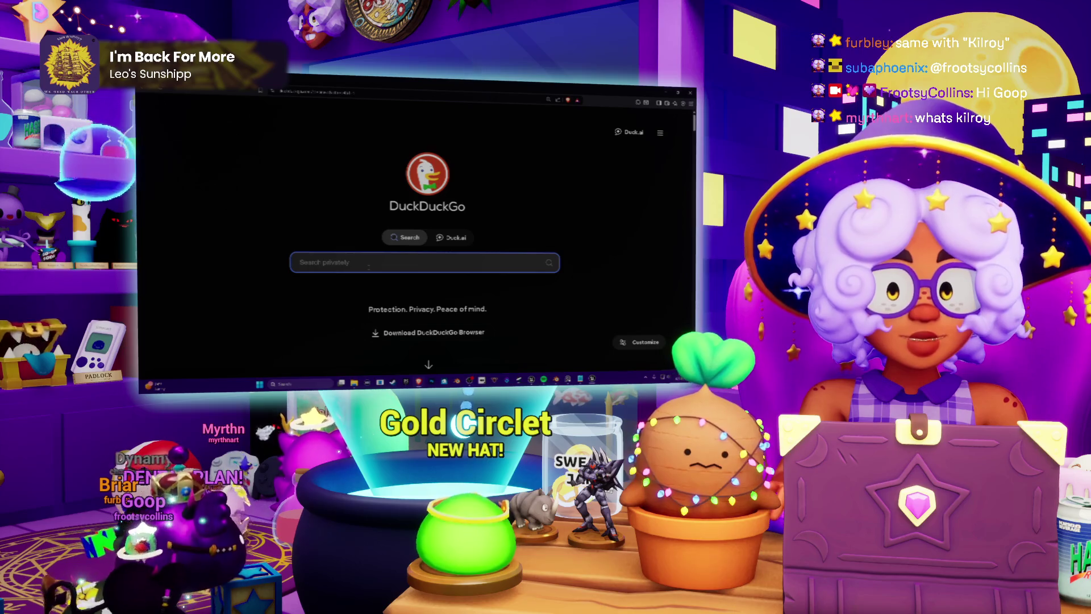
pyautogui.write('kilroy')
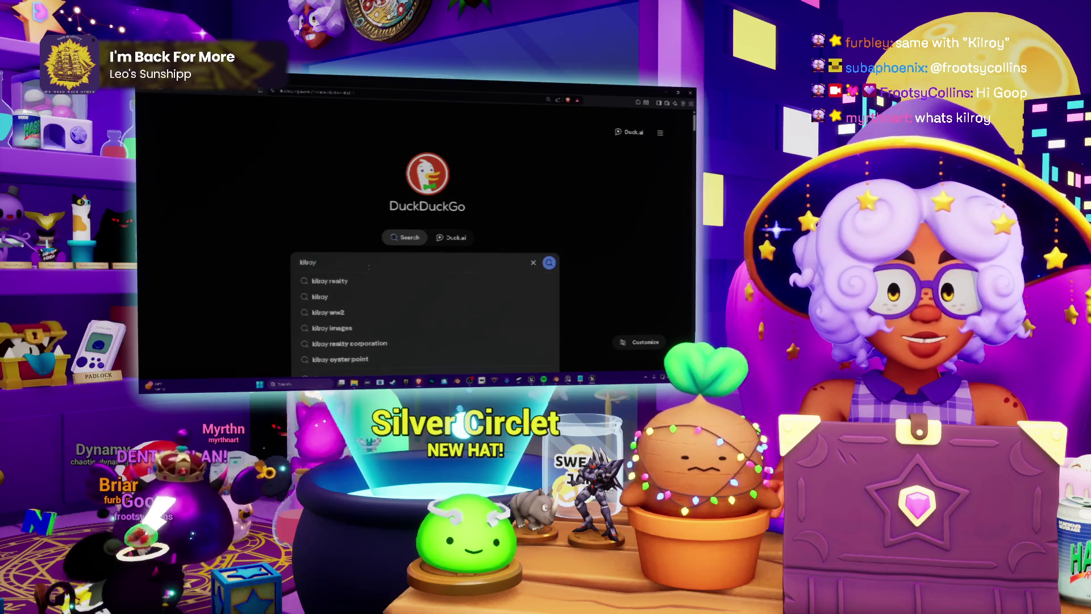
pyautogui.write(' graffiti')
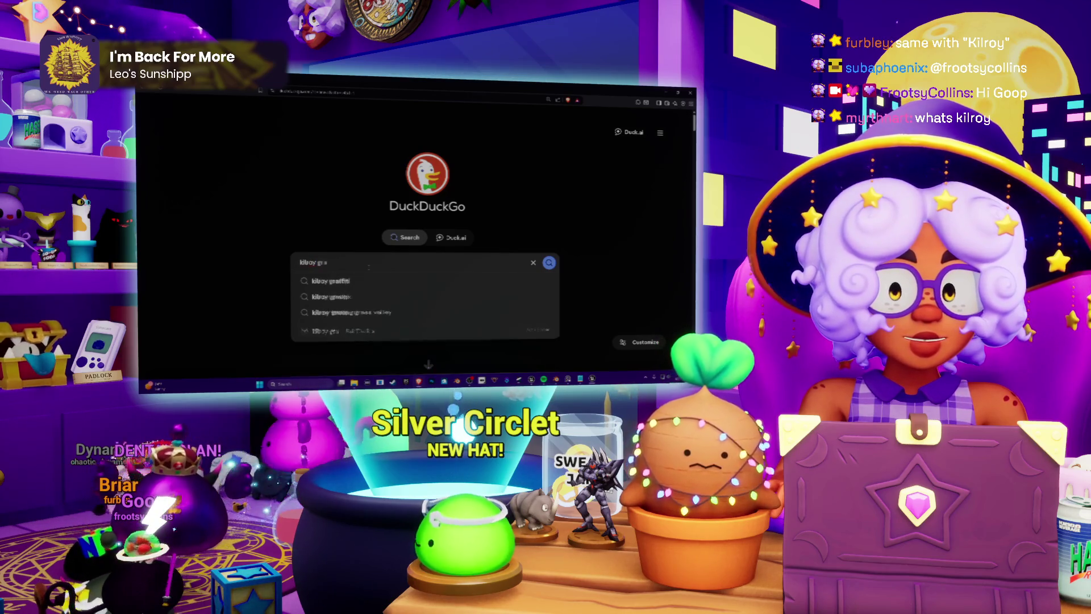
pyautogui.press('Return')
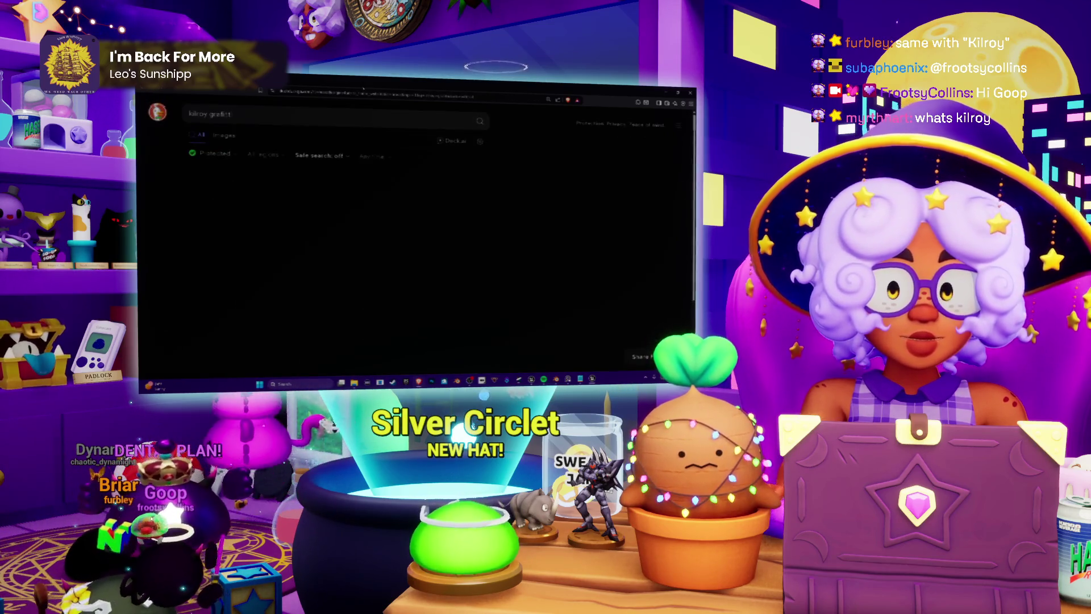
pyautogui.click(224, 136)
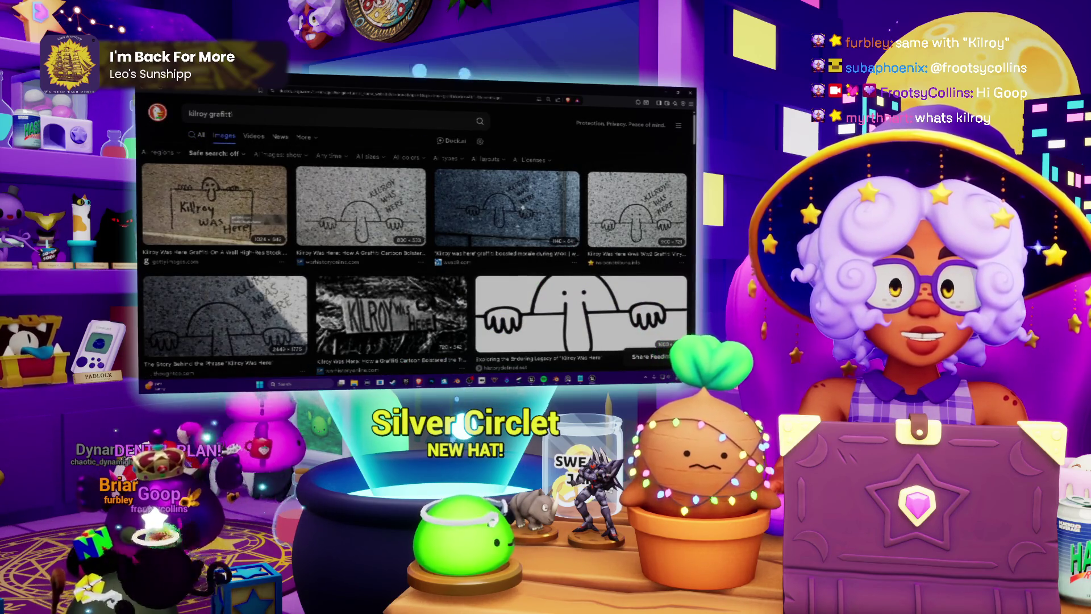
pyautogui.click(522, 207)
pyautogui.press('Right')
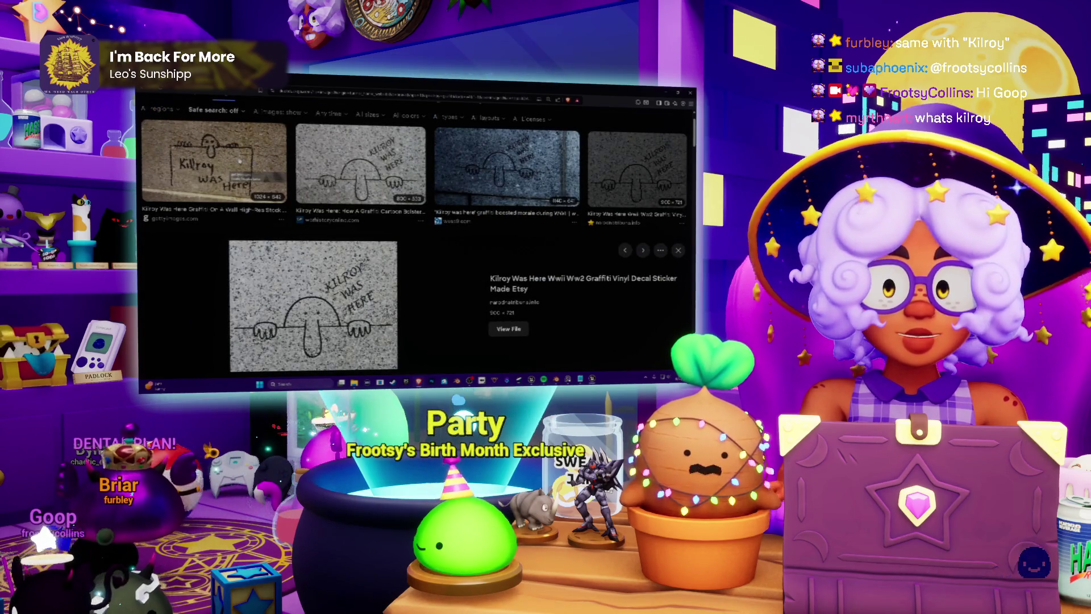
pyautogui.click(214, 165)
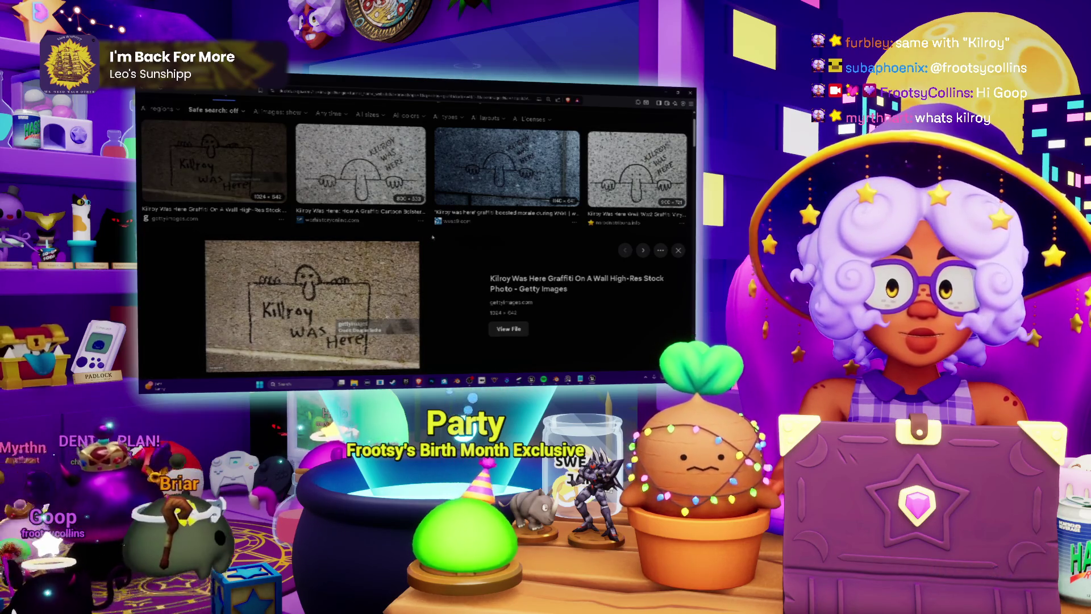
pyautogui.scroll(-3, 357, 225)
pyautogui.scroll(-3, 415, 227)
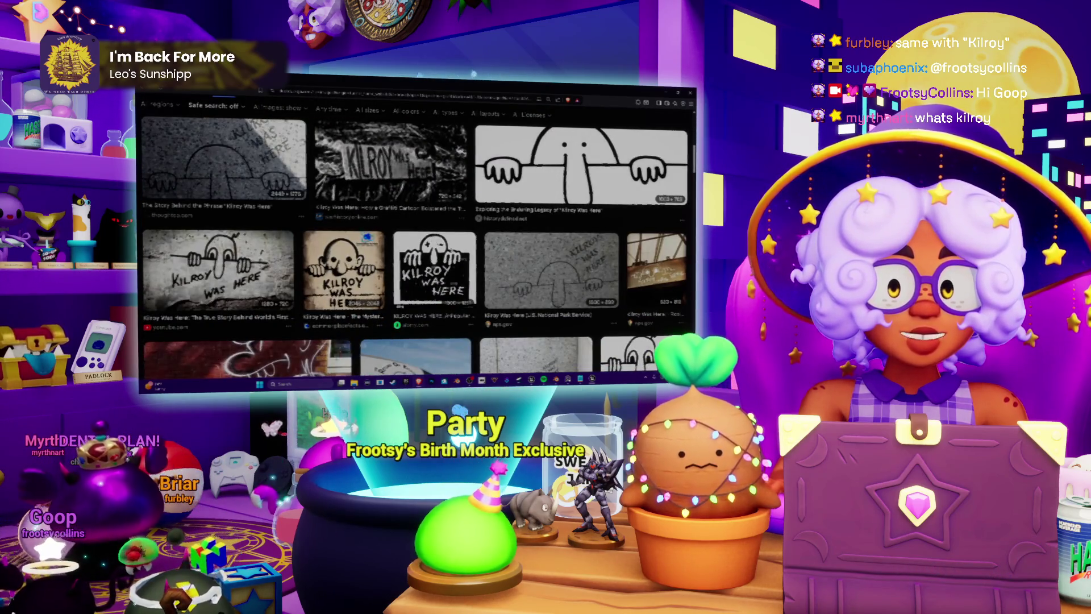
pyautogui.scroll(-3, 414, 244)
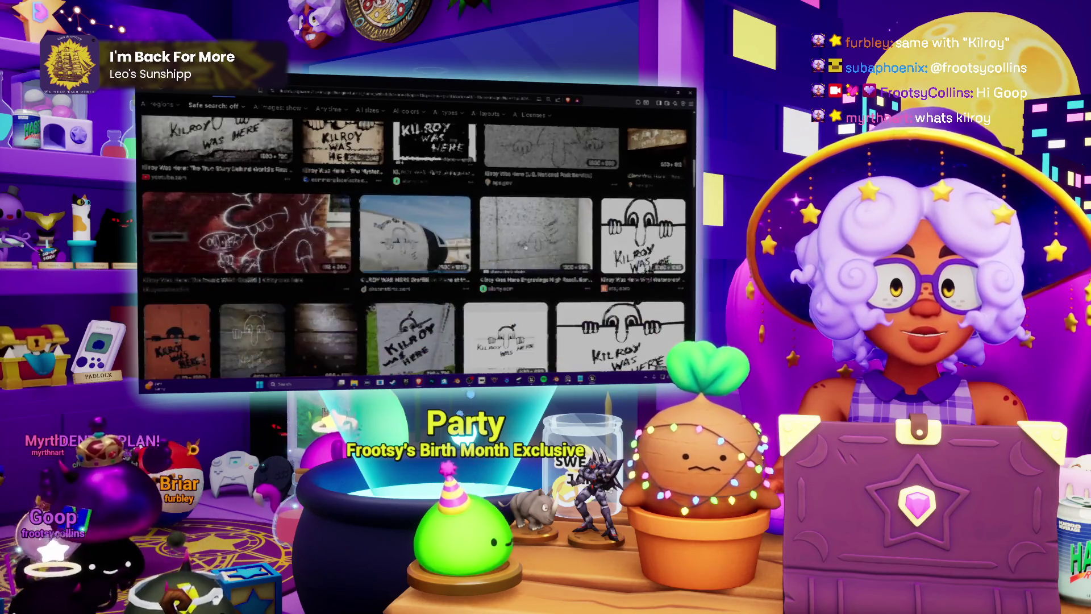
pyautogui.scroll(-3, 535, 245)
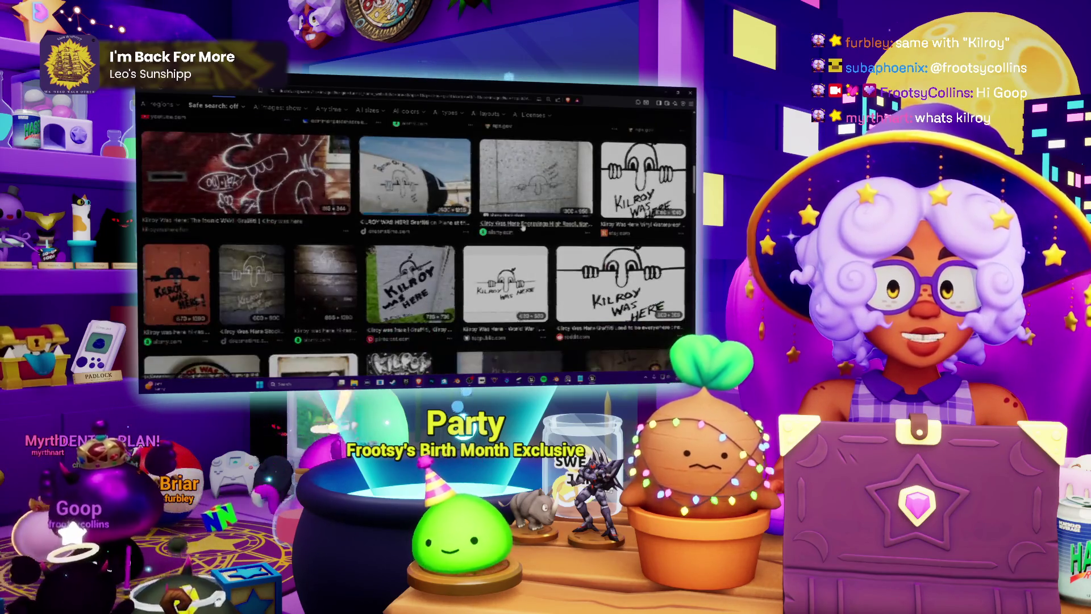
pyautogui.scroll(-3, 536, 245)
pyautogui.scroll(1, 536, 247)
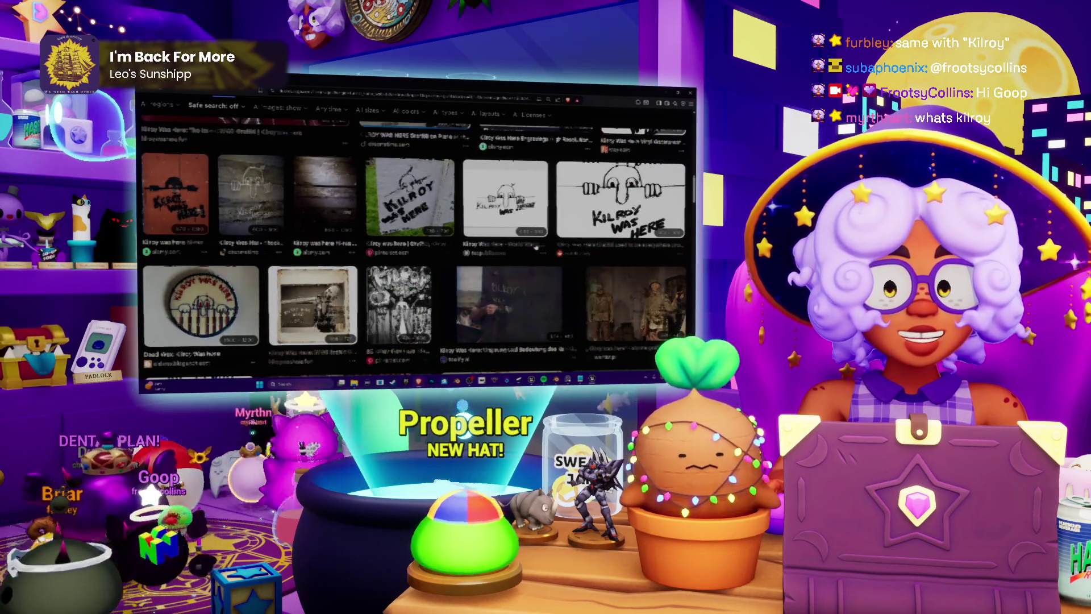
pyautogui.scroll(1, 535, 247)
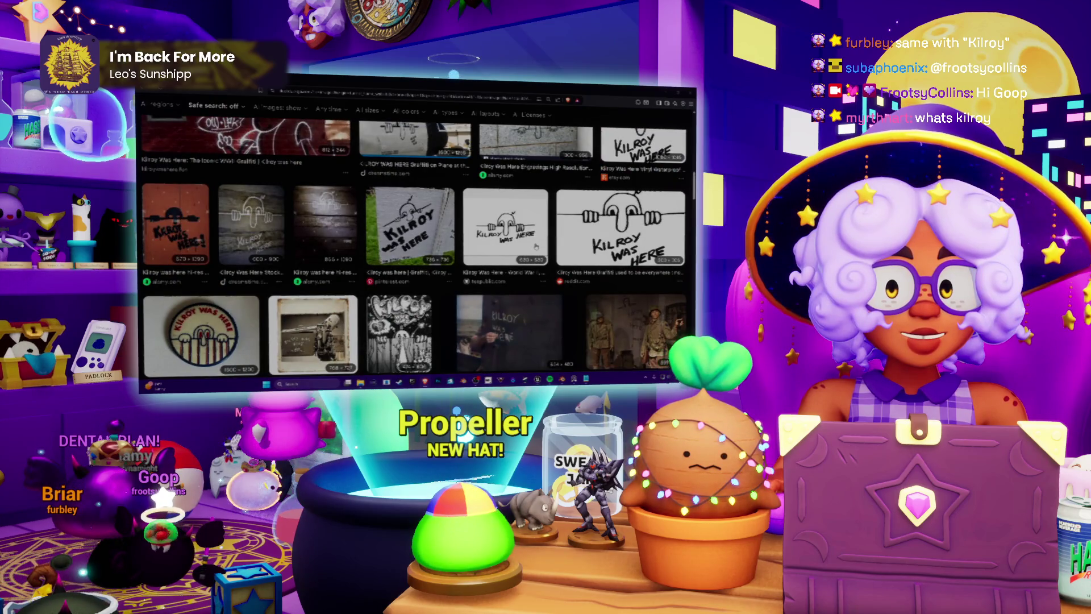
pyautogui.hotkey('alt', 'Tab')
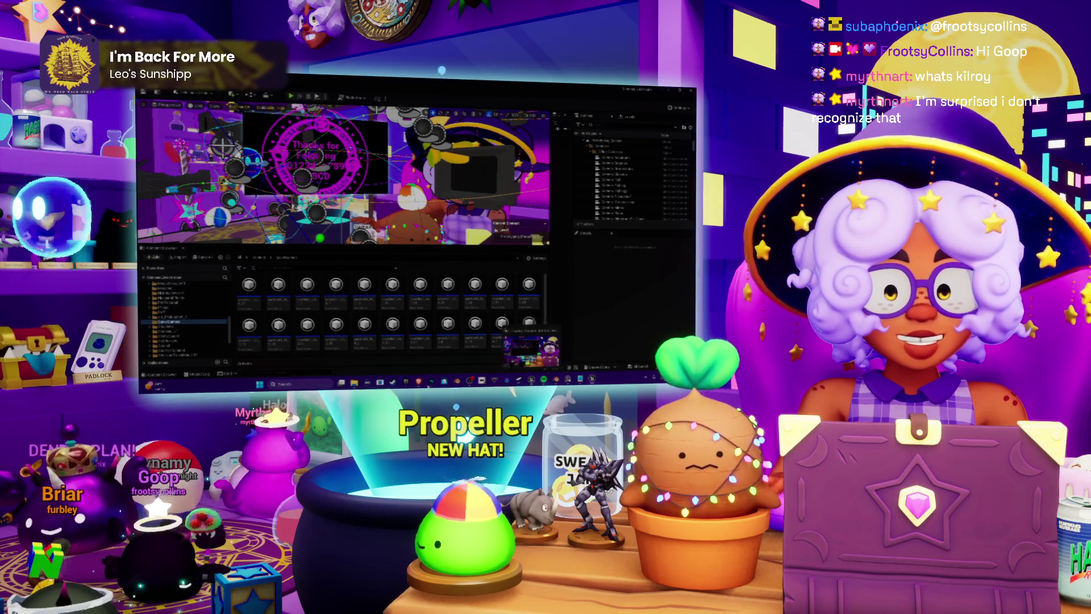
pyautogui.hotkey('alt', 'Tab')
pyautogui.scroll(-3, 438, 227)
pyautogui.click(437, 185)
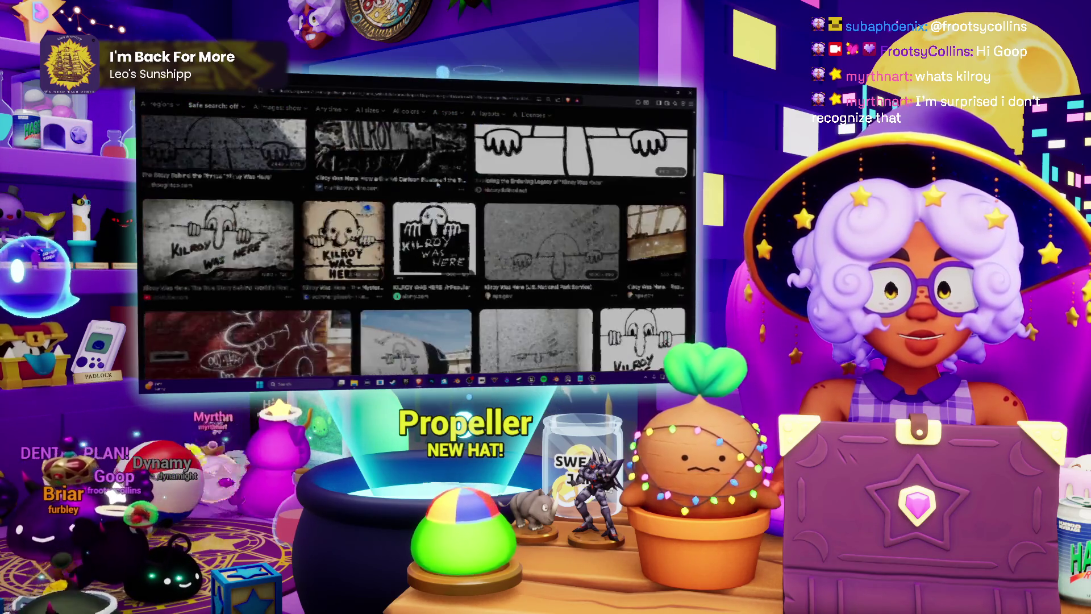
pyautogui.scroll(2, 438, 184)
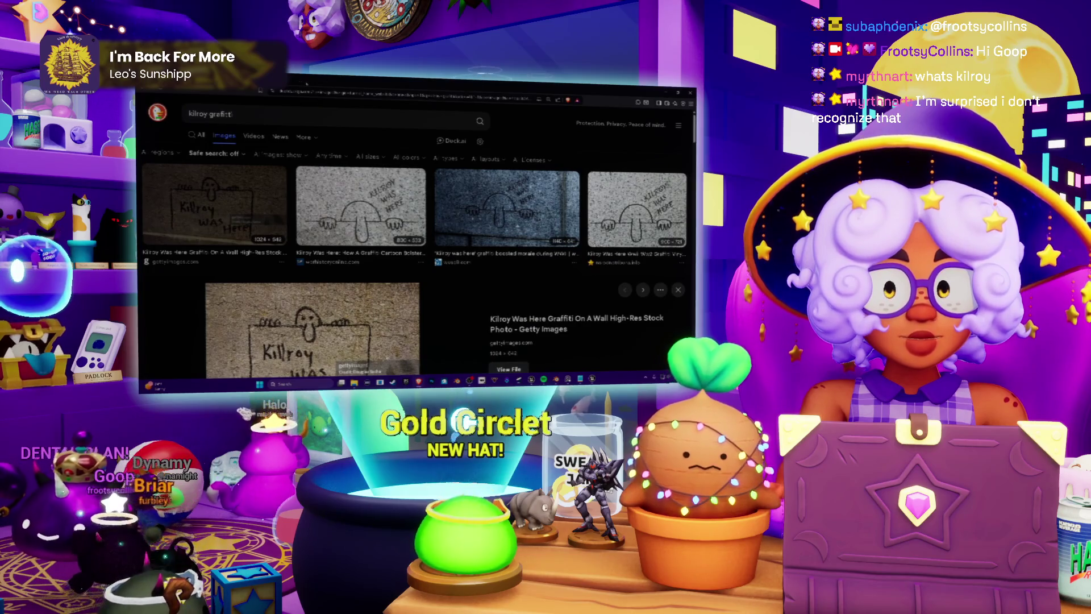
pyautogui.click(432, 101)
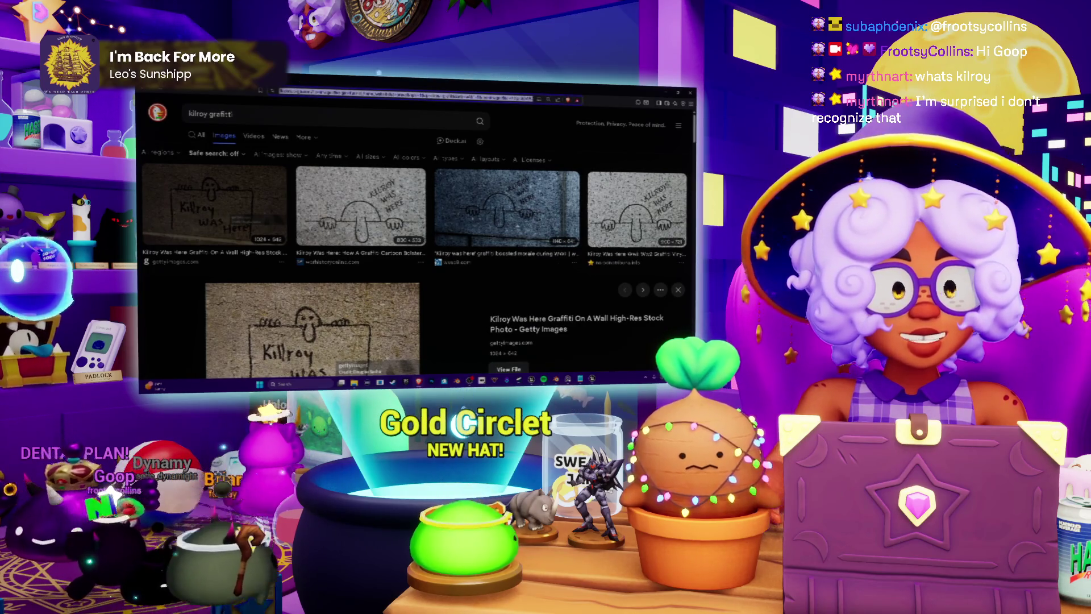
pyautogui.hotkey('alt', 'Tab')
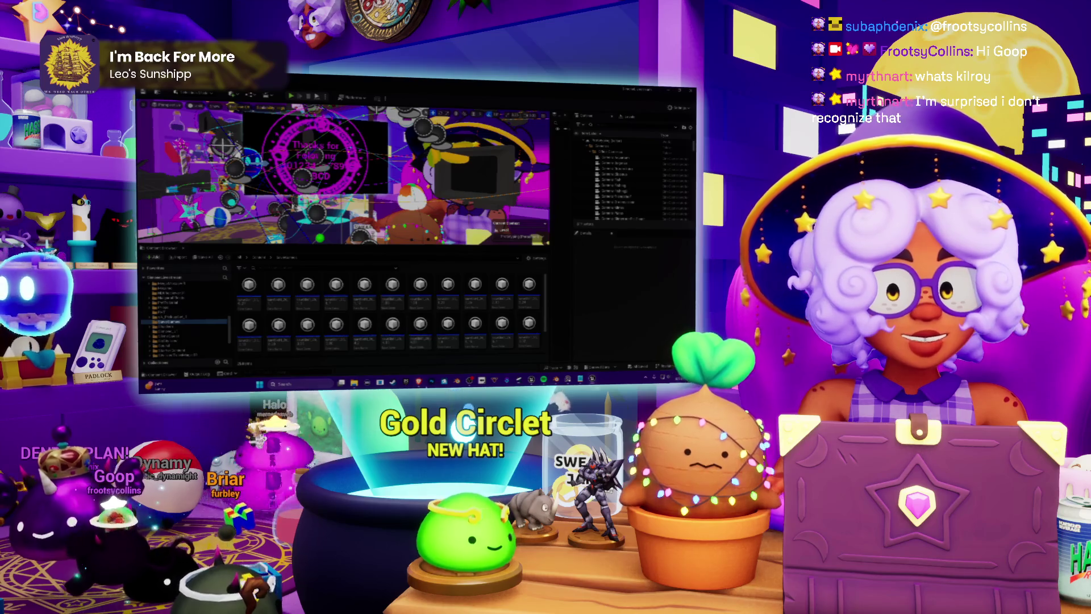
pyautogui.hotkey('alt', 'Tab')
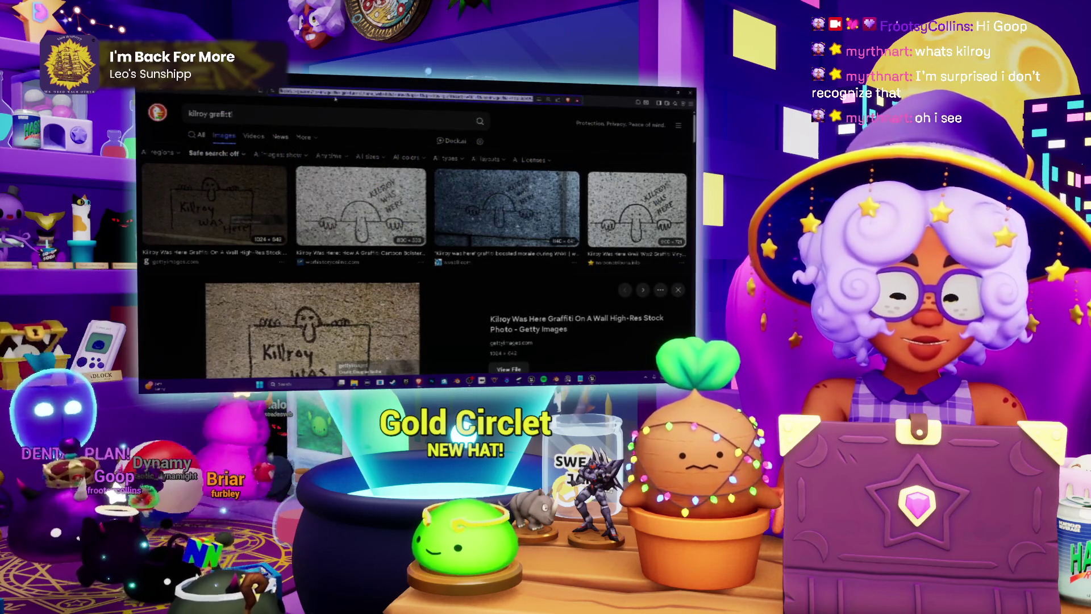
pyautogui.write('duckduckgo.com')
pyautogui.press('Return')
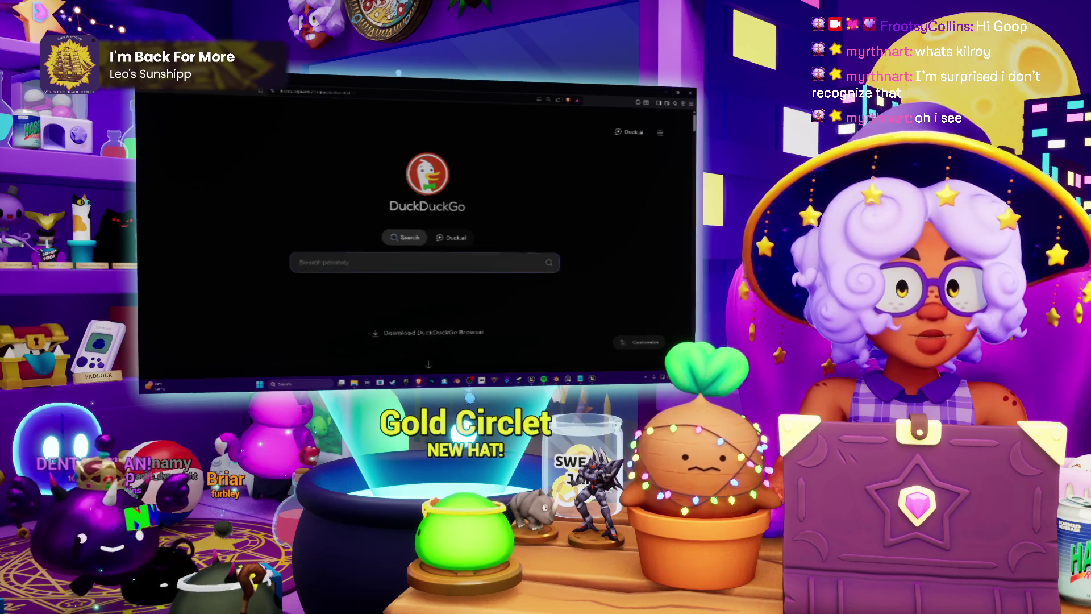
pyautogui.hotkey('alt', 'Tab')
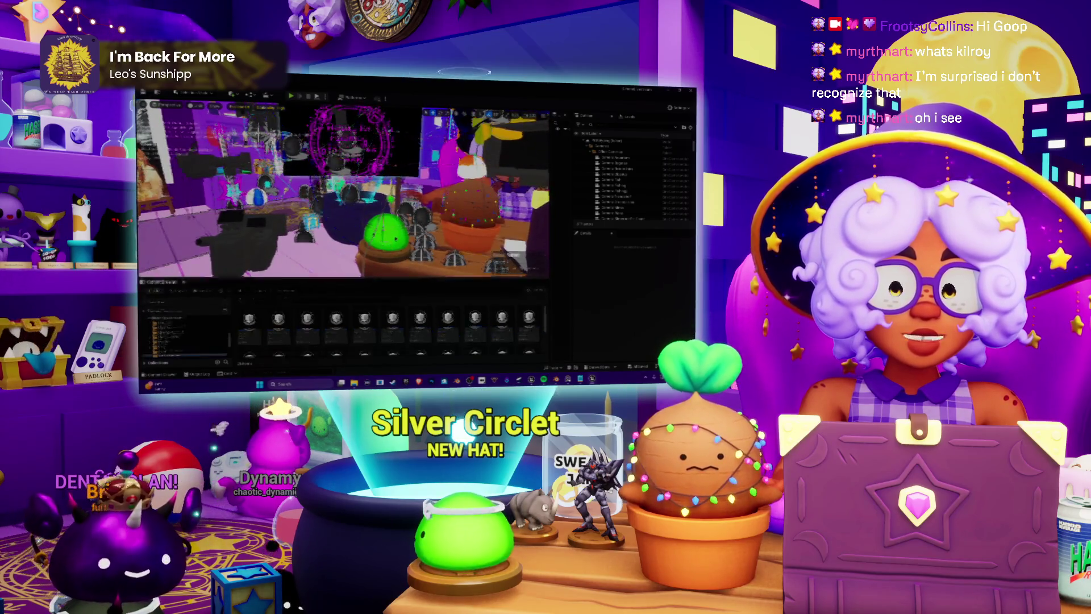
# Browse through the project's content folders in the Content Browser.
pyautogui.scroll(3, 167, 301)
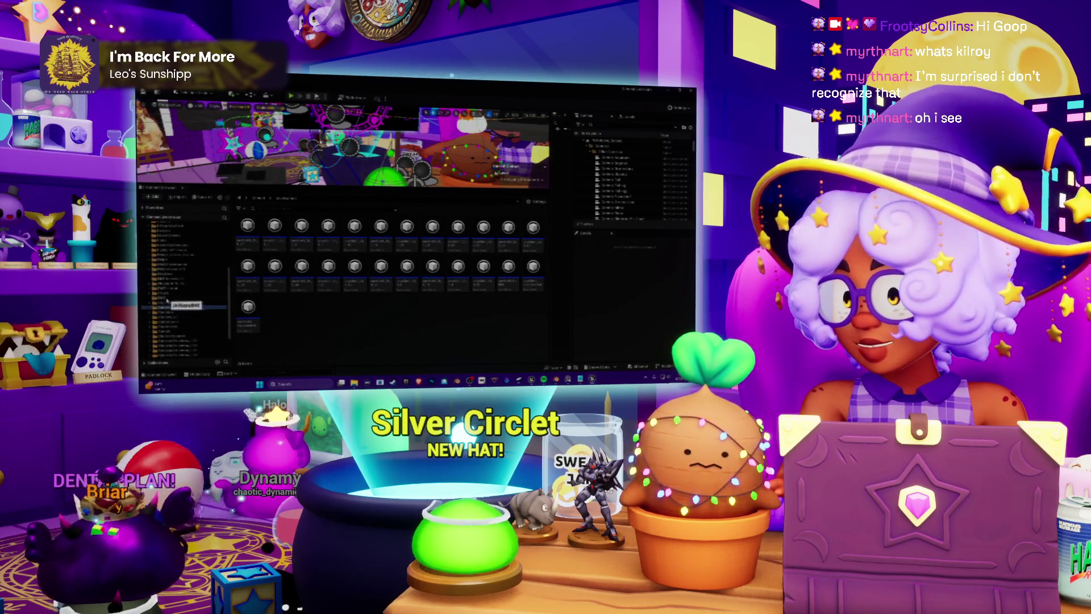
pyautogui.click(166, 303)
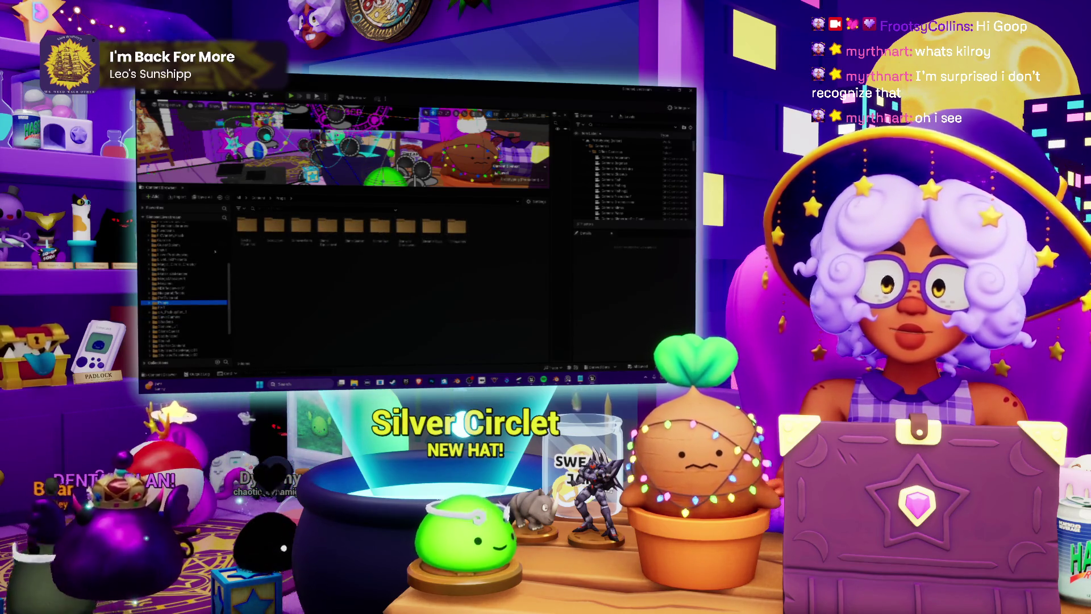
pyautogui.scroll(3, 184, 295)
pyautogui.scroll(3, 168, 252)
pyautogui.click(172, 249)
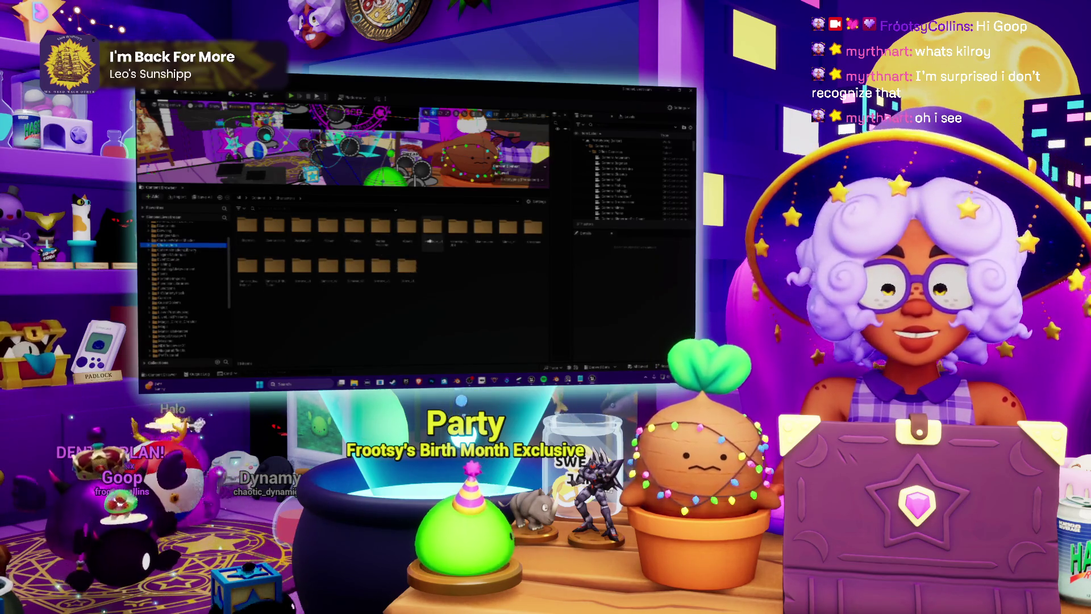
pyautogui.doubleClick(405, 265)
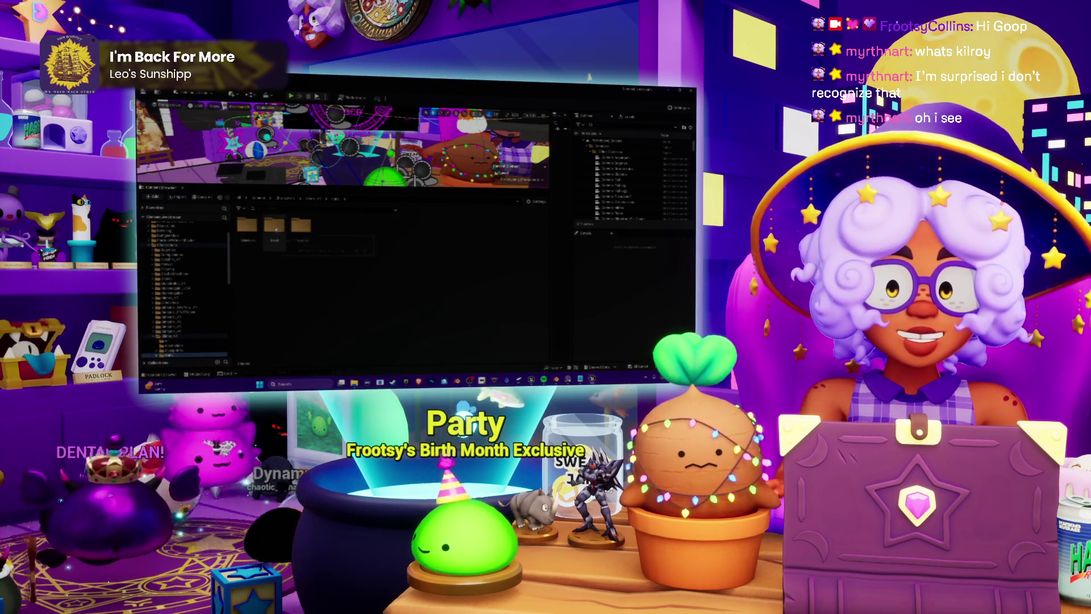
# Open the Editor folder and choose Import to /Game/... from its context menu.
pyautogui.doubleClick(283, 230)
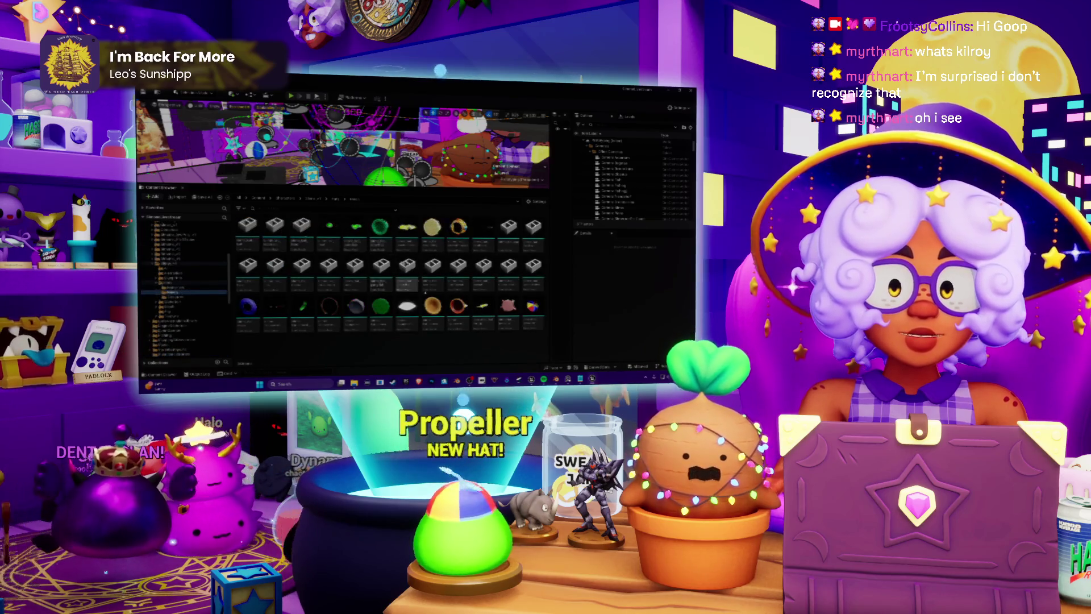
pyautogui.rightClick(425, 342)
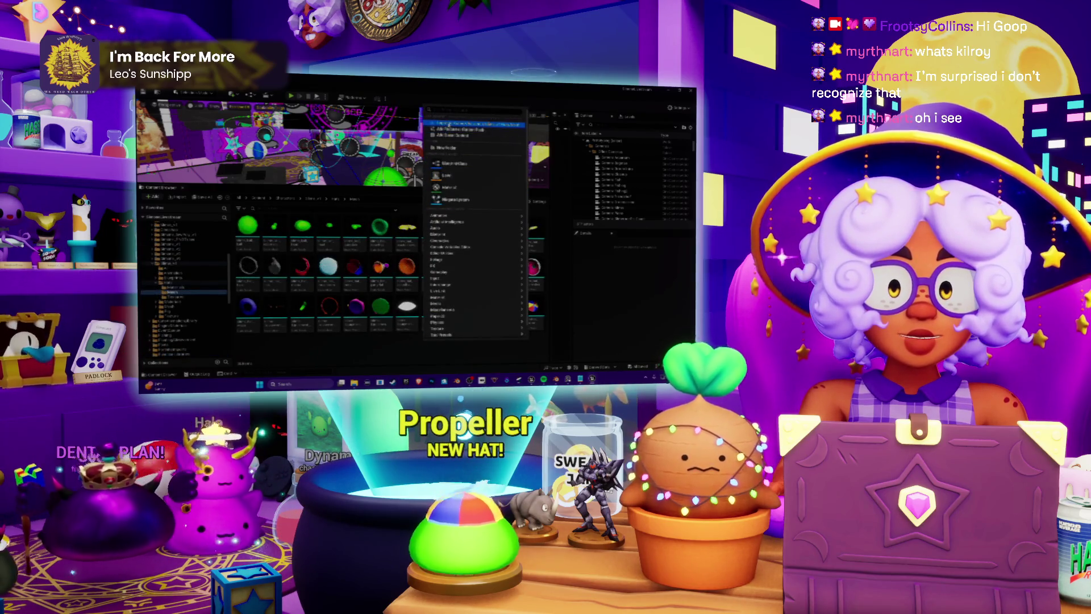
pyautogui.click(449, 129)
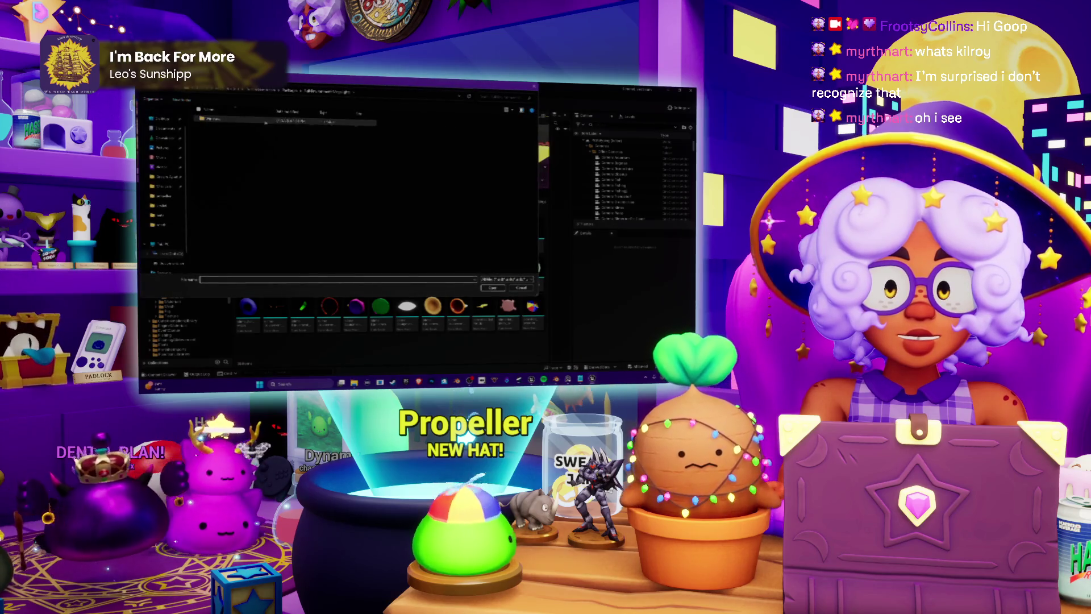
# Go to the exported files' folder and pick the file to import.
pyautogui.click(163, 224)
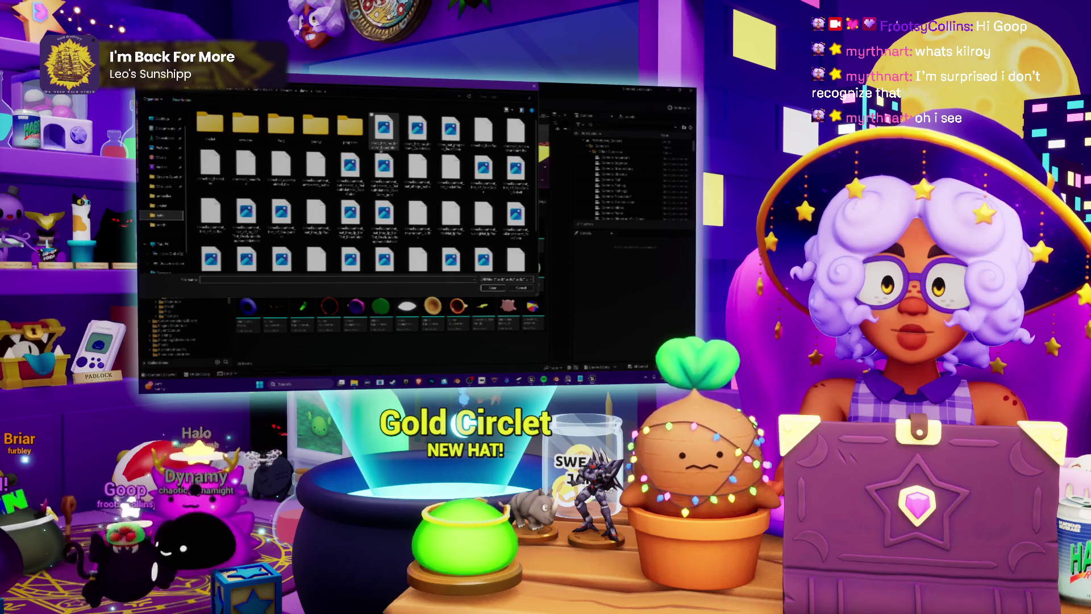
pyautogui.scroll(-2, 383, 142)
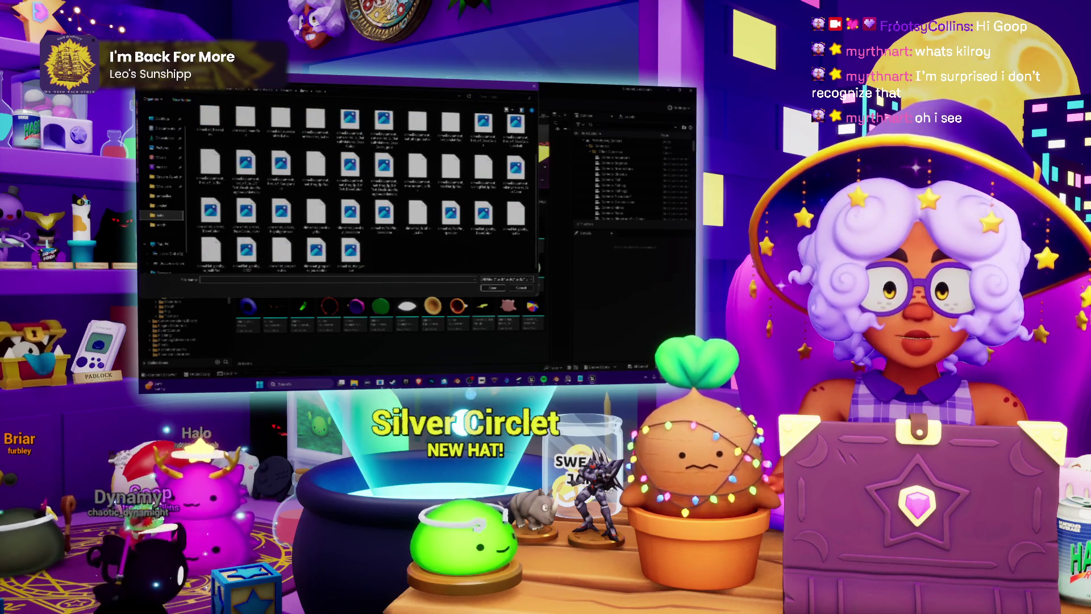
pyautogui.hotkey('alt', 'Tab')
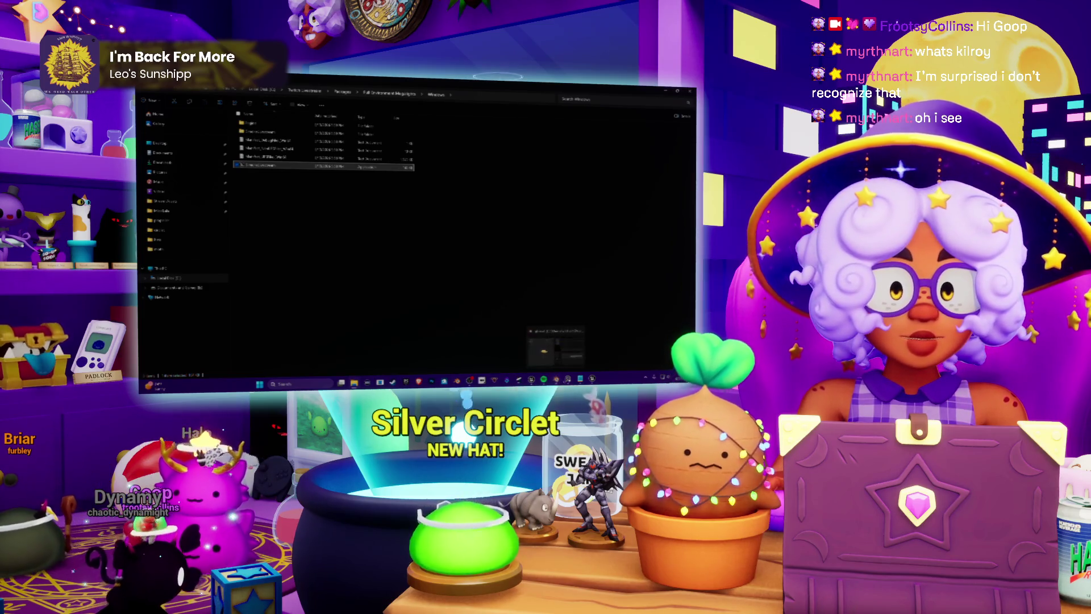
pyautogui.hotkey('alt', 'Tab')
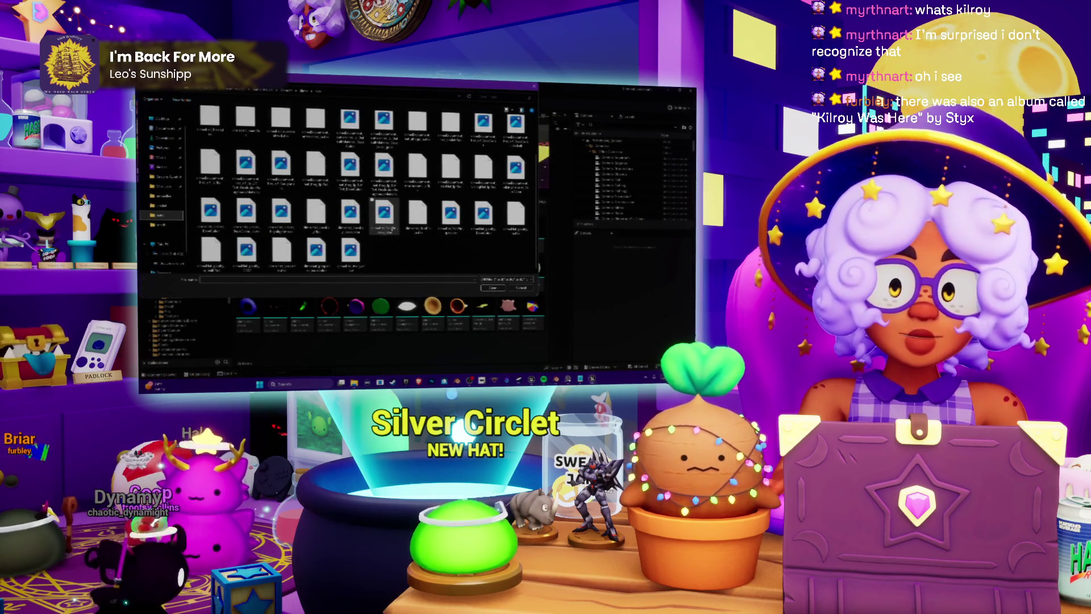
pyautogui.doubleClick(348, 211)
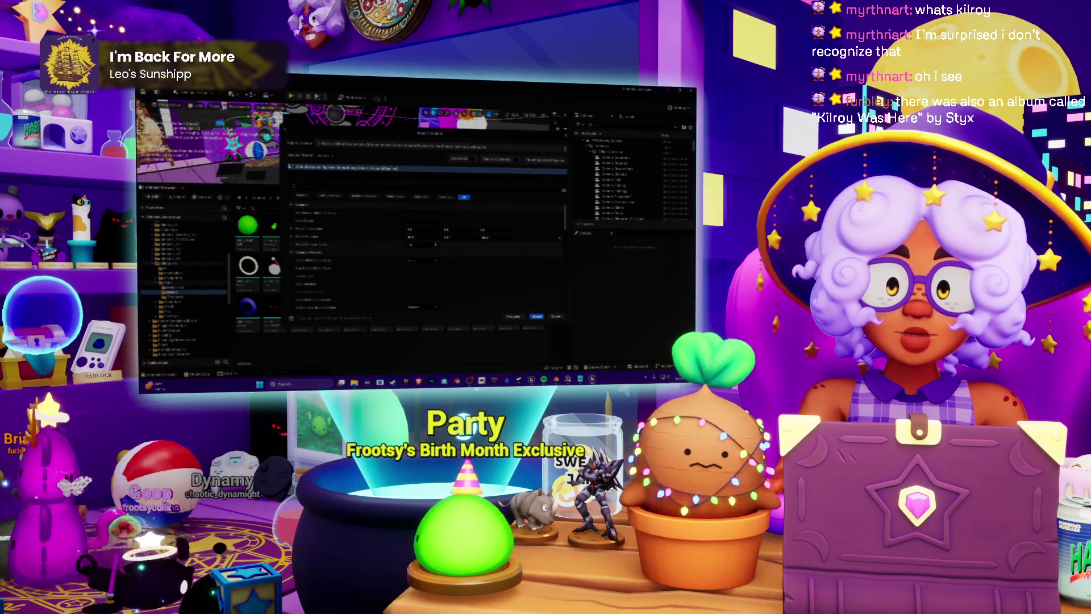
# Confirm the import and maximize the new asset's editor window.
pyautogui.click(537, 317)
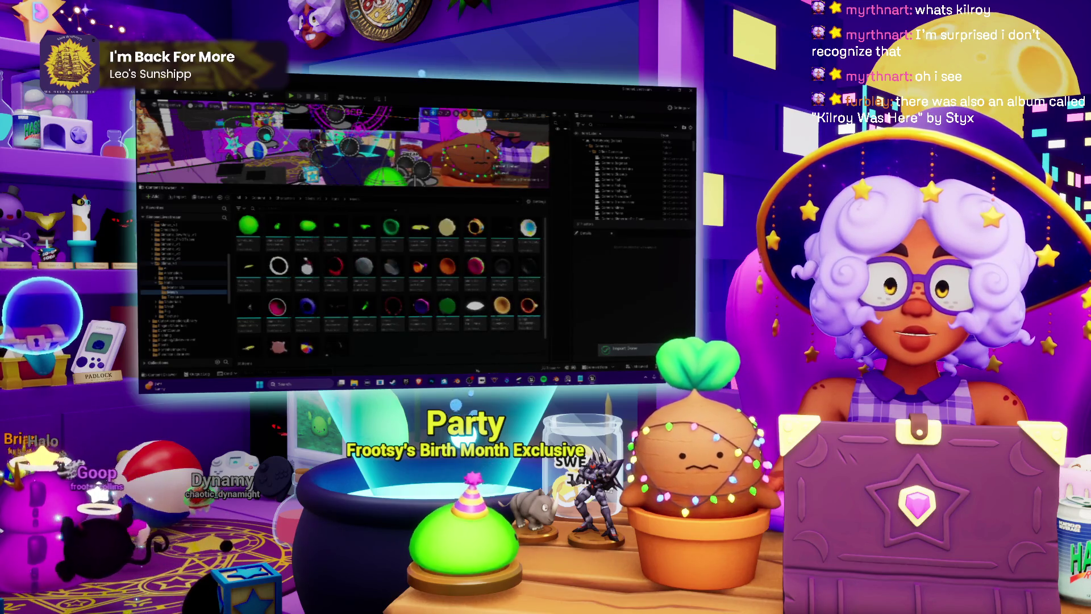
pyautogui.scroll(-1, 386, 339)
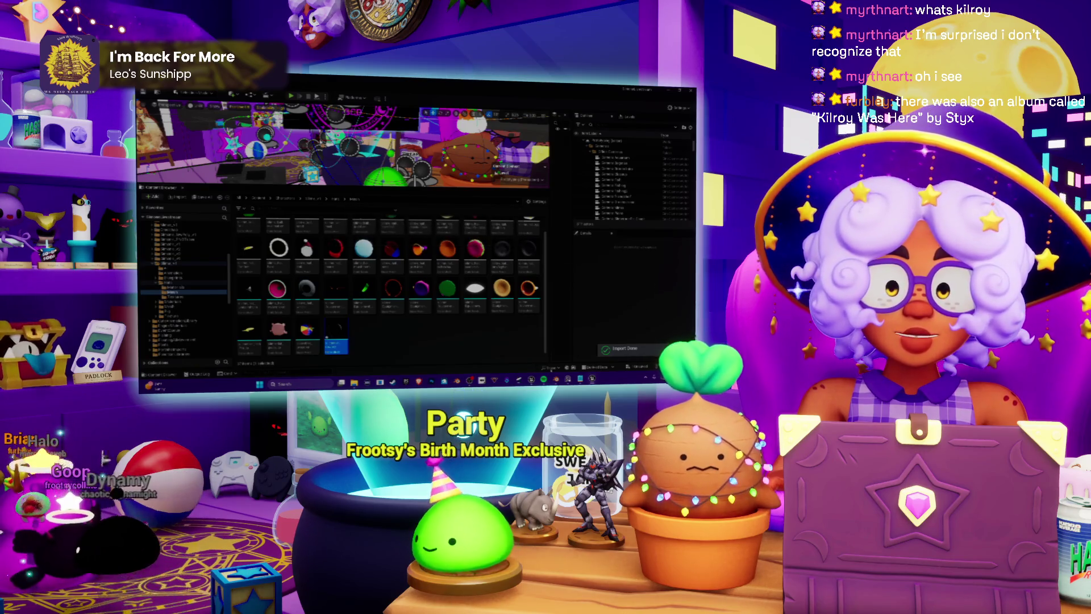
pyautogui.moveTo(343, 250); pyautogui.dragTo(418, 180)
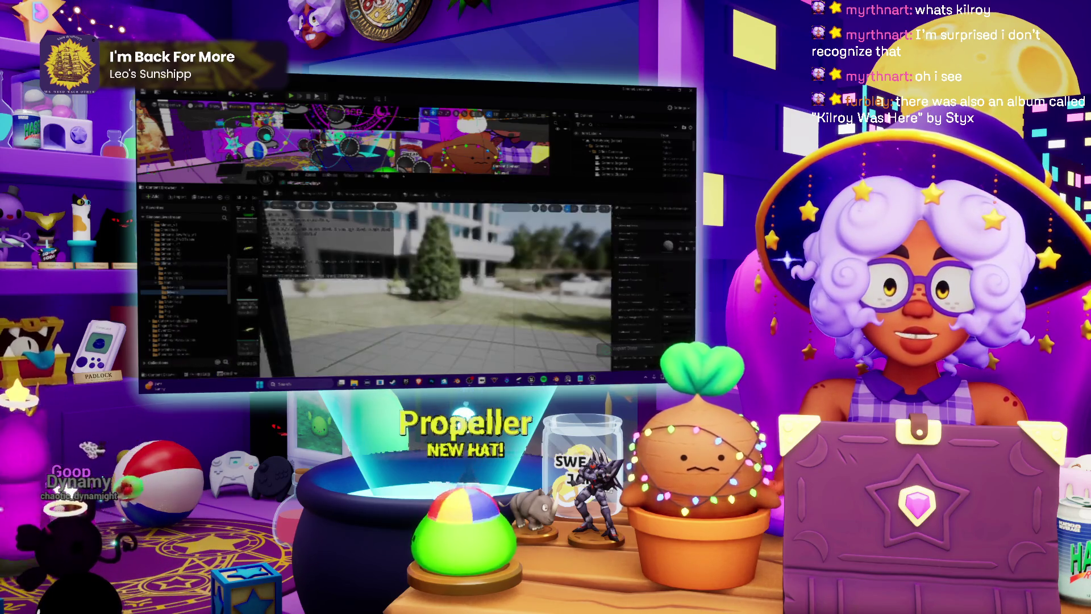
pyautogui.doubleClick(398, 205)
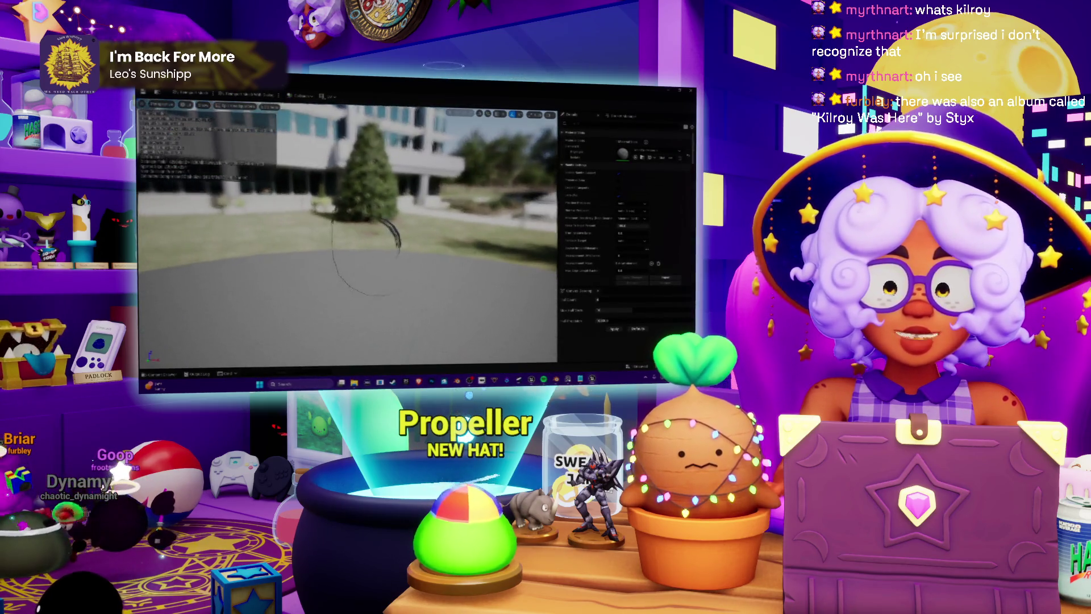
pyautogui.hotkey('alt', 'Tab')
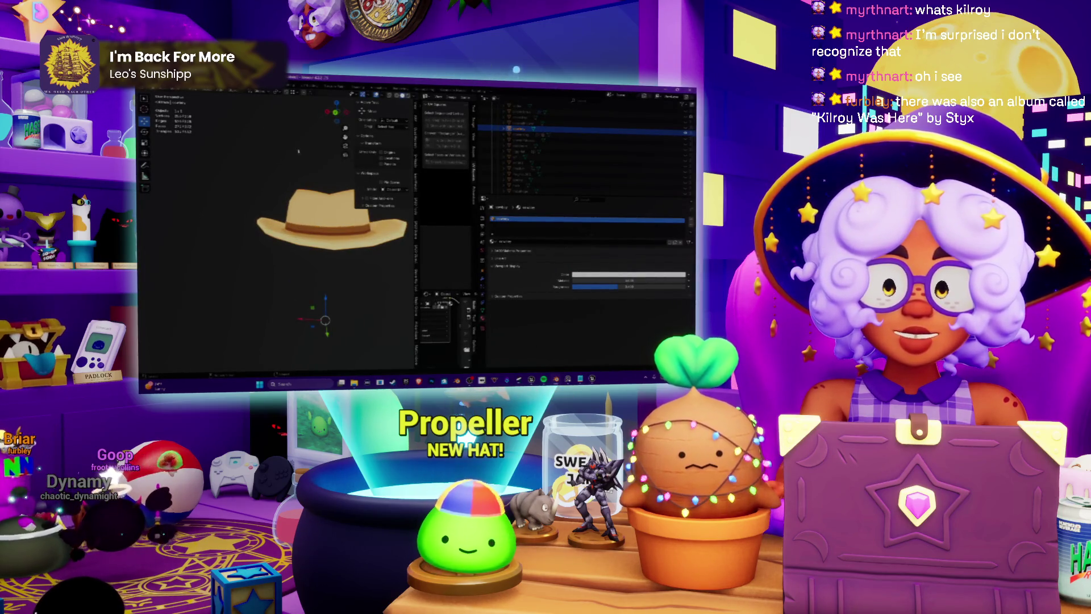
# Recalculate the hat's normals outside in Edit Mode, then return to Object Mode.
pyautogui.moveTo(298, 150); pyautogui.dragTo(295, 170, button='middle')
pyautogui.press('Tab')
pyautogui.click(249, 90)
pyautogui.moveTo(273, 200)
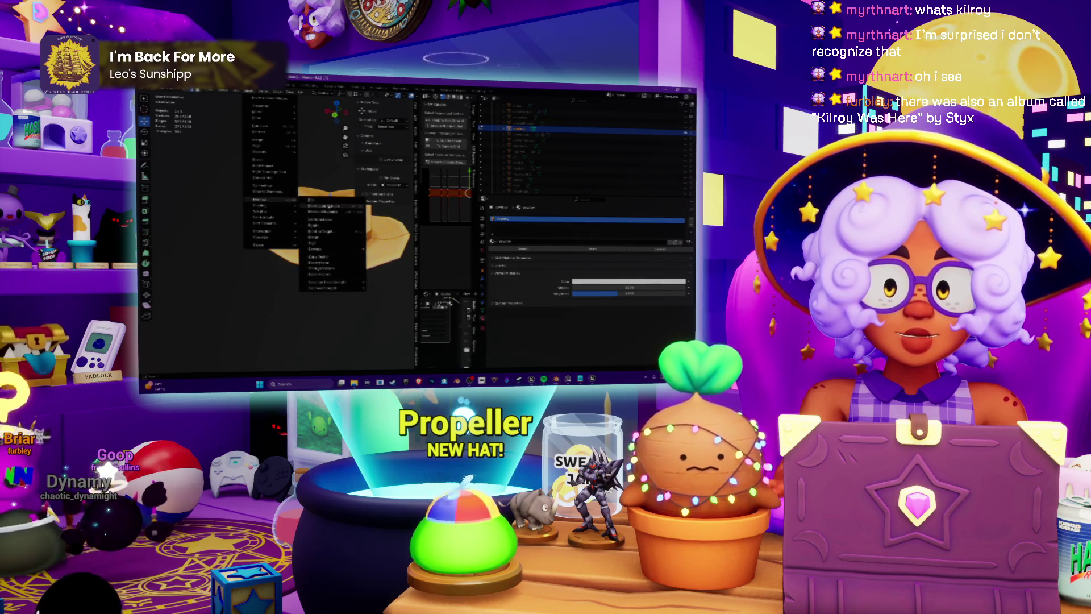
pyautogui.click(322, 210)
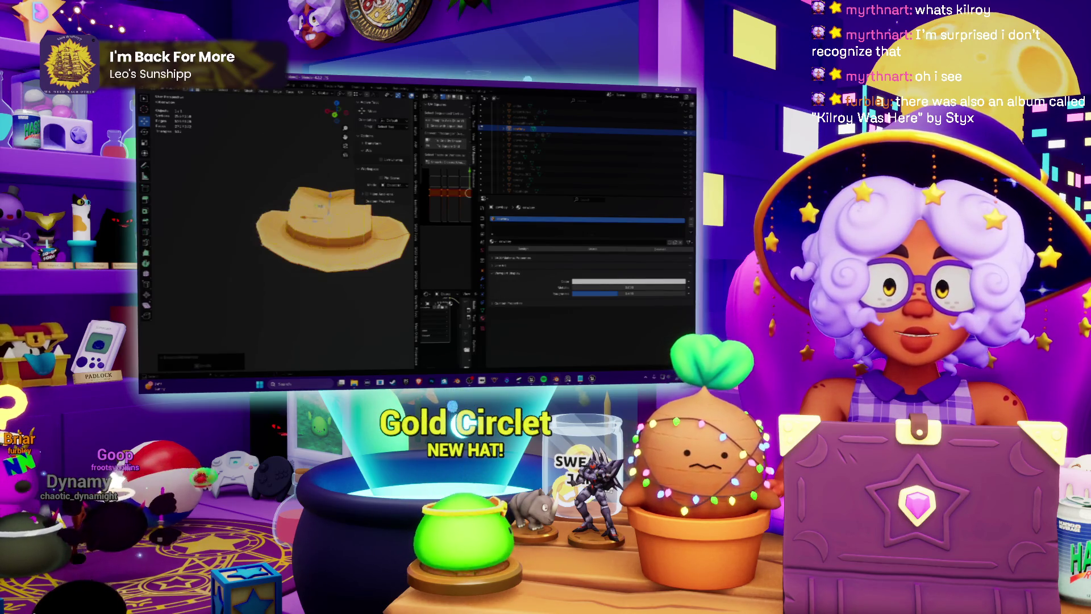
pyautogui.click(160, 91)
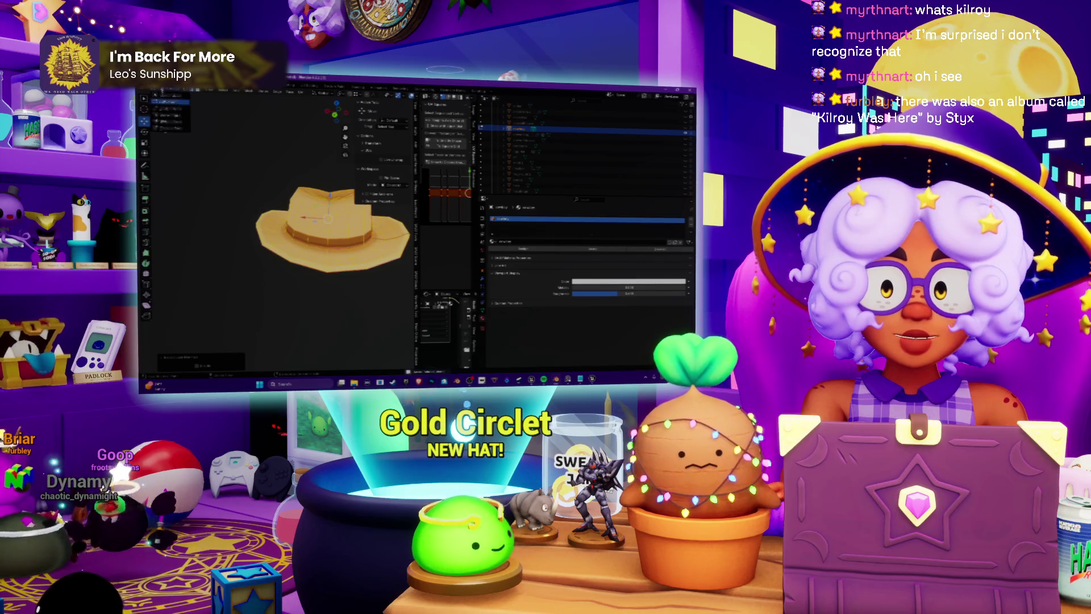
pyautogui.click(168, 102)
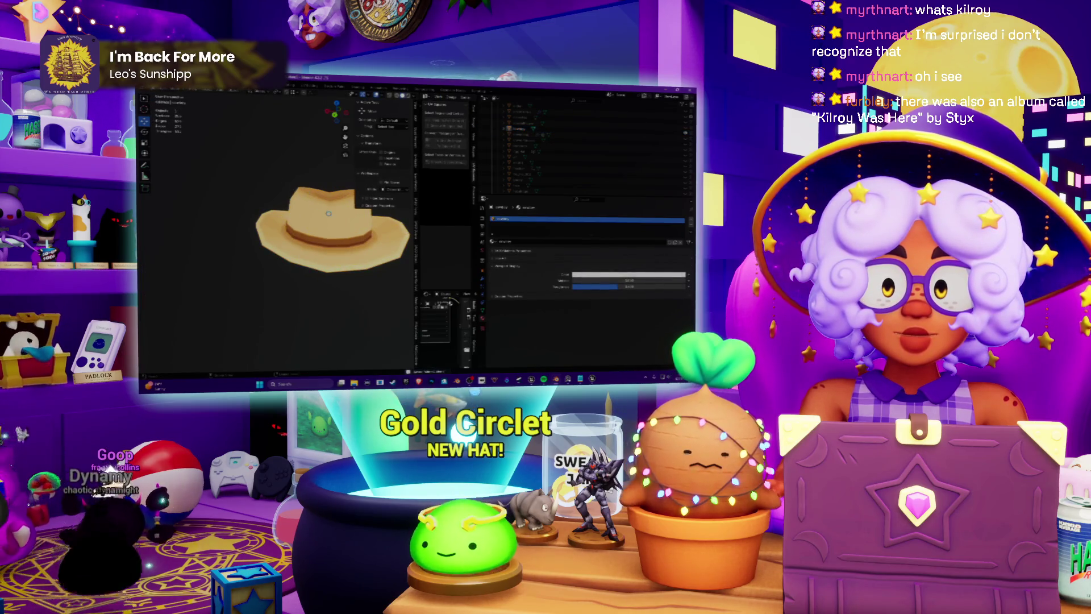
# Export the hat again through File > Export.
pyautogui.click(149, 85)
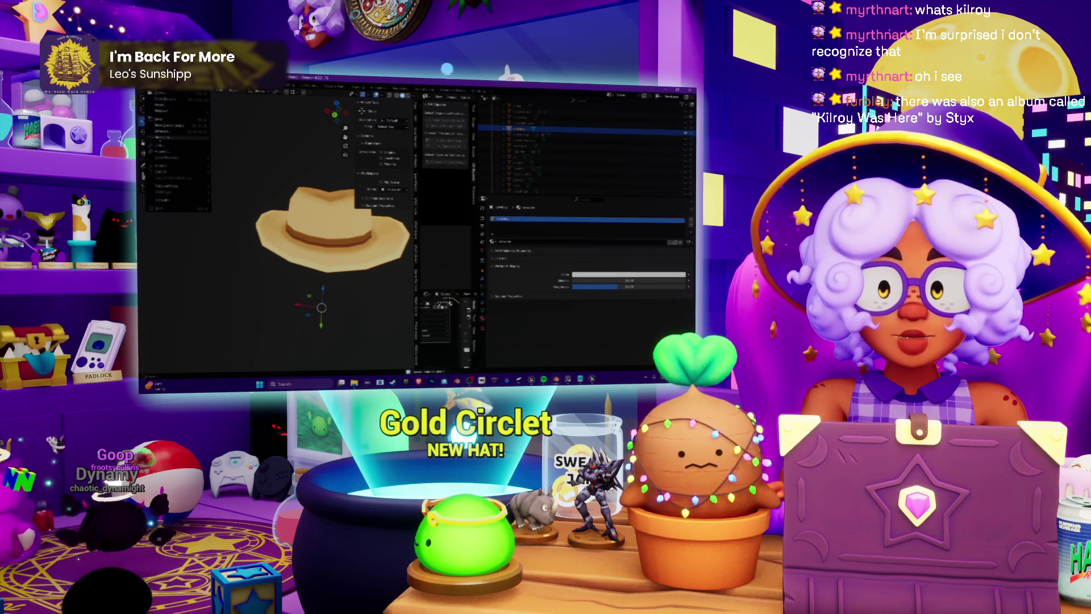
pyautogui.moveTo(173, 171)
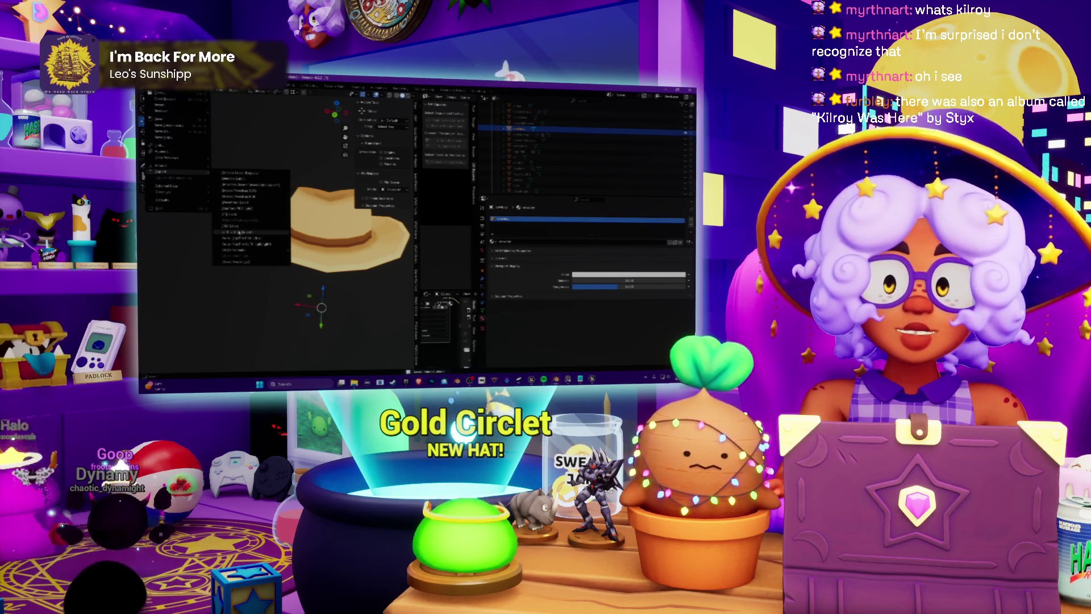
pyautogui.click(238, 227)
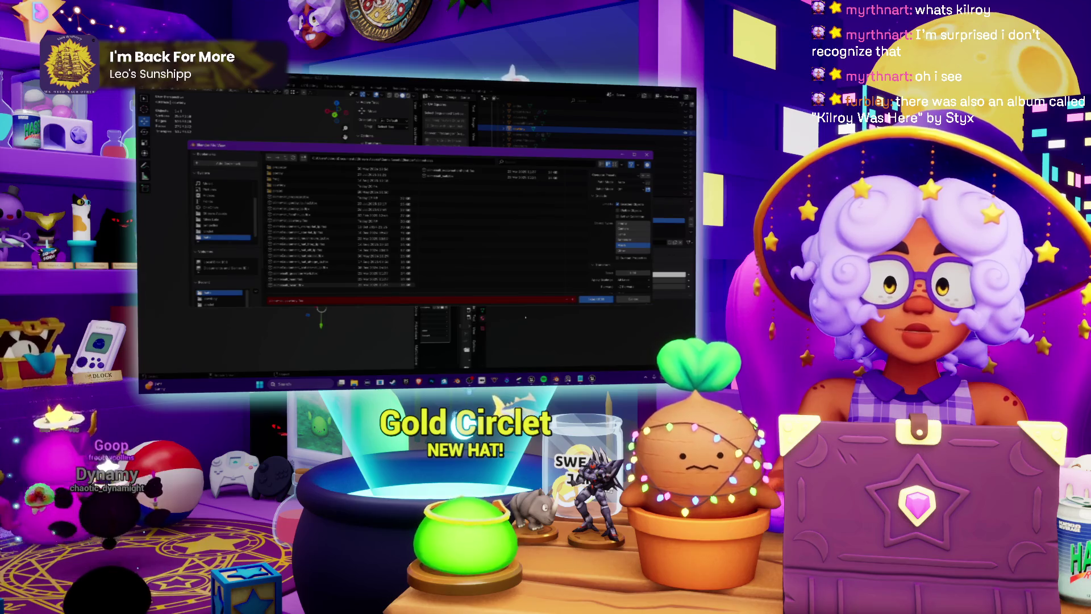
pyautogui.click(591, 301)
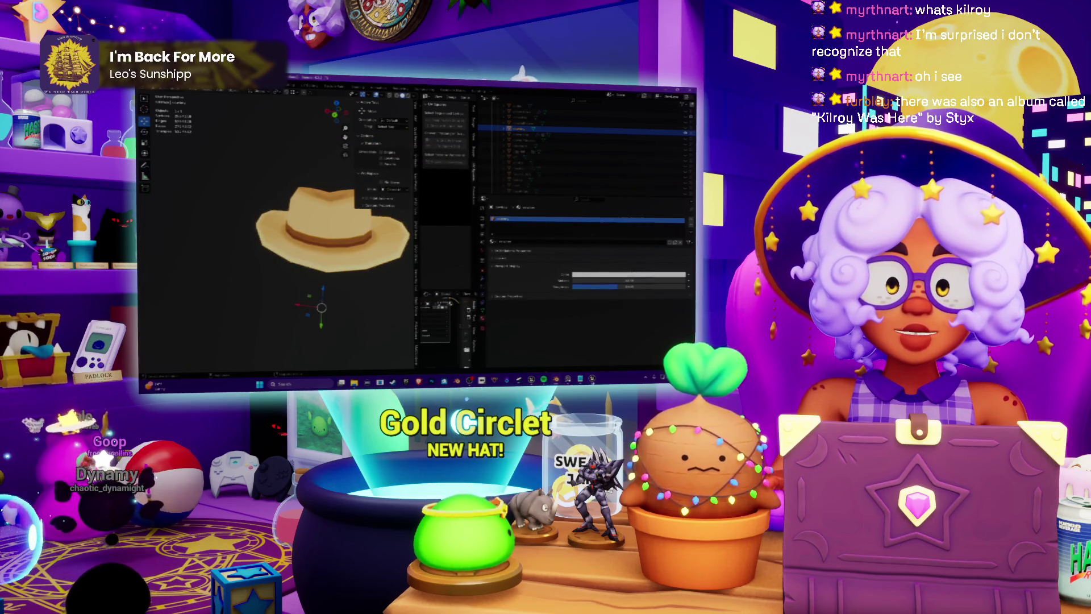
pyautogui.hotkey('alt', 'Tab')
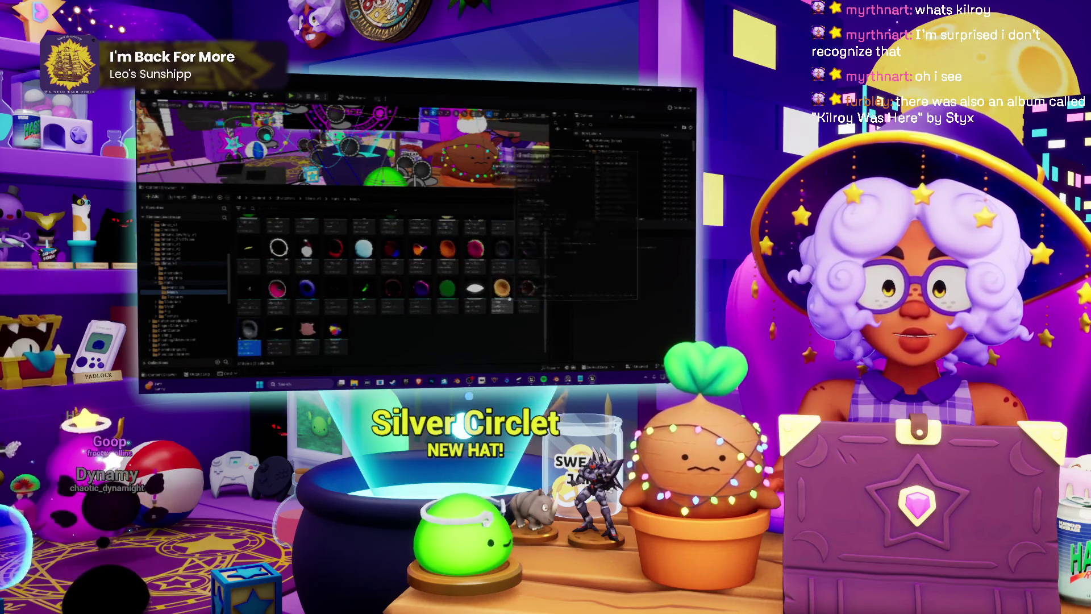
# Import the wooden hat texture into the Textures folder and open it in the texture editor.
pyautogui.click(335, 200)
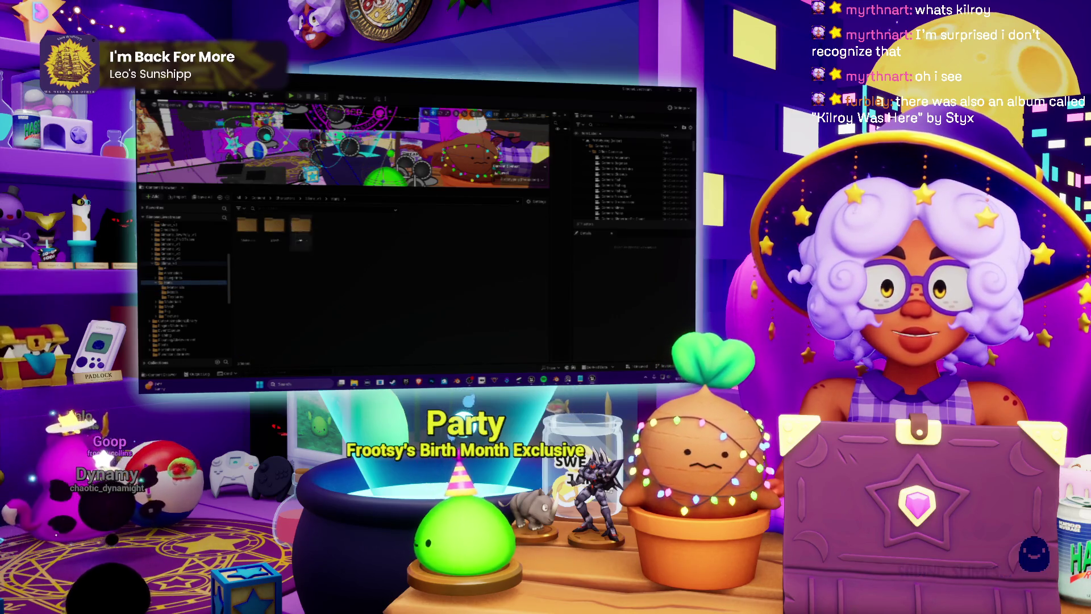
pyautogui.doubleClick(300, 230)
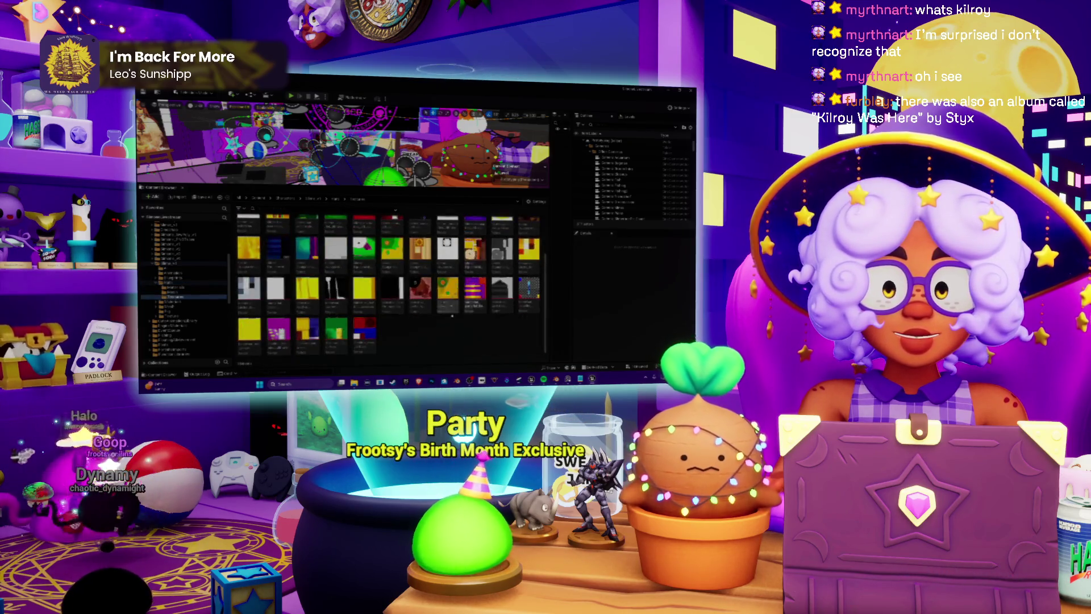
pyautogui.rightClick(432, 337)
pyautogui.click(461, 117)
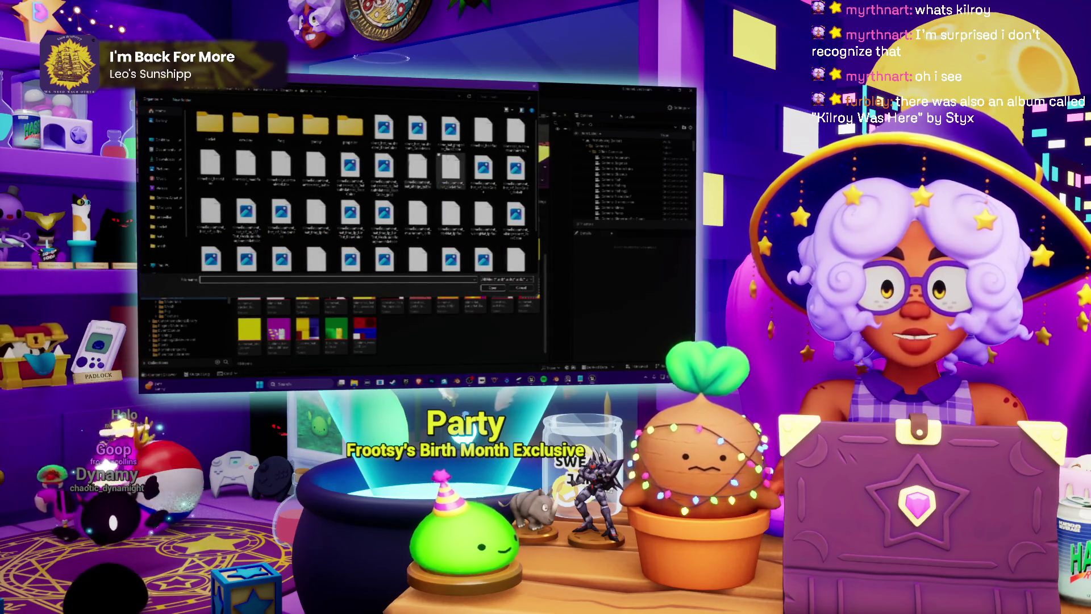
pyautogui.scroll(-2, 337, 200)
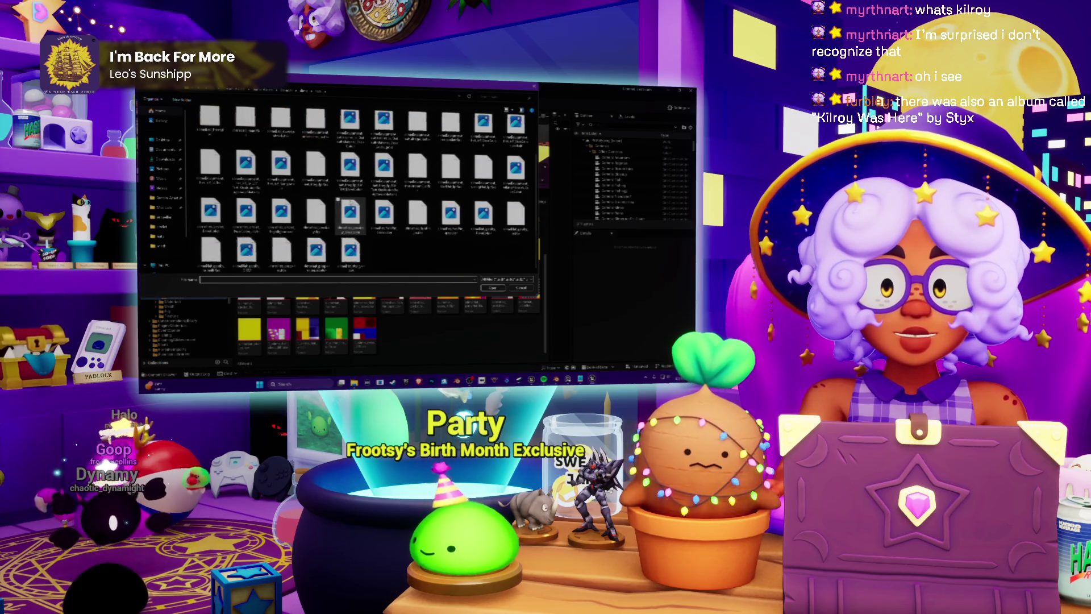
pyautogui.doubleClick(350, 213)
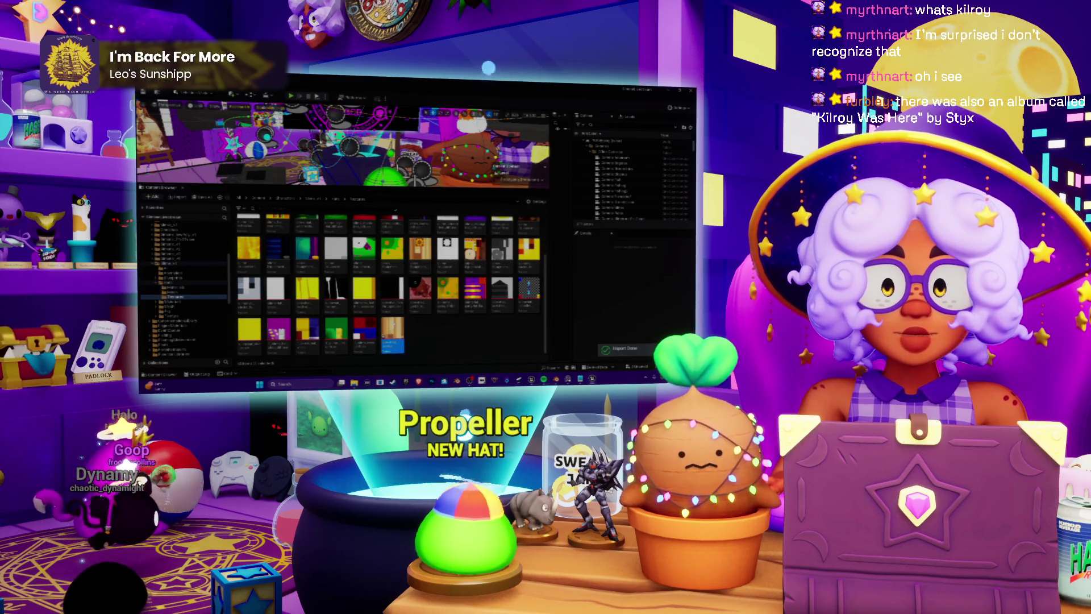
pyautogui.doubleClick(392, 333)
pyautogui.scroll(5, 397, 259)
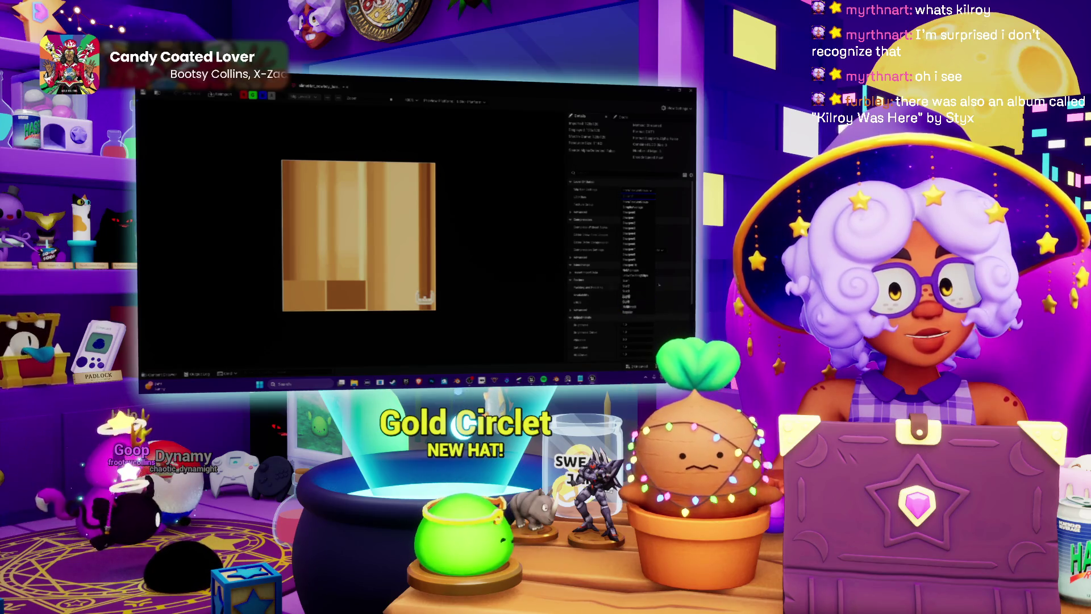
# Change a texture setting's value in the wood texture editor.
pyautogui.click(637, 196)
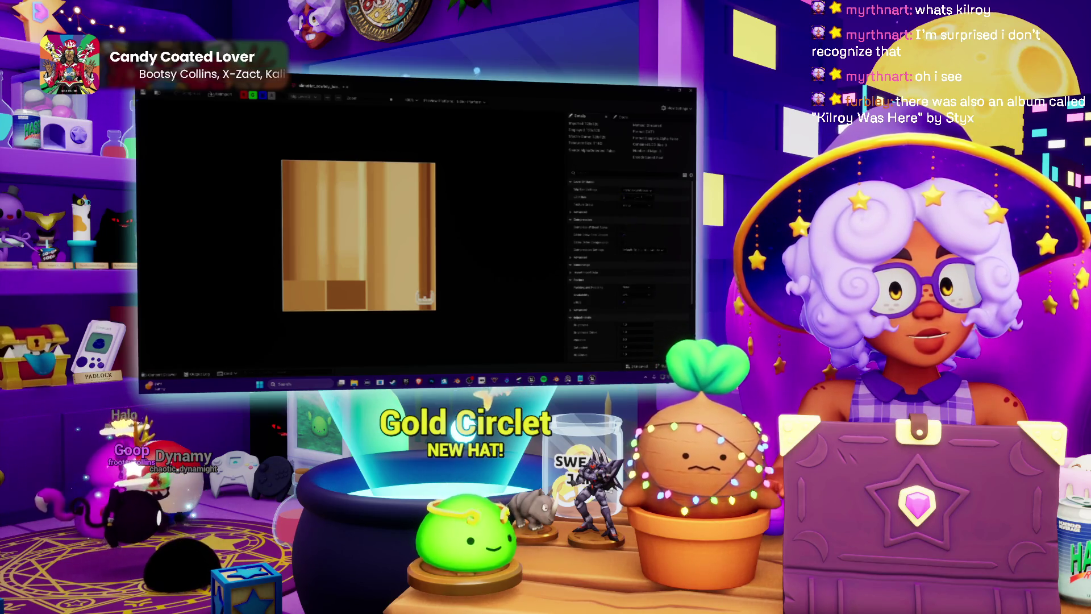
pyautogui.click(633, 205)
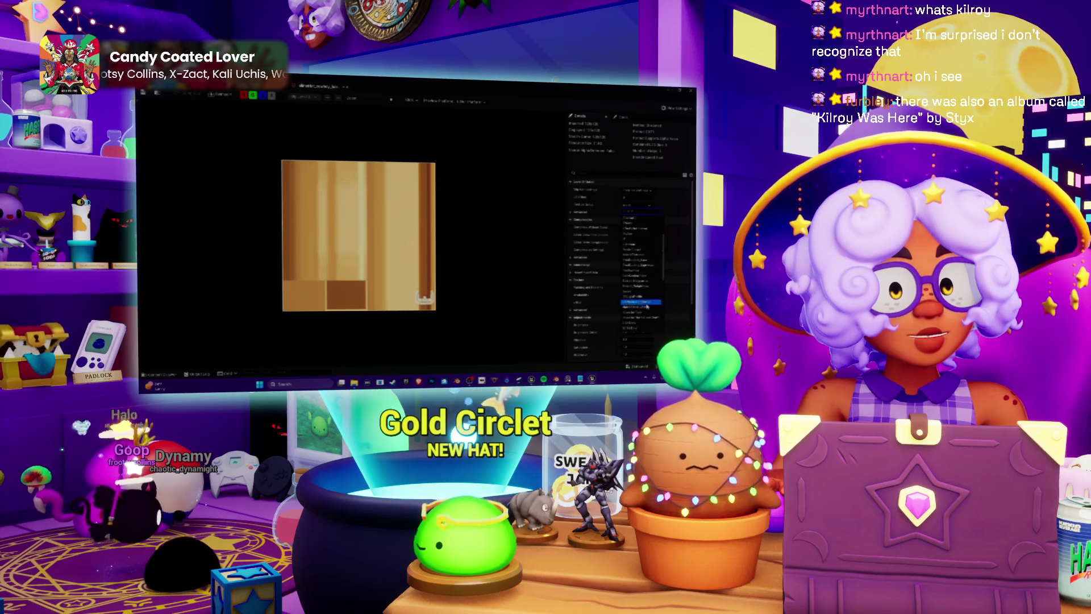
pyautogui.click(641, 301)
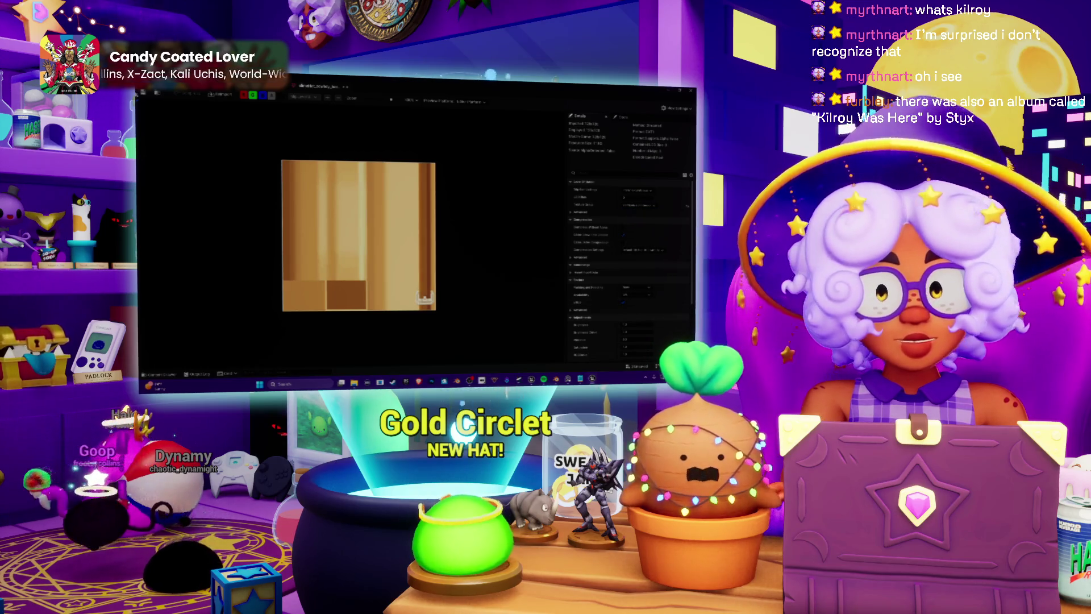
# Open the Materials folder and inspect a material in the material editor.
pyautogui.hotkey('alt', 'Tab')
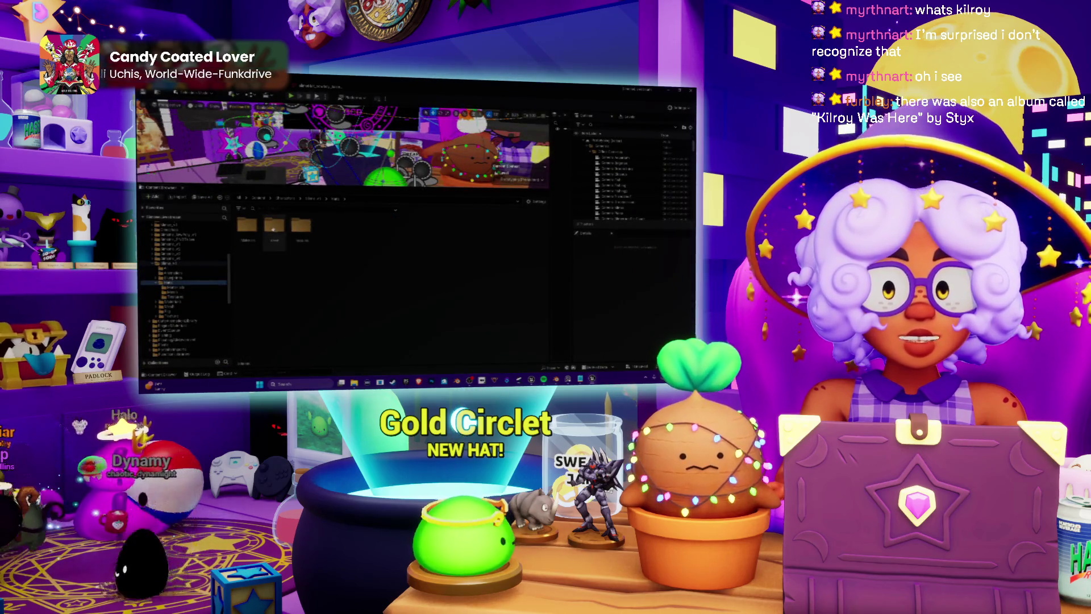
pyautogui.click(170, 287)
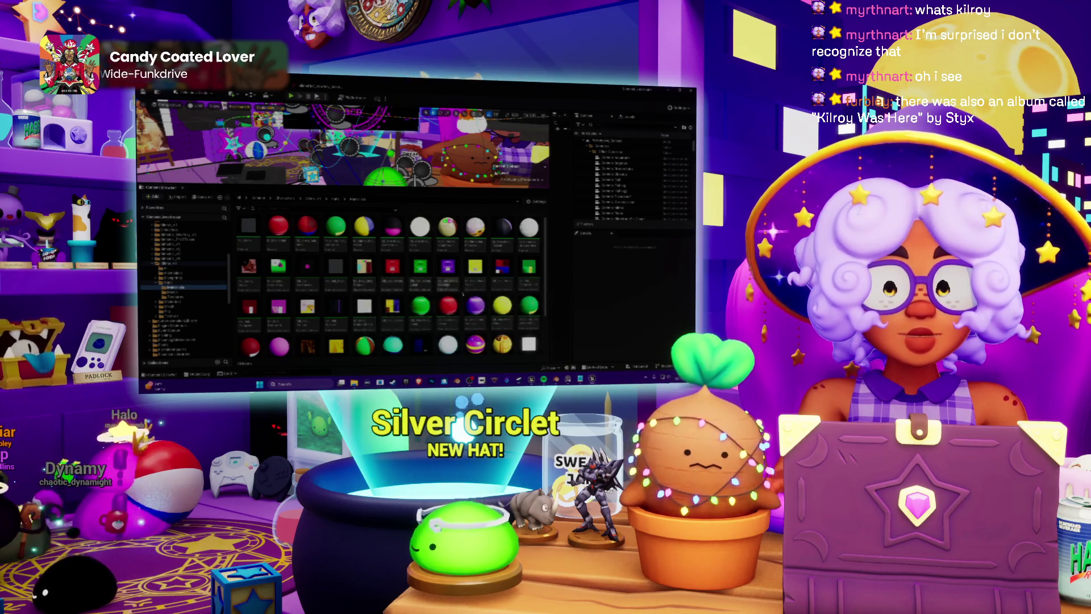
pyautogui.click(364, 267)
pyautogui.scroll(-1, 364, 267)
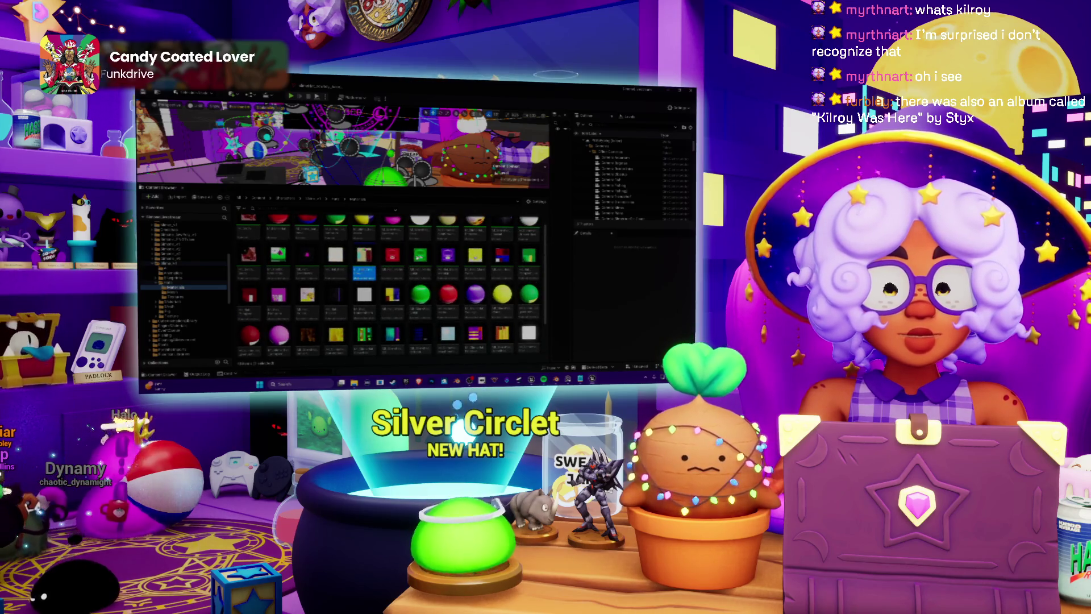
pyautogui.doubleClick(250, 335)
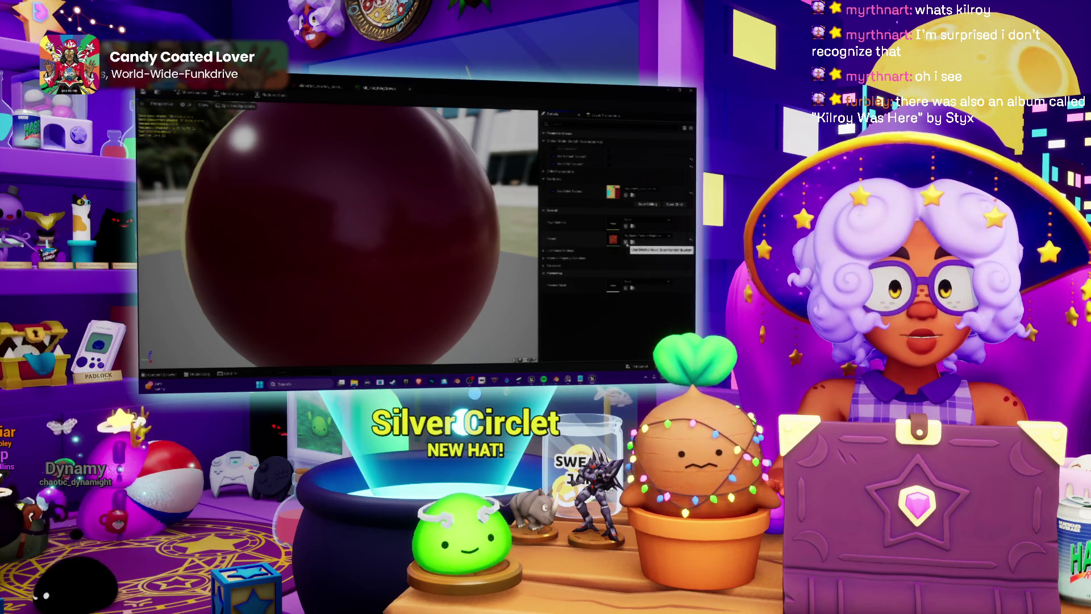
pyautogui.click(410, 90)
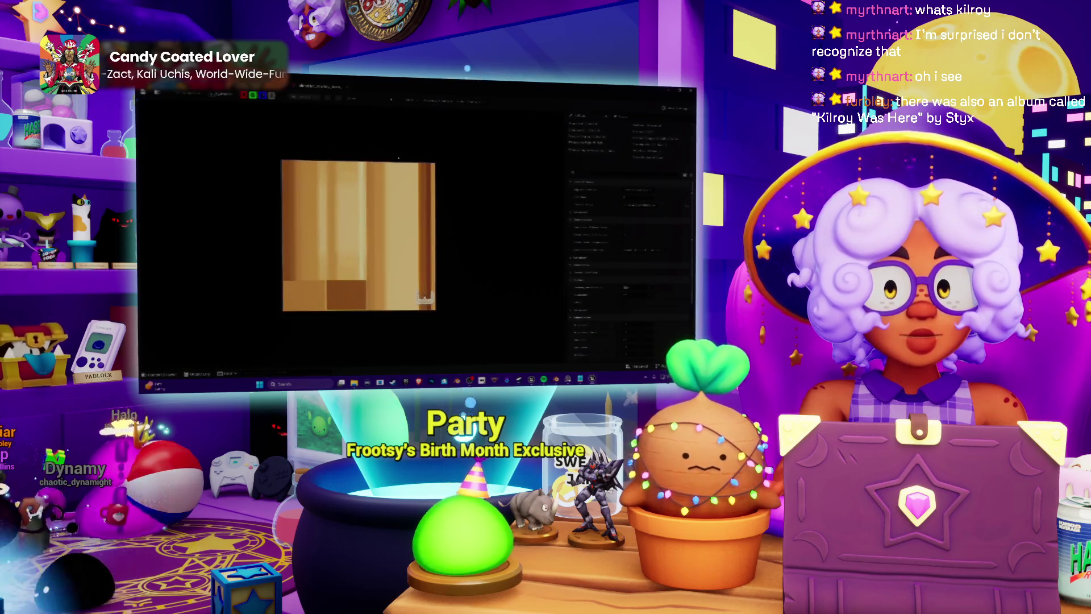
pyautogui.click(410, 90)
# Select the green striped material and bring up its context menu.
pyautogui.hotkey('ctrl', 'space')
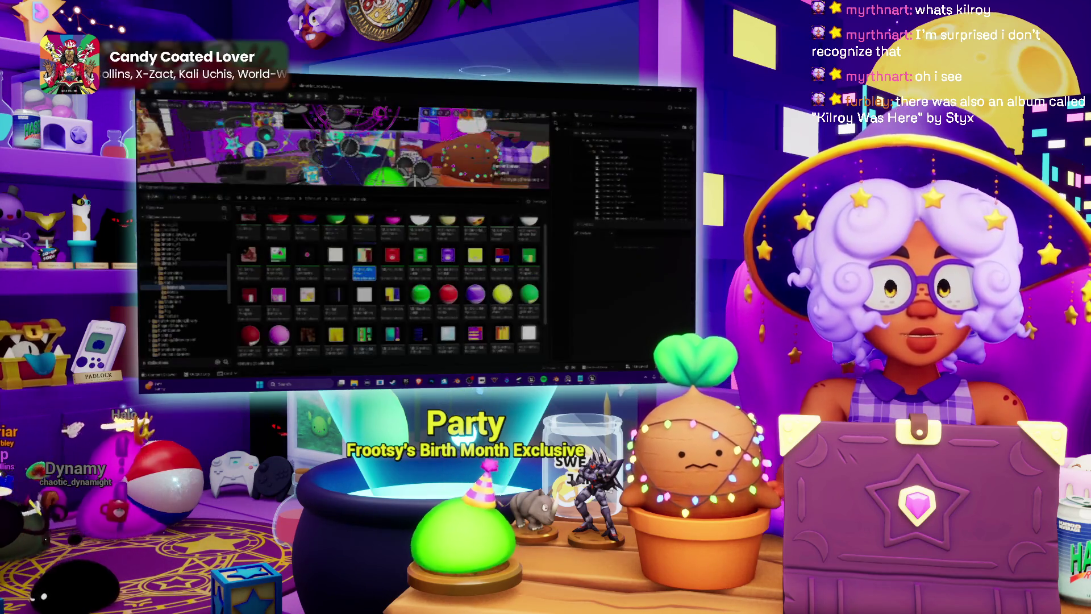
pyautogui.scroll(-1, 369, 325)
pyautogui.click(359, 302)
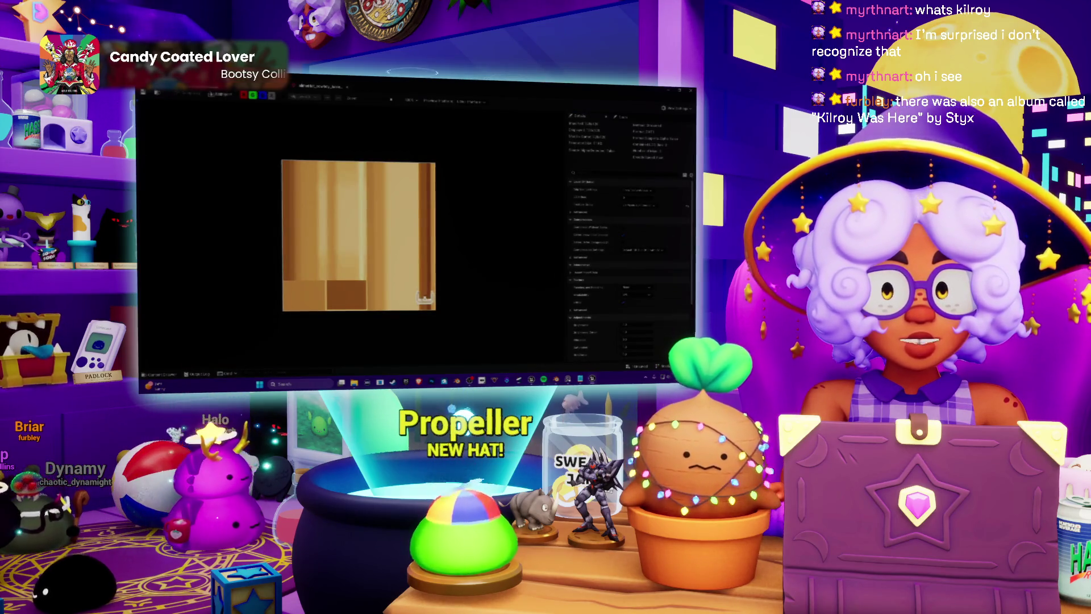
pyautogui.rightClick(365, 310)
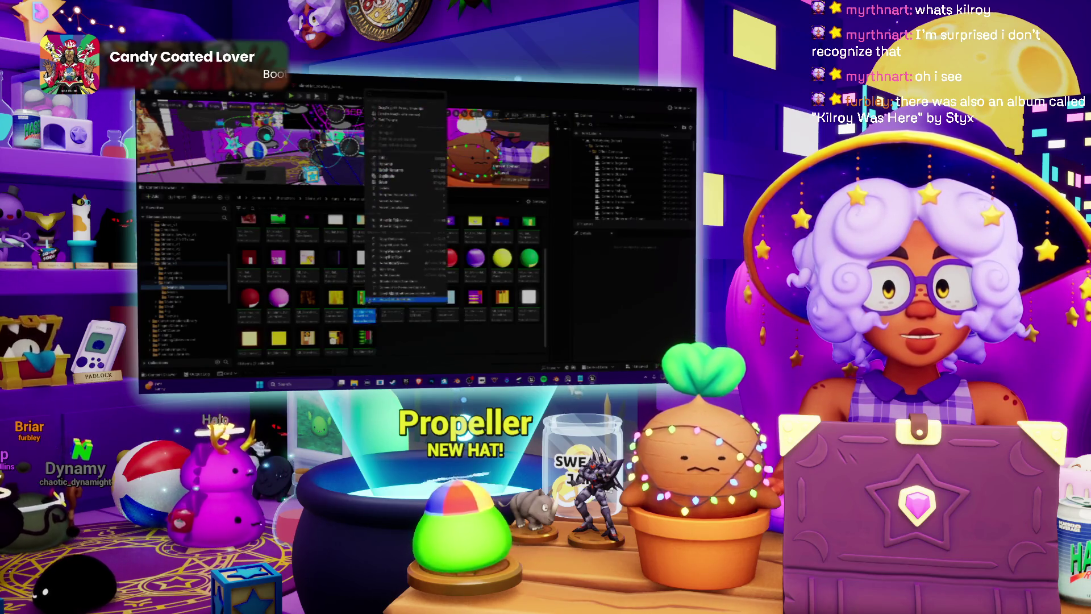
# Duplicate the material, set the copy's texture parameter to the cube texture, and save.
pyautogui.click(386, 176)
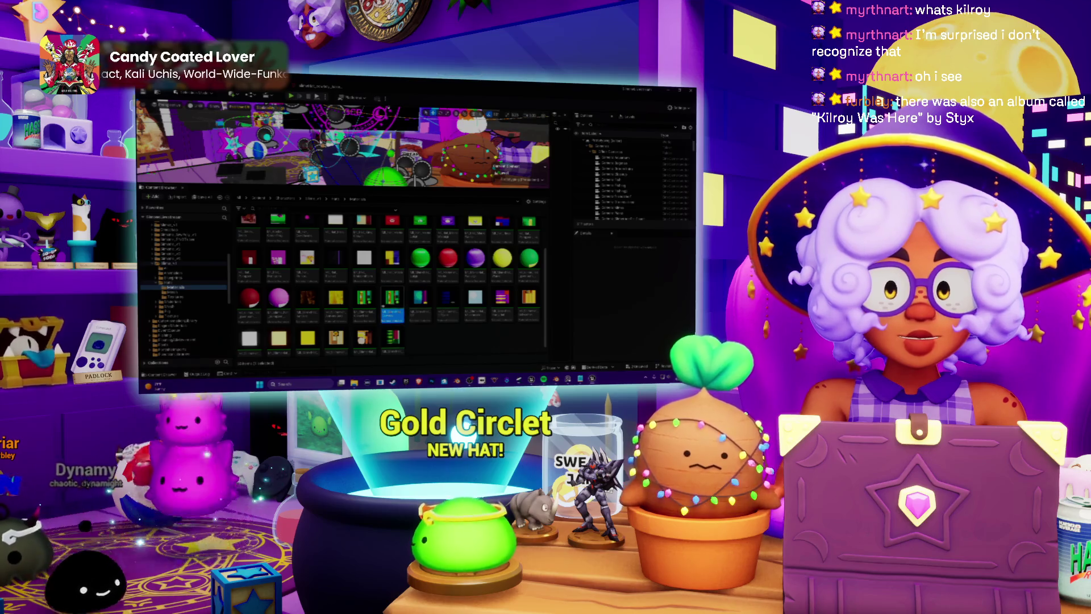
pyautogui.doubleClick(392, 297)
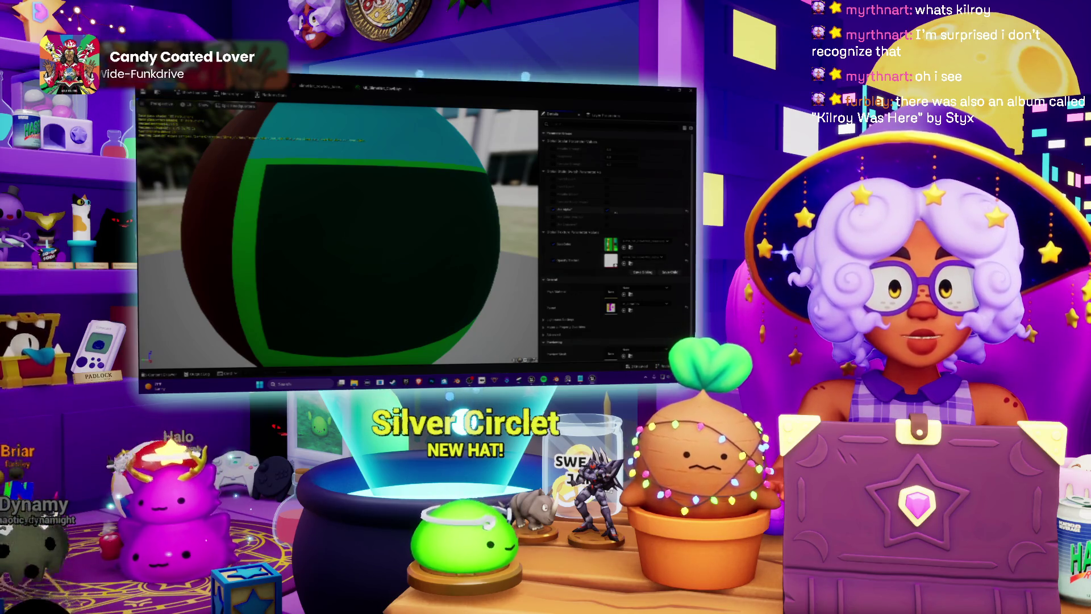
pyautogui.click(607, 212)
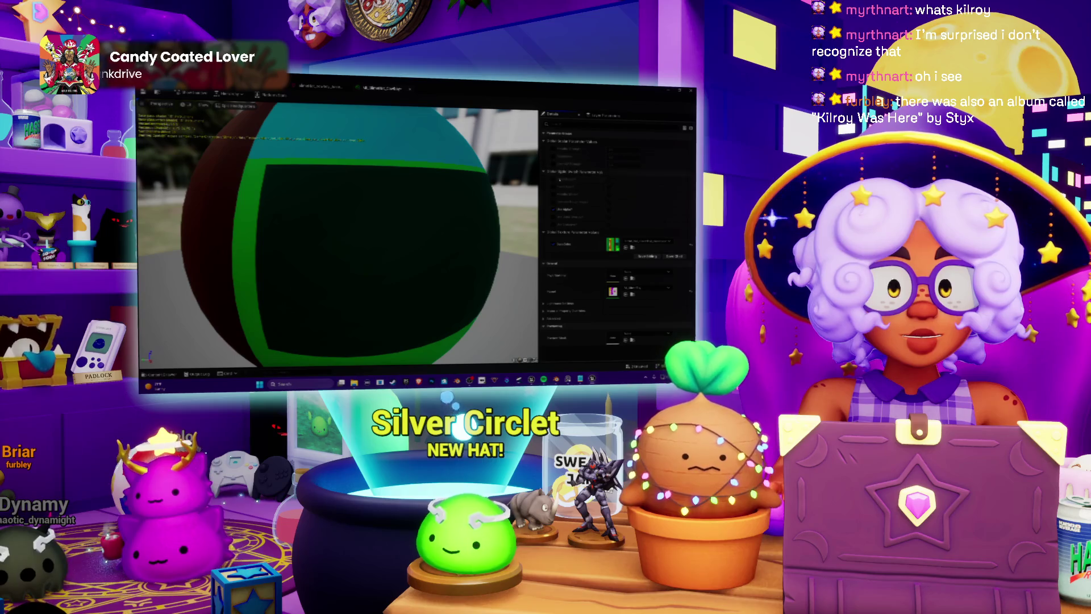
pyautogui.click(647, 241)
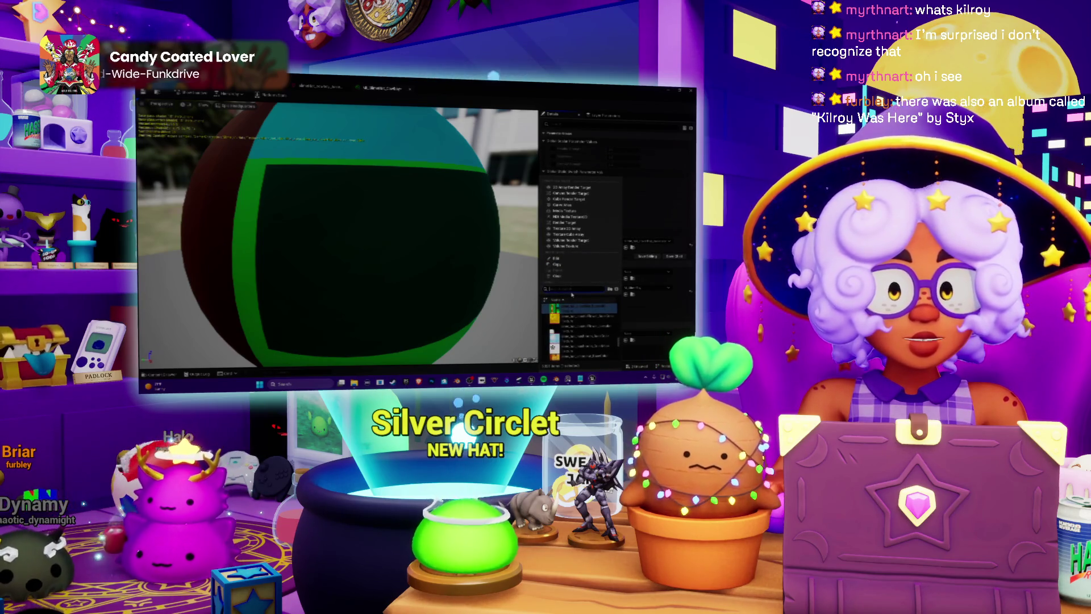
pyautogui.write('cube')
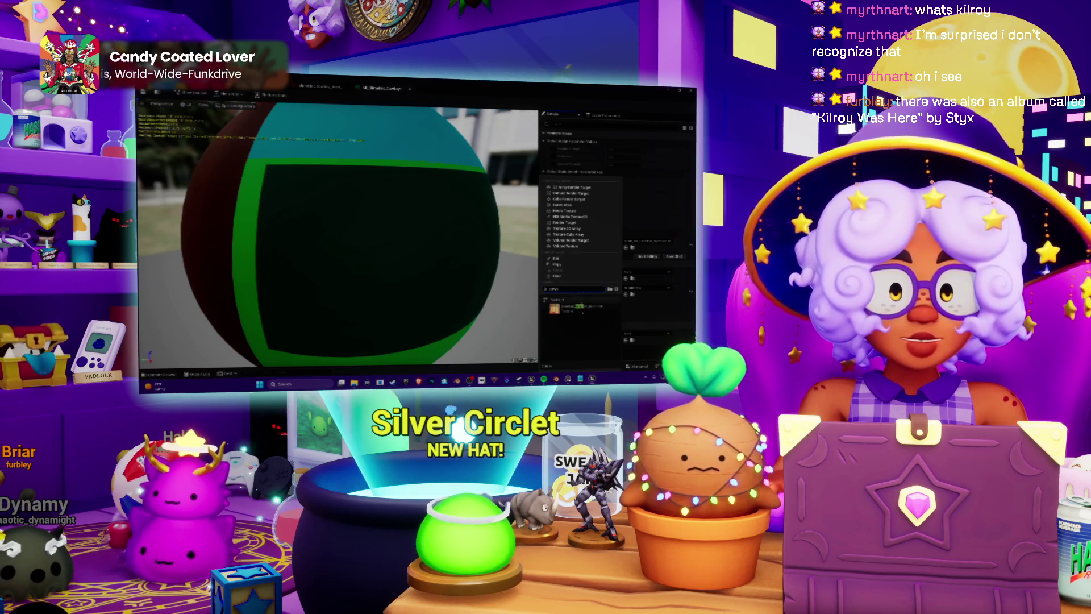
pyautogui.click(580, 310)
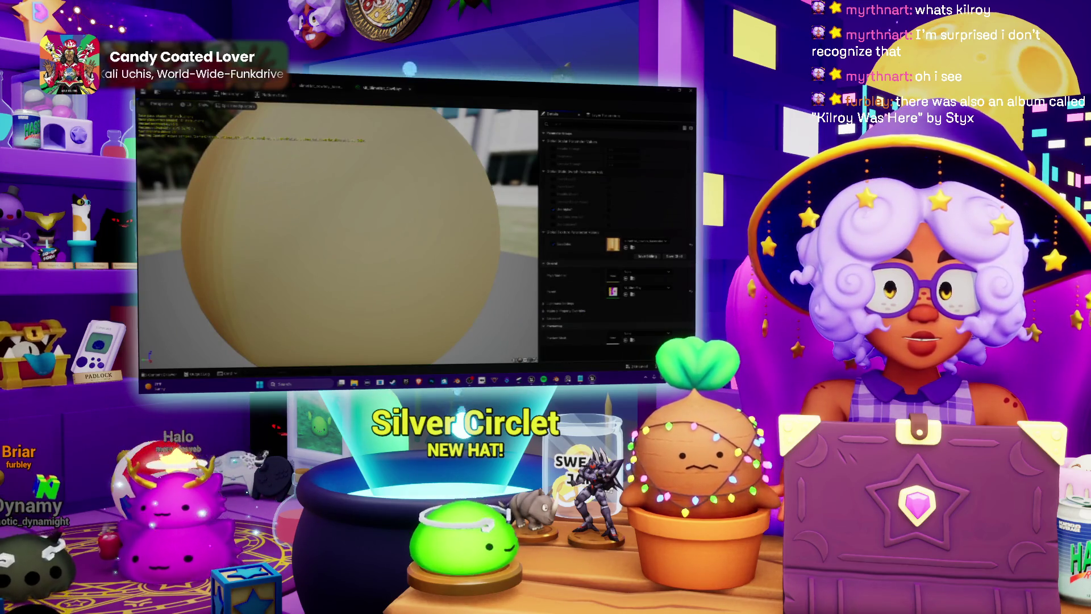
pyautogui.hotkey('ctrl', 's')
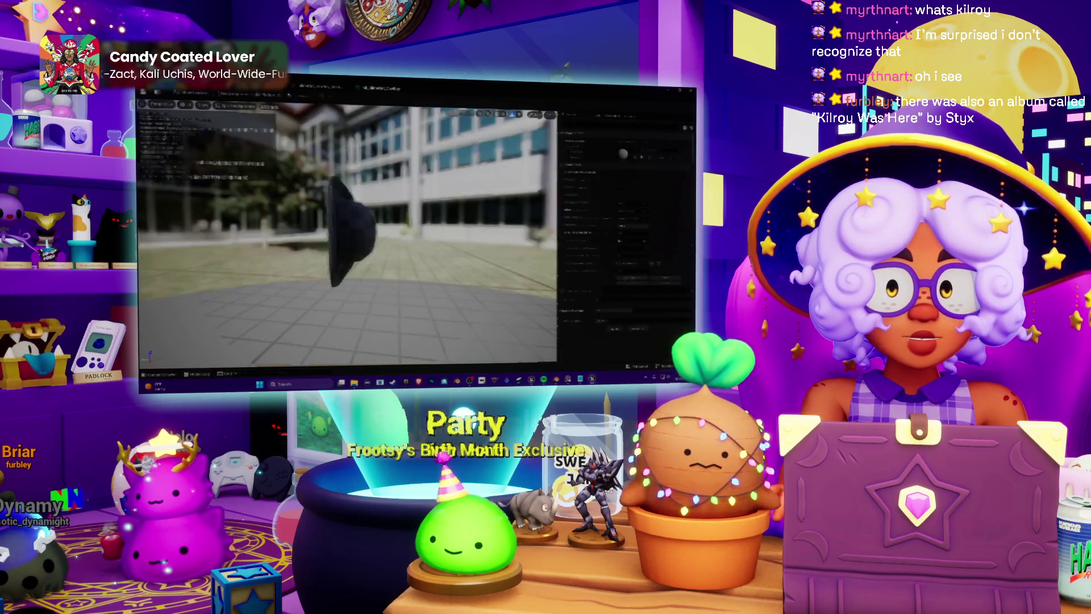
# Assign the new material to the hat's material slot and open the hat texture.
pyautogui.click(648, 151)
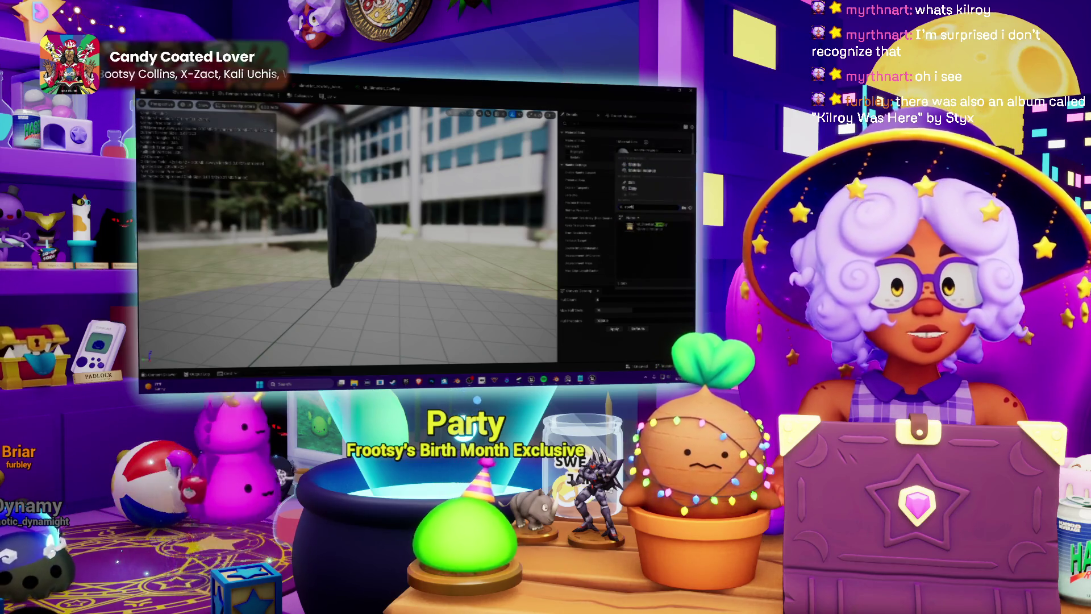
pyautogui.click(648, 225)
pyautogui.scroll(5, 346, 233)
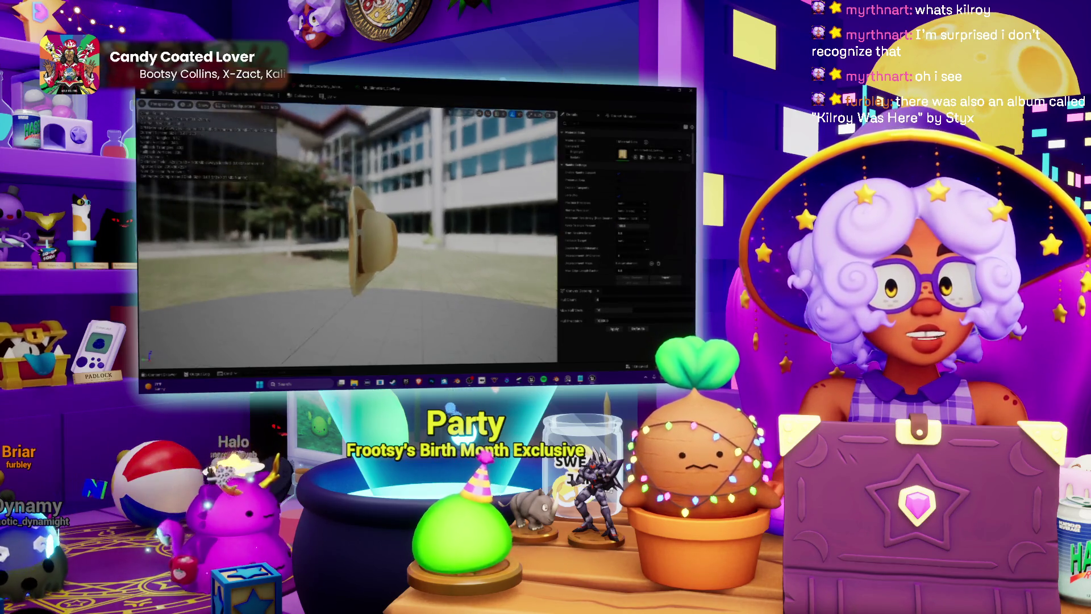
pyautogui.moveTo(347, 233)
pyautogui.keyDown('alt'); pyautogui.mouseDown()
pyautogui.moveTo(438, 219)
pyautogui.moveTo(434, 195)
pyautogui.mouseUp(); pyautogui.keyUp('alt')
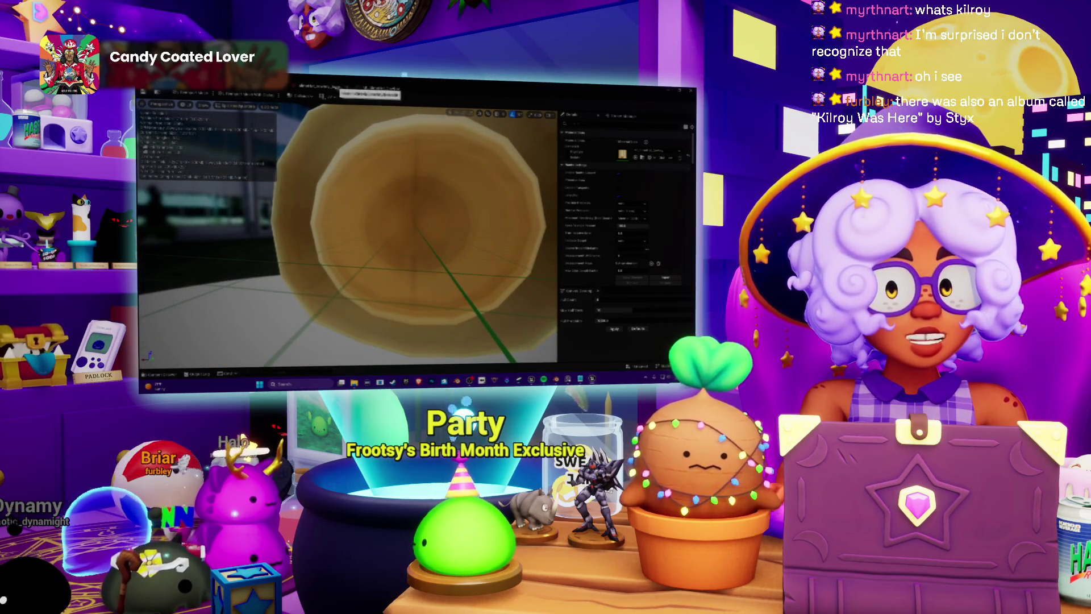
pyautogui.click(392, 88)
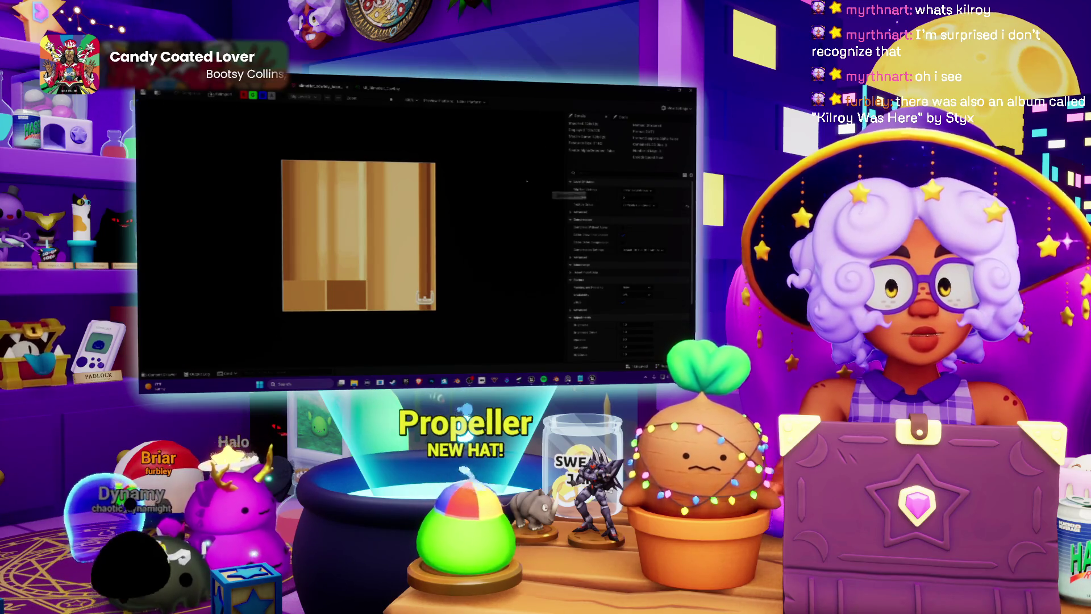
# Change the hat texture's Compression Settings to lighten the wood texture.
pyautogui.click(305, 87)
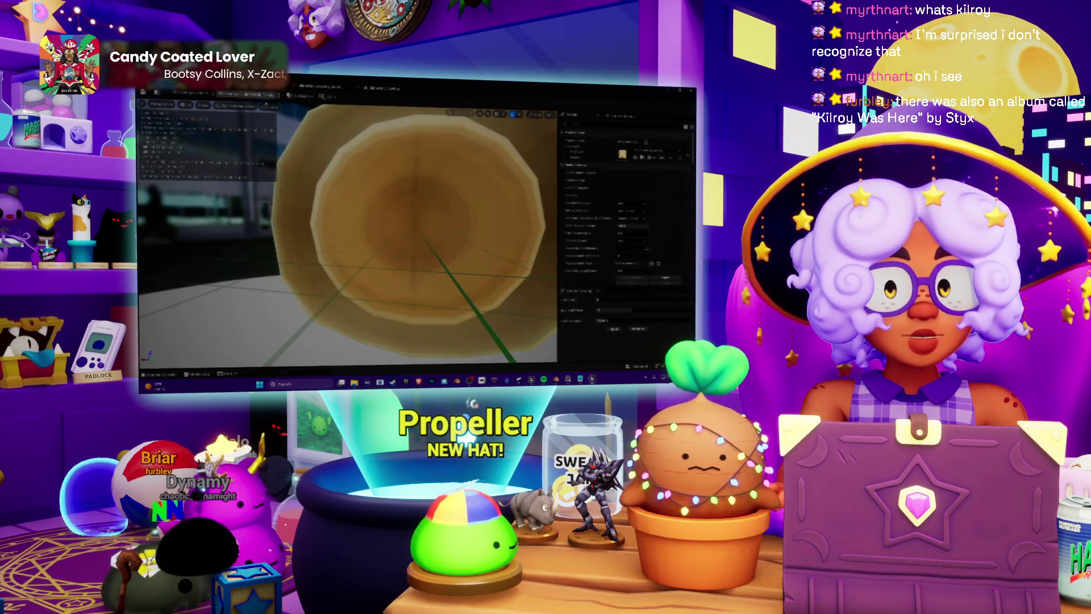
pyautogui.click(381, 88)
pyautogui.click(642, 250)
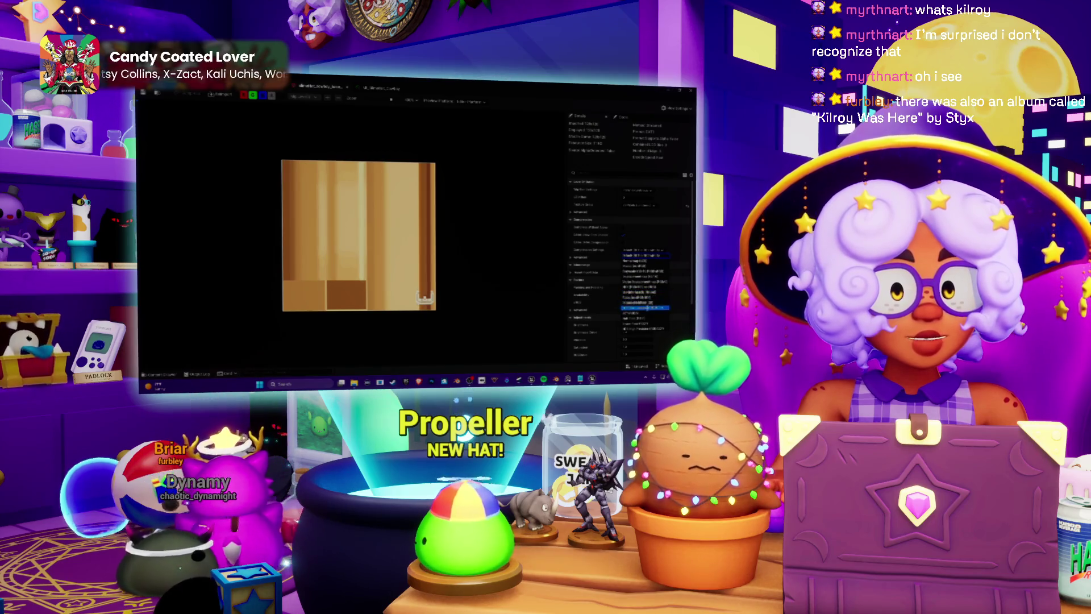
pyautogui.click(647, 297)
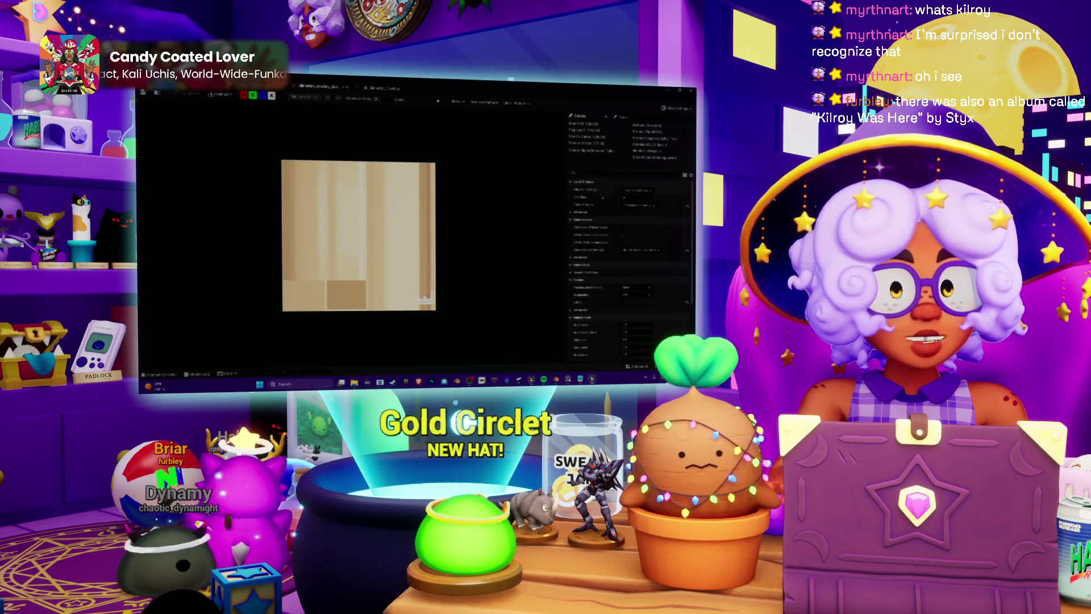
pyautogui.click(638, 294)
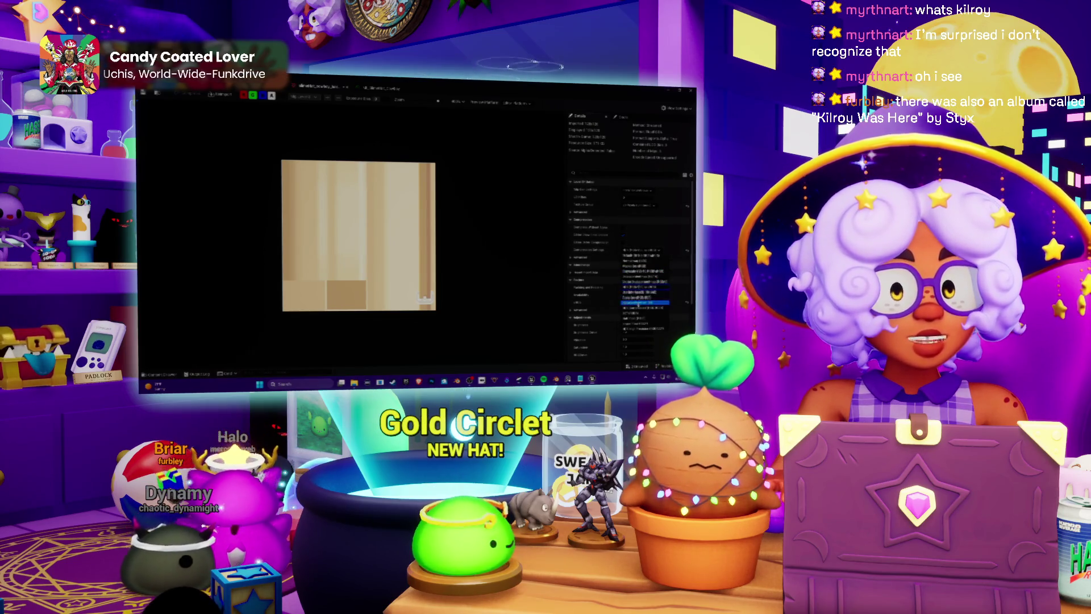
pyautogui.click(640, 295)
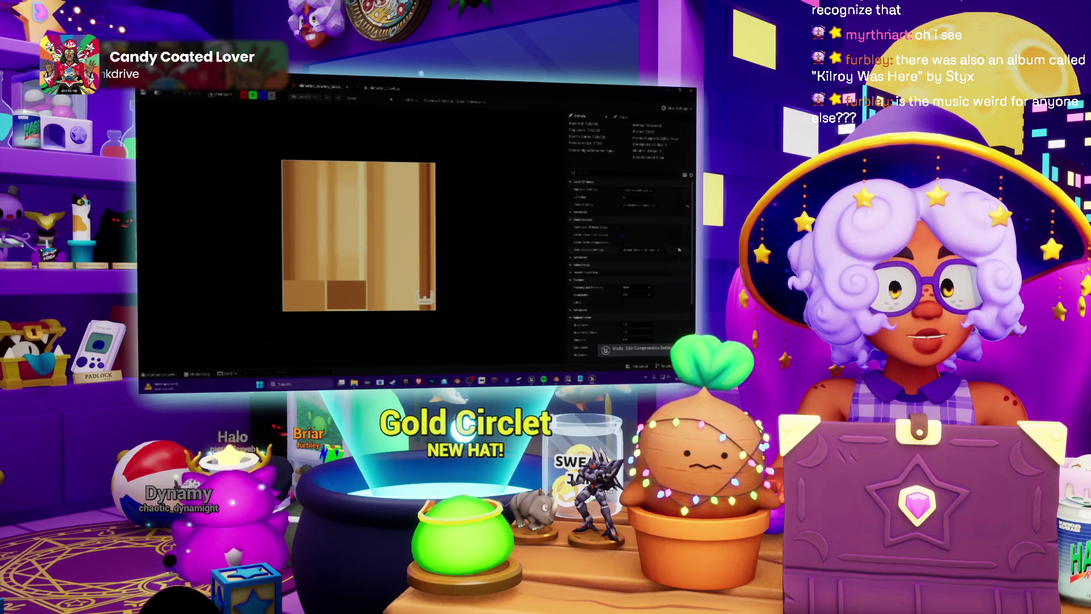
pyautogui.click(658, 250)
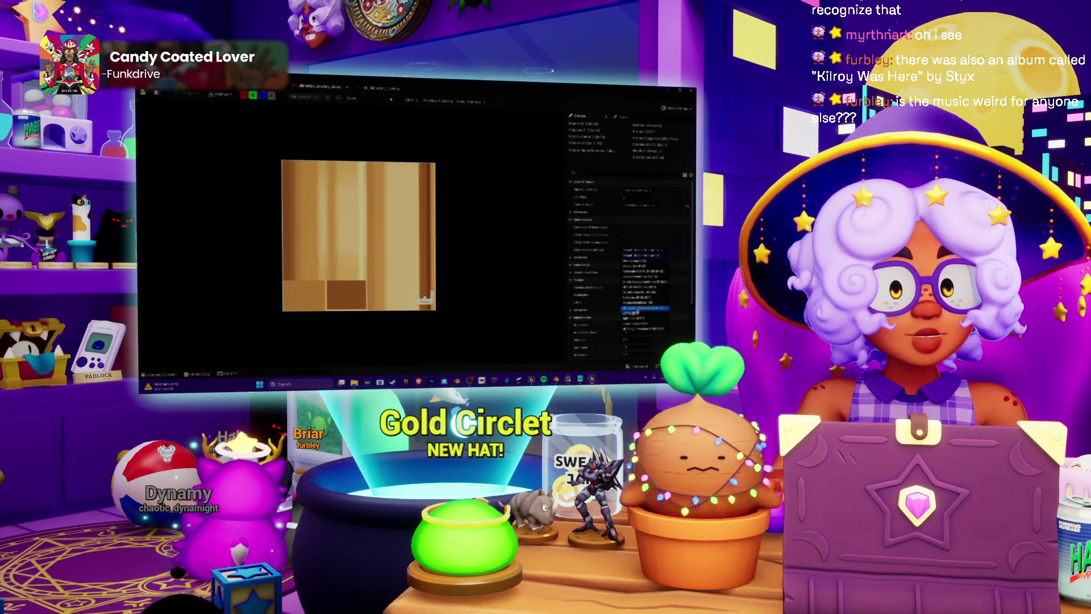
pyautogui.click(636, 293)
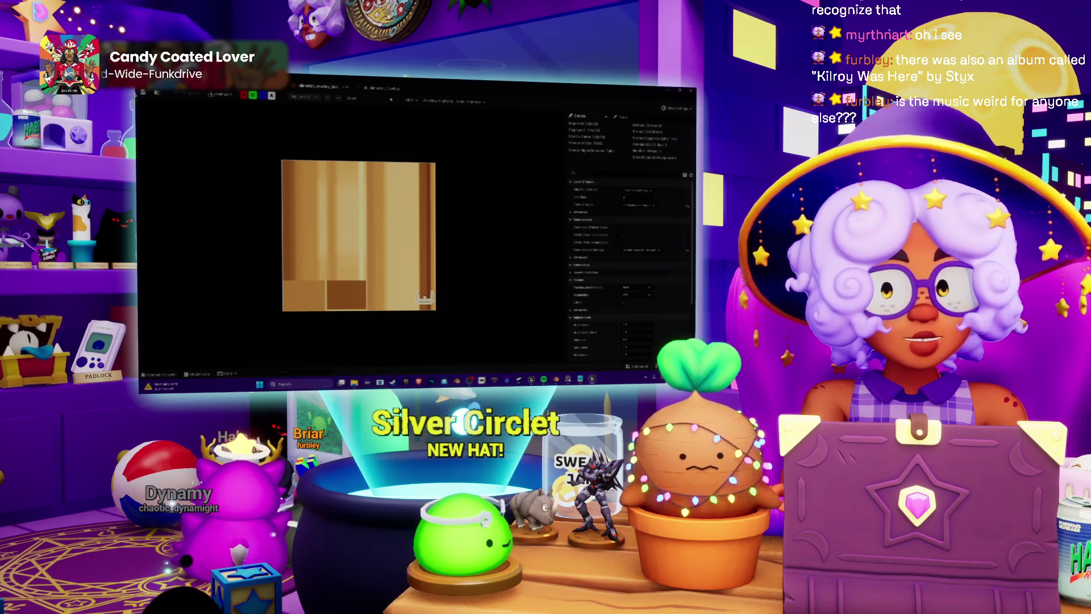
# Compare the hat mesh in Unreal against the Blender model, viewed from above and up close.
pyautogui.hotkey('alt', 'Tab')
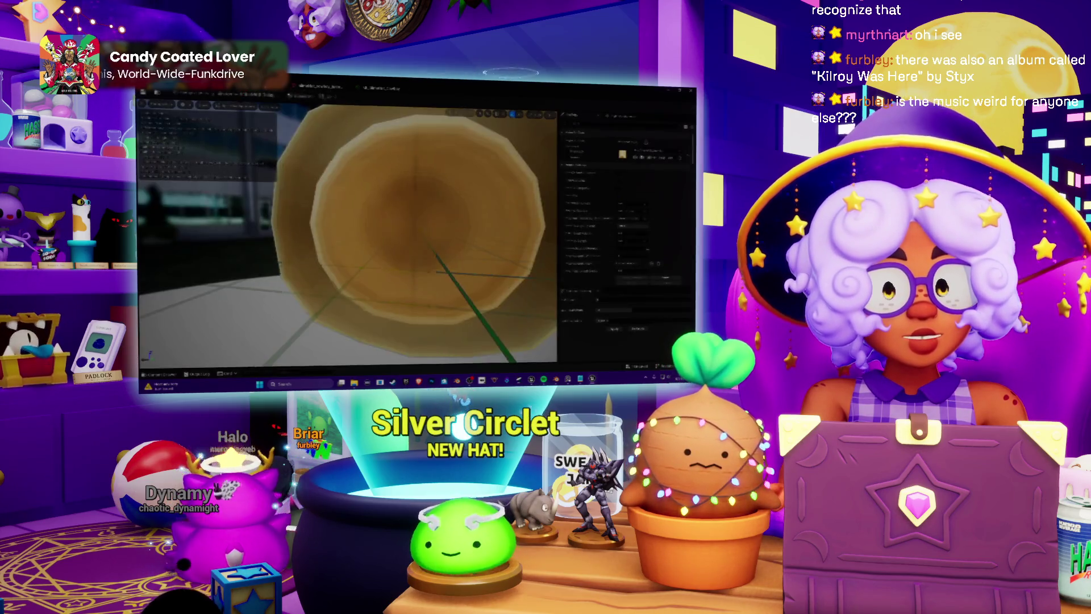
pyautogui.hotkey('alt', 'Tab')
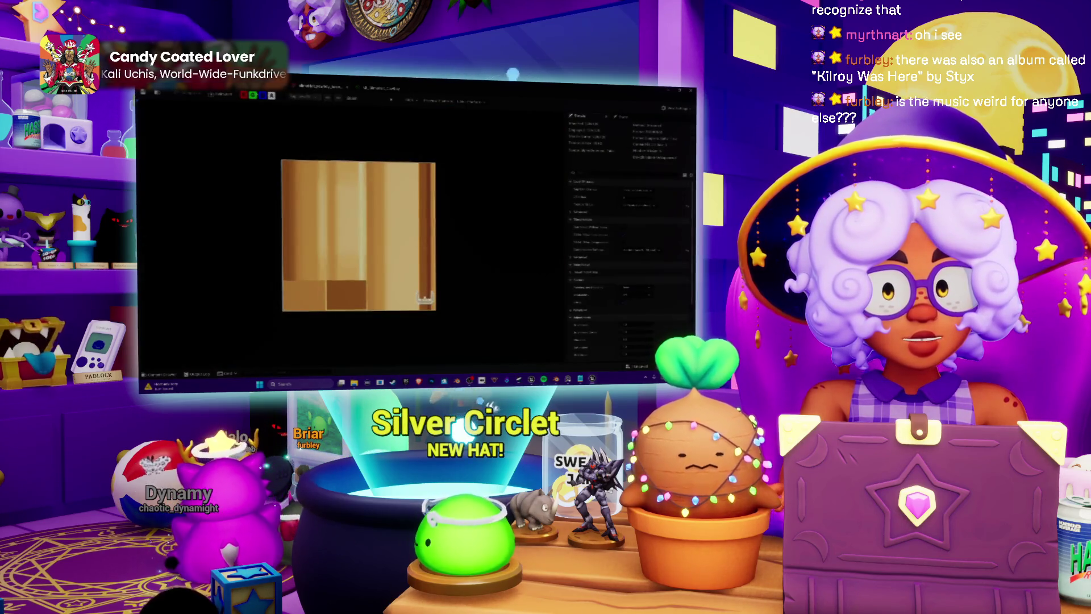
pyautogui.hotkey('alt', 'Tab')
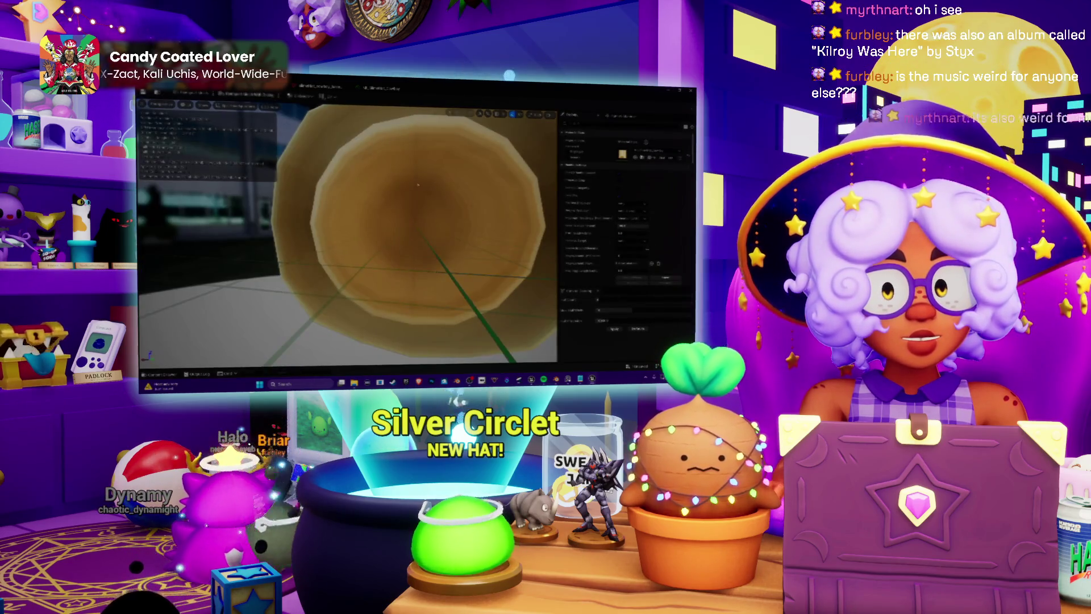
pyautogui.scroll(10, 347, 233)
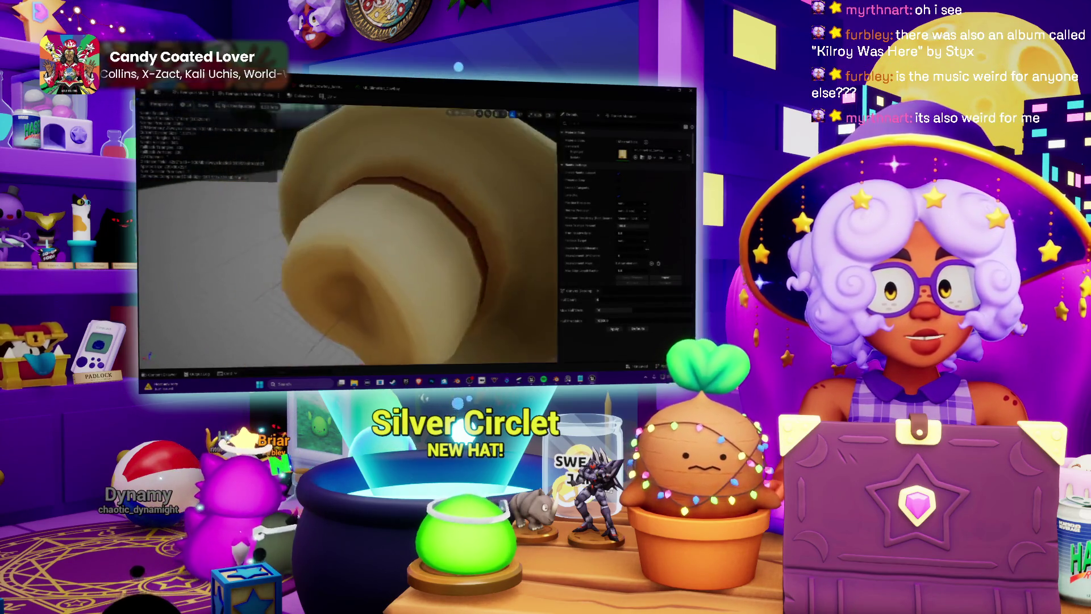
pyautogui.press('f')
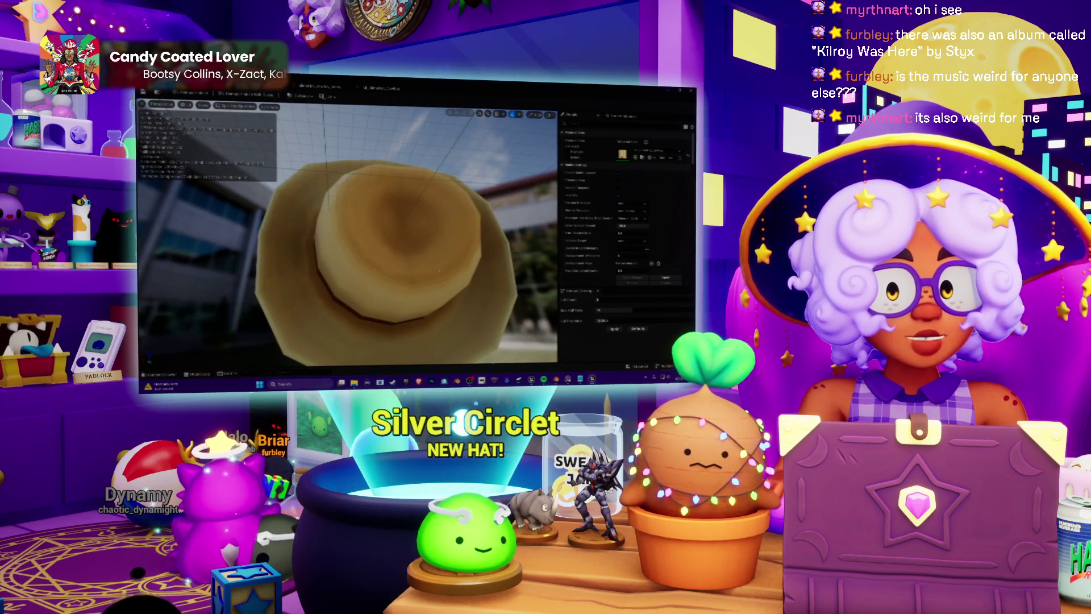
pyautogui.keyDown('alt'); pyautogui.moveTo(346, 233); pyautogui.dragTo(324, 216); pyautogui.keyUp('alt')
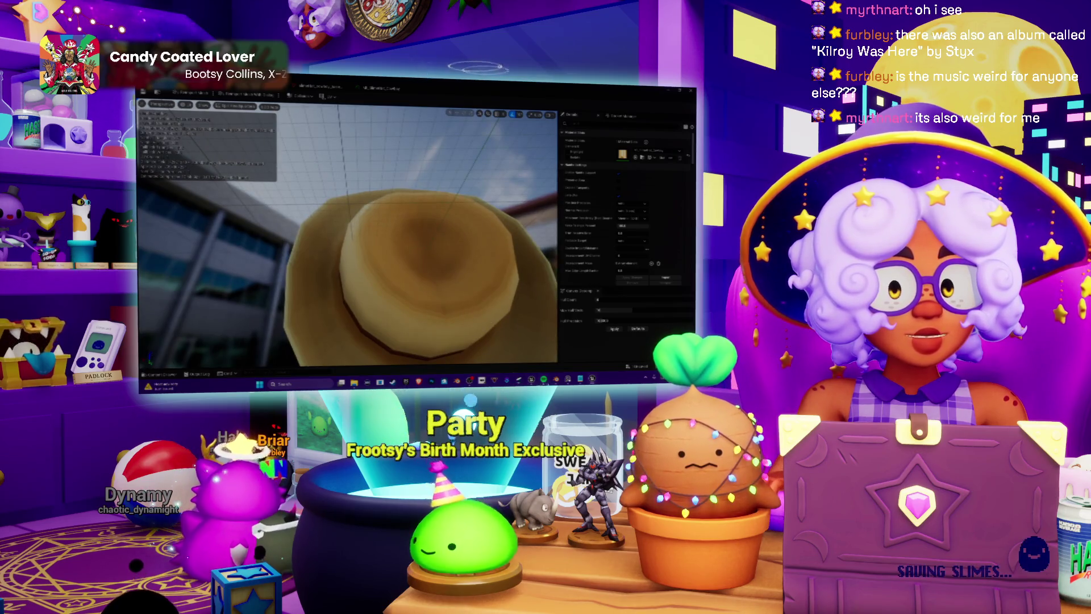
pyautogui.hotkey('alt', 'Tab')
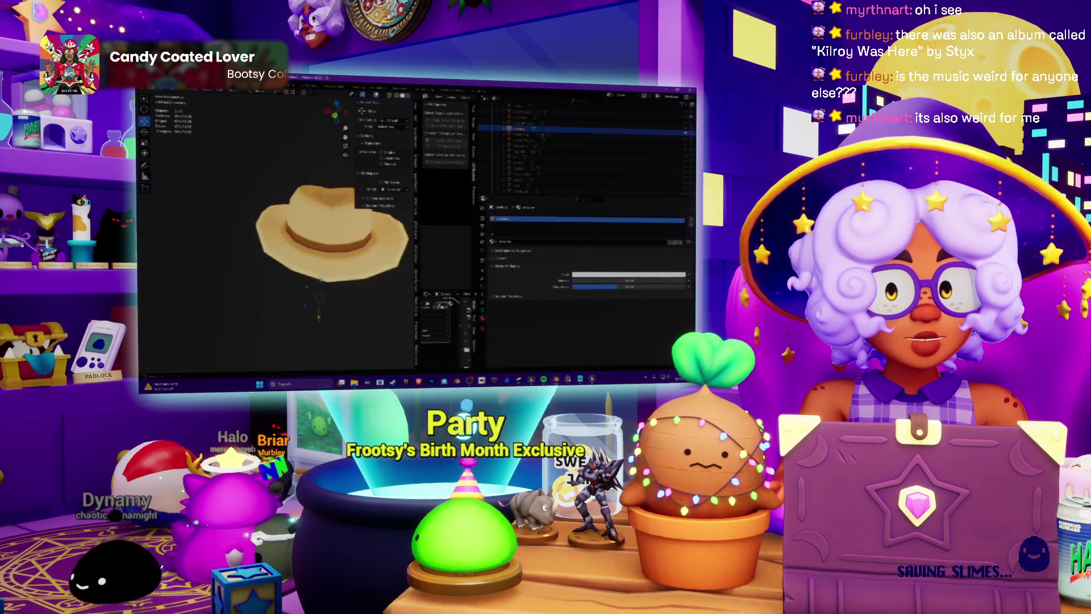
pyautogui.press('KP_7')
pyautogui.scroll(3, 318, 267)
pyautogui.moveTo(318, 267); pyautogui.dragTo(333, 233, button='middle')
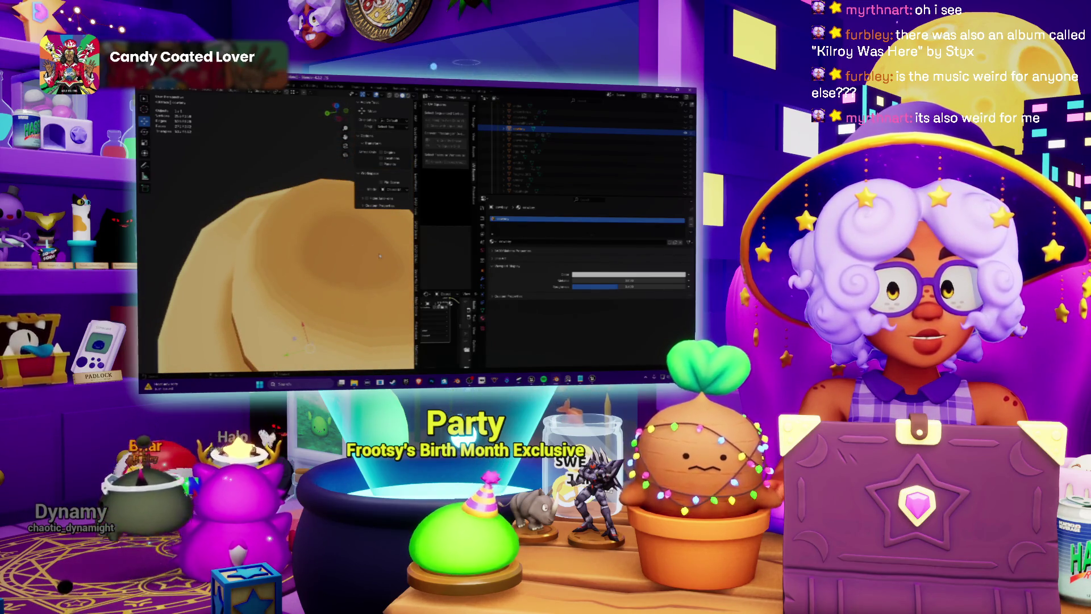
# Review the hat's wood texture, material and mesh side view, then return to the level editor.
pyautogui.hotkey('alt', 'Tab')
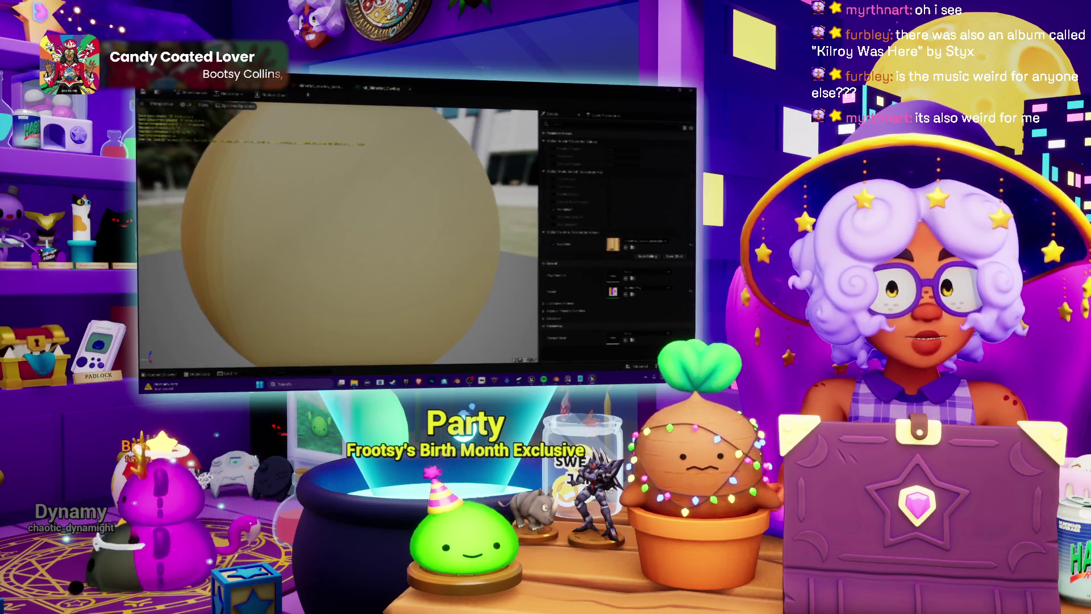
pyautogui.click(308, 95)
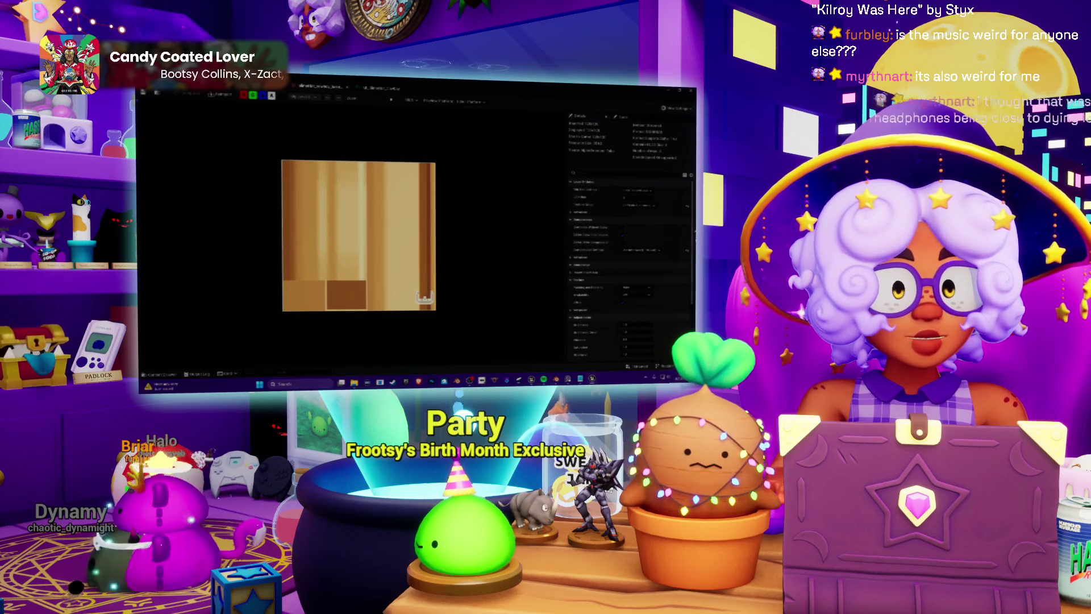
pyautogui.scroll(-5, 630, 255)
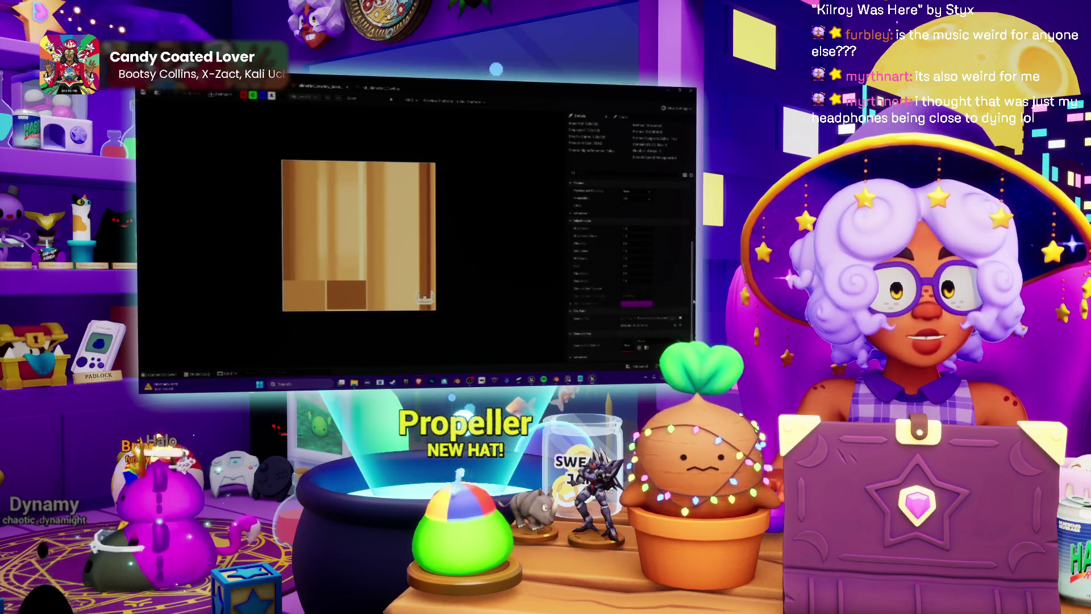
pyautogui.scroll(5, 630, 255)
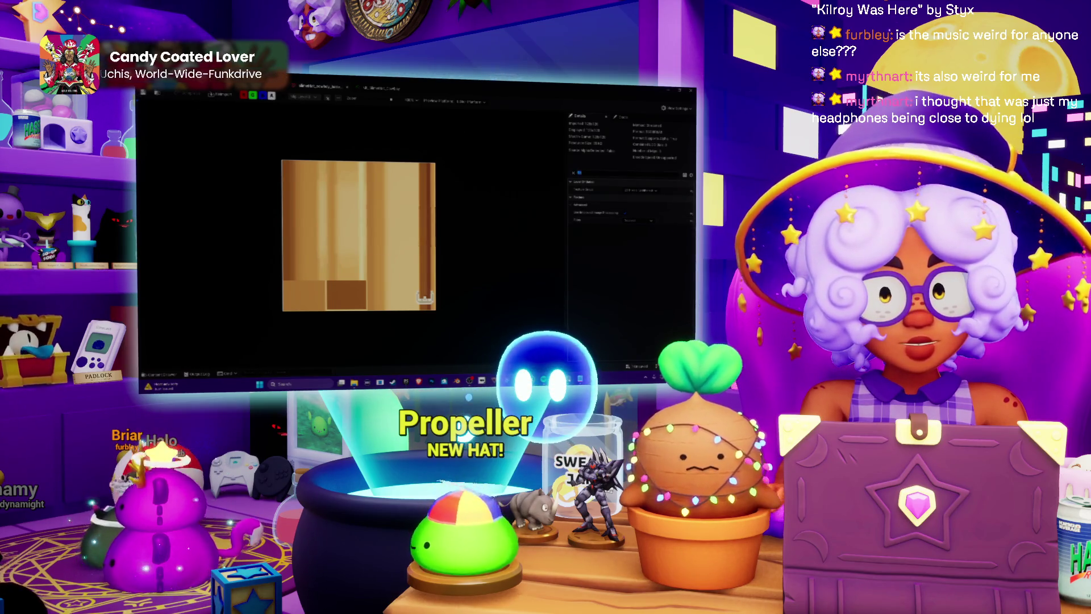
pyautogui.click(384, 91)
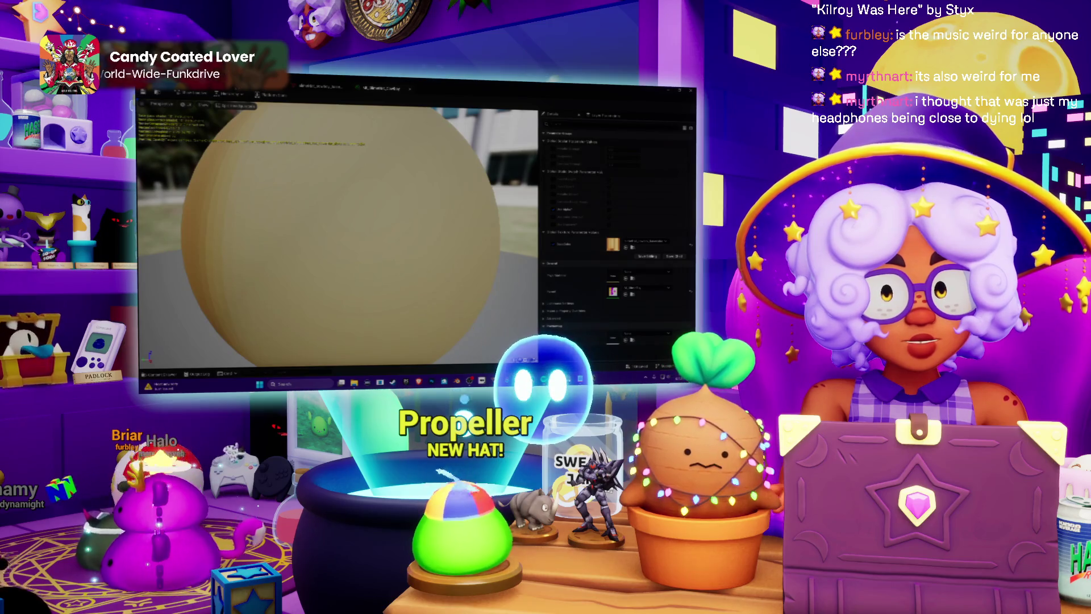
pyautogui.click(321, 88)
pyautogui.moveTo(410, 215); pyautogui.dragTo(355, 228, button='right')
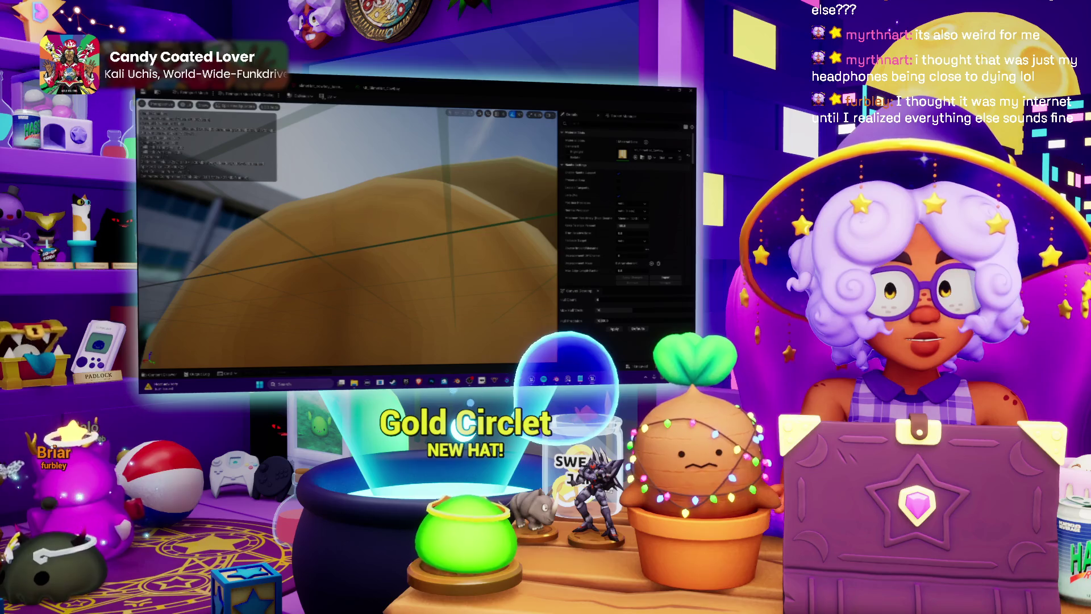
pyautogui.hotkey('alt', 'Tab')
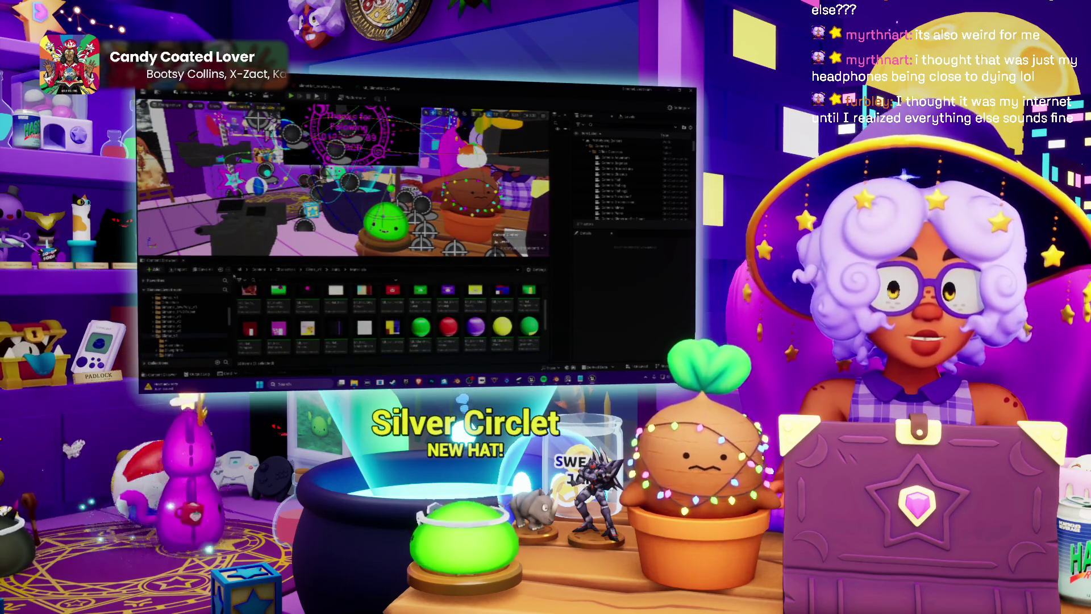
# Bring up the unsaved hat assets with Ctrl+Shift+S and save them.
pyautogui.hotkey('ctrl', 'shift', 's')
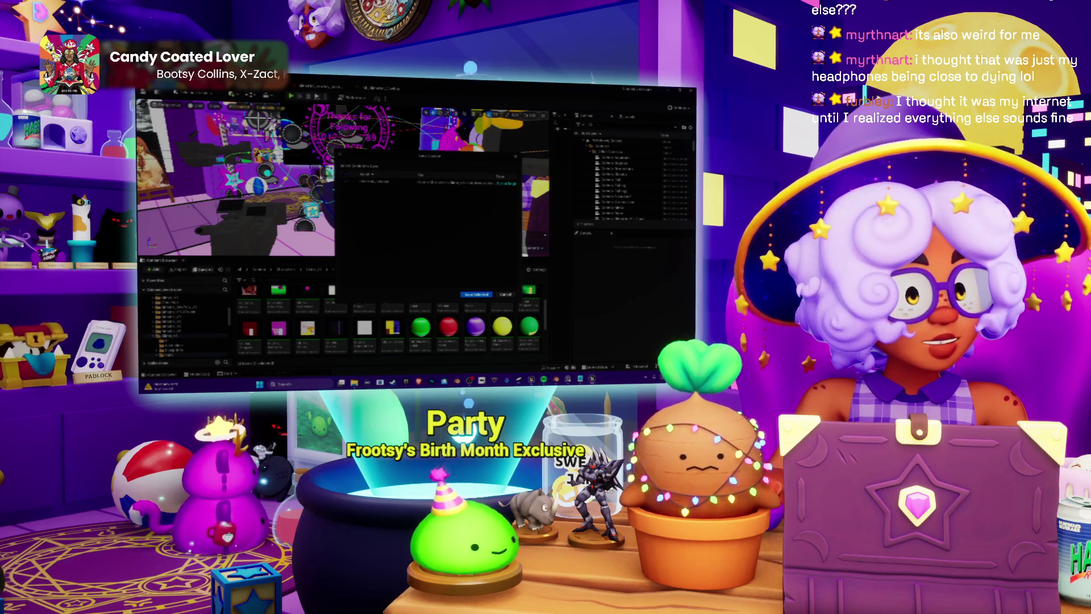
pyautogui.hotkey('alt', 'Tab')
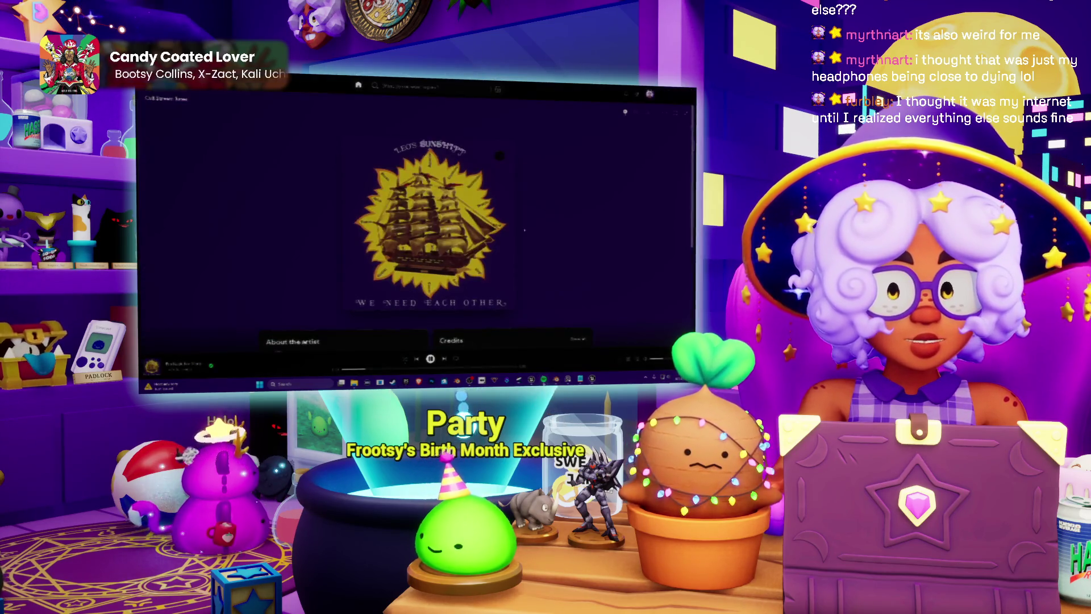
pyautogui.hotkey('alt', 'Tab')
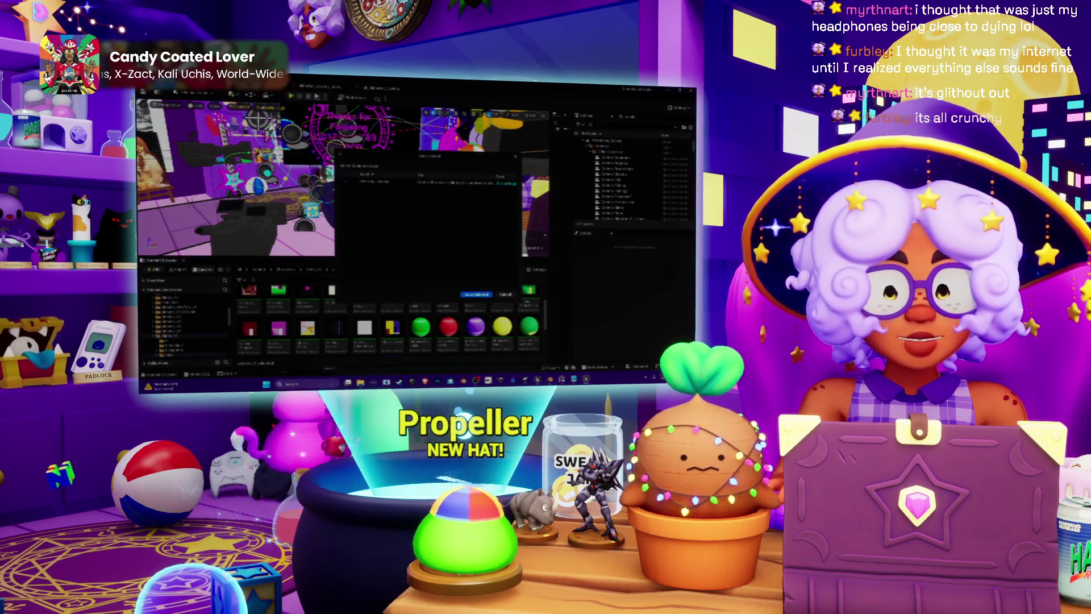
pyautogui.press('super')
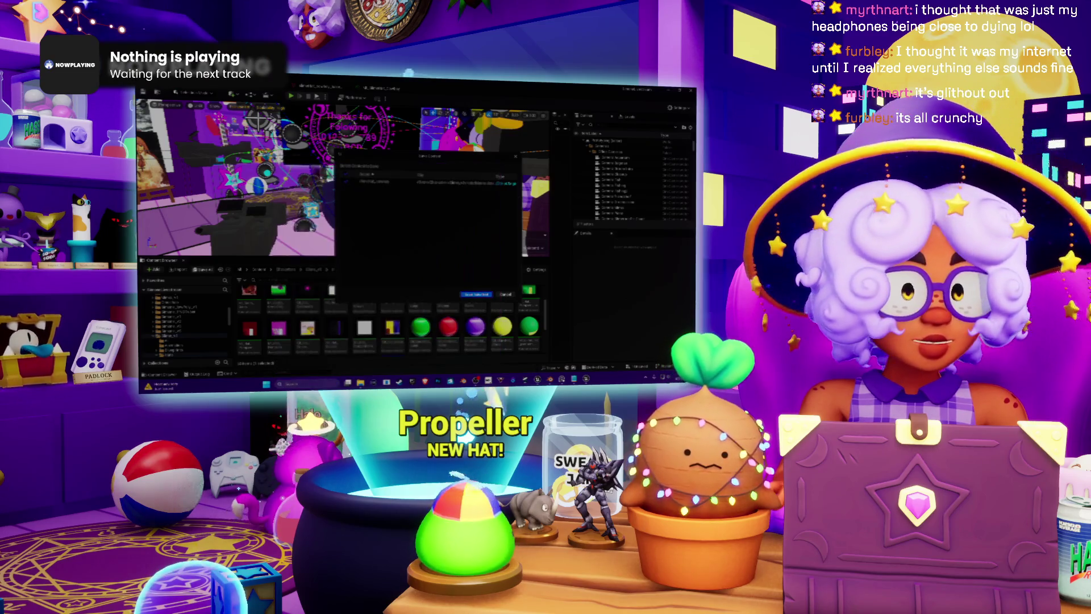
pyautogui.click(310, 227)
pyautogui.press('Return')
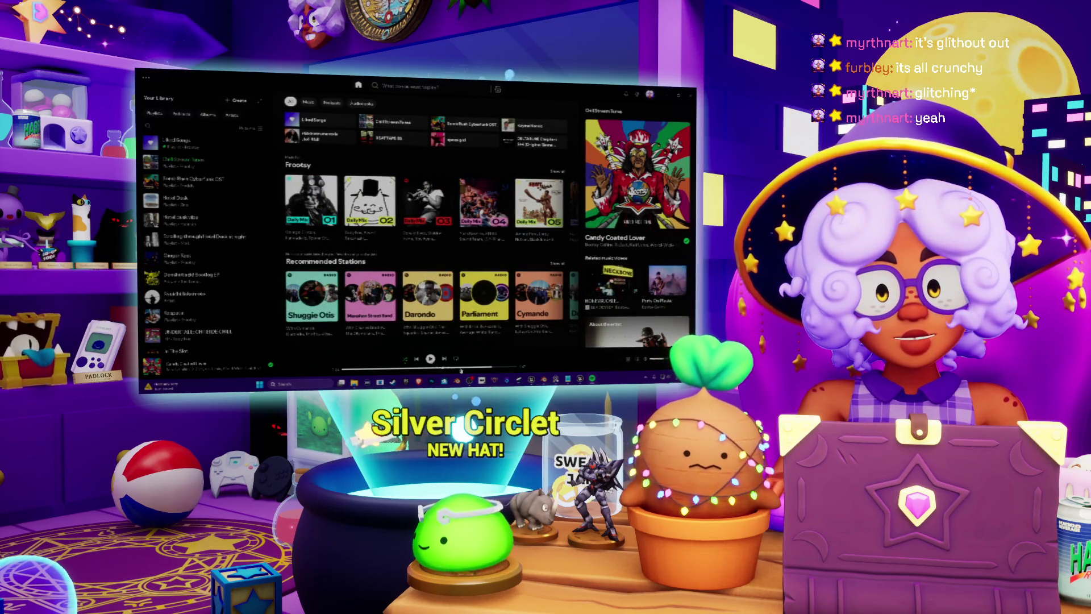
# Resume Spotify playback of 'Candy Coated Lover' and minimise the player.
pyautogui.press('space')
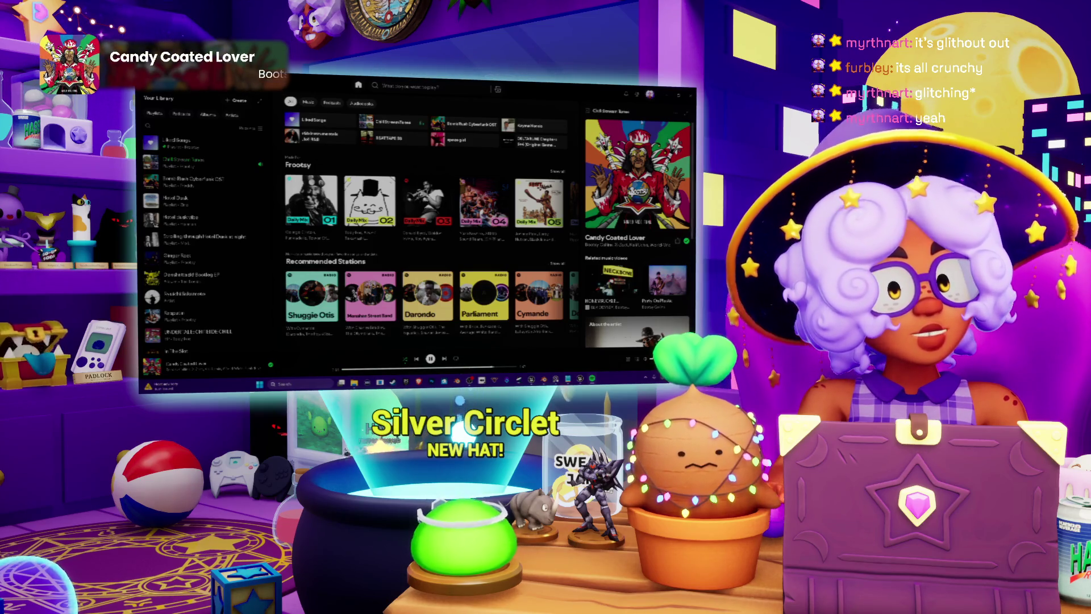
pyautogui.click(669, 95)
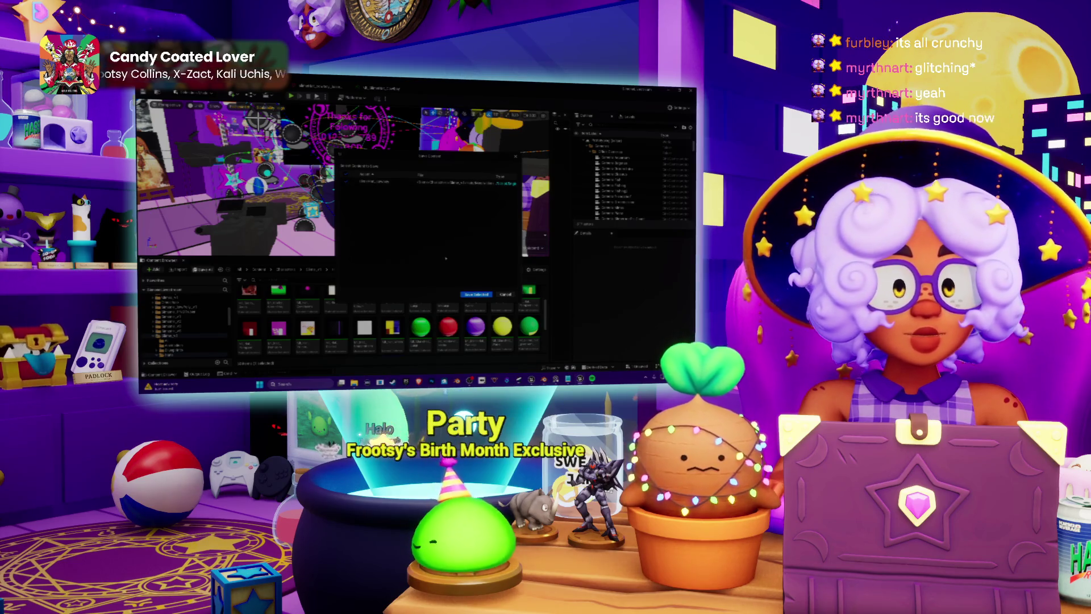
# Close the save prompt and open the C_Slime blueprint from the Chara_v1 folder.
pyautogui.click(476, 294)
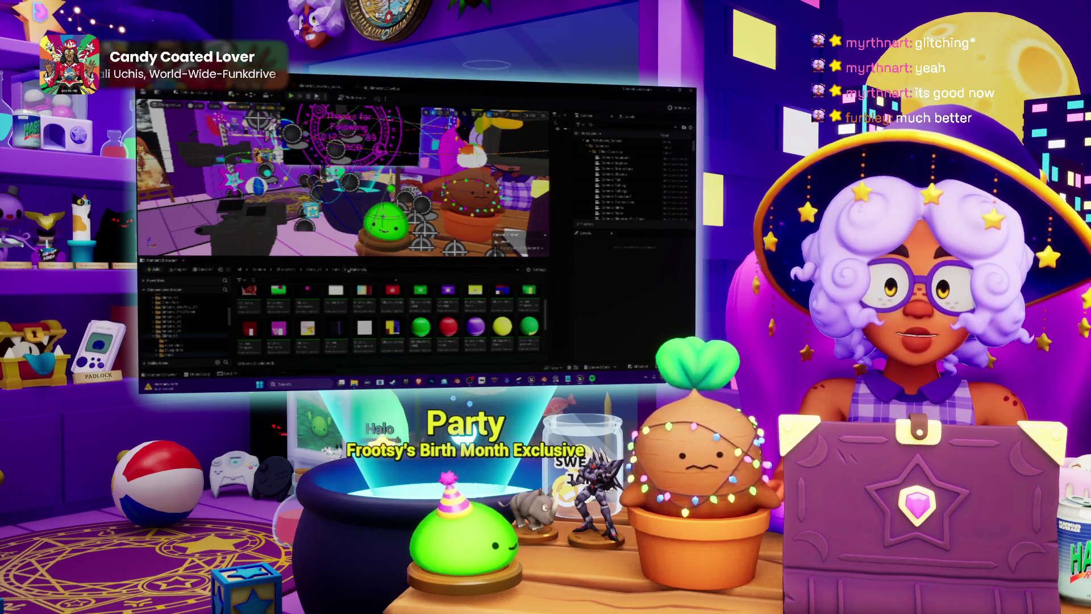
pyautogui.click(318, 270)
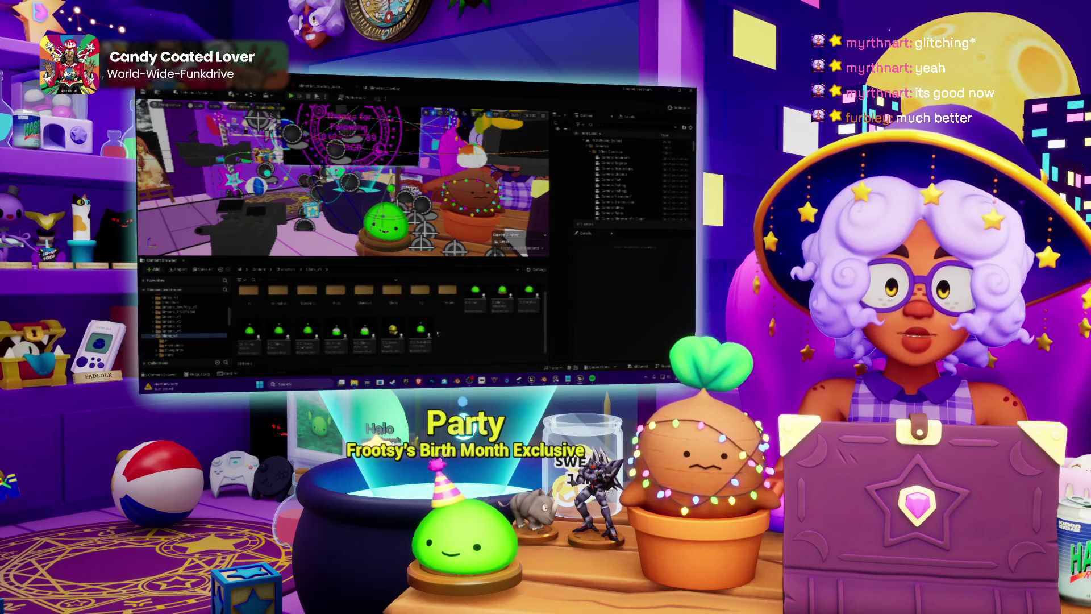
pyautogui.doubleClick(475, 302)
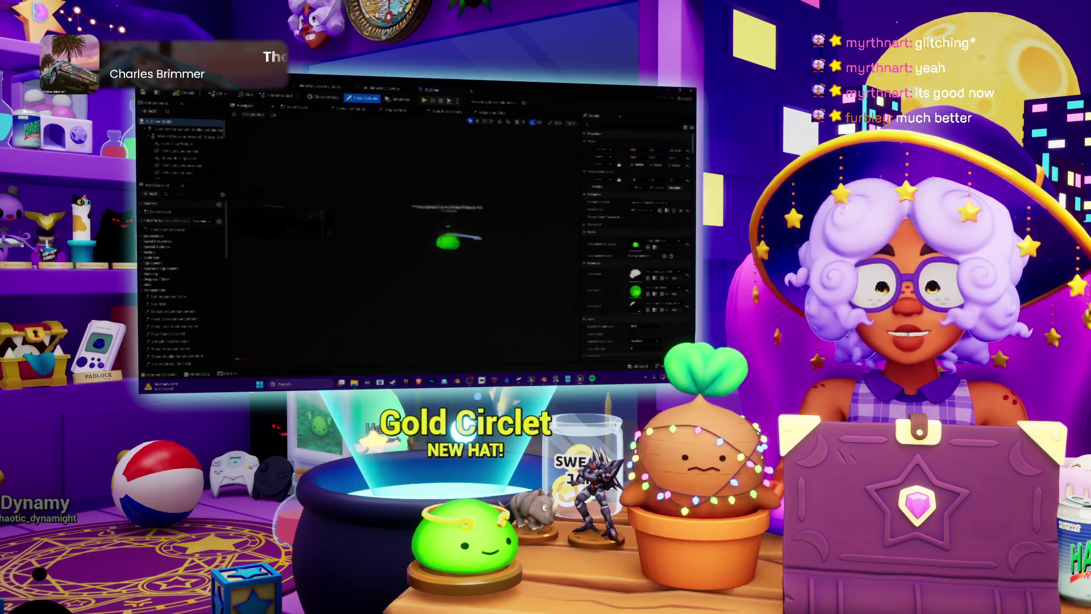
# Assign the cowboy hat mesh and its straw material to the slime_hat component.
pyautogui.scroll(5, 408, 239)
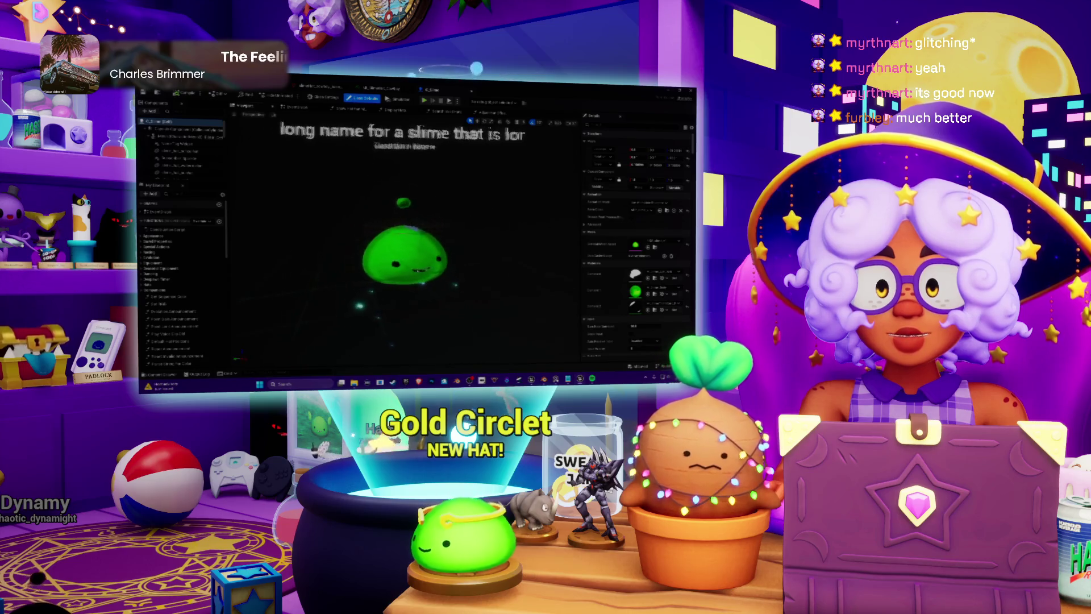
pyautogui.click(173, 150)
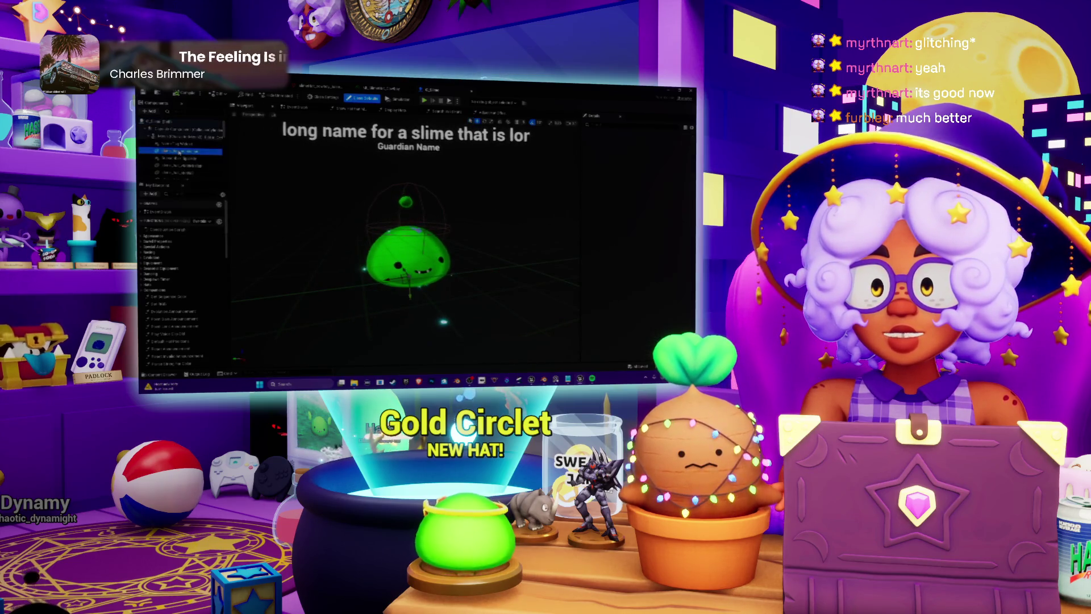
pyautogui.scroll(-2, 180, 152)
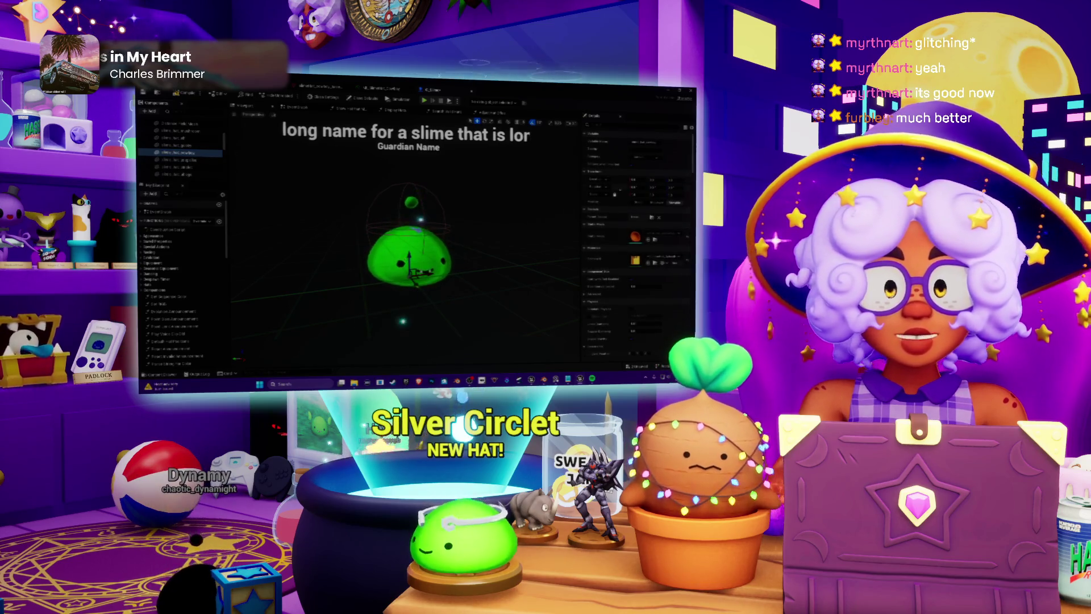
pyautogui.click(668, 234)
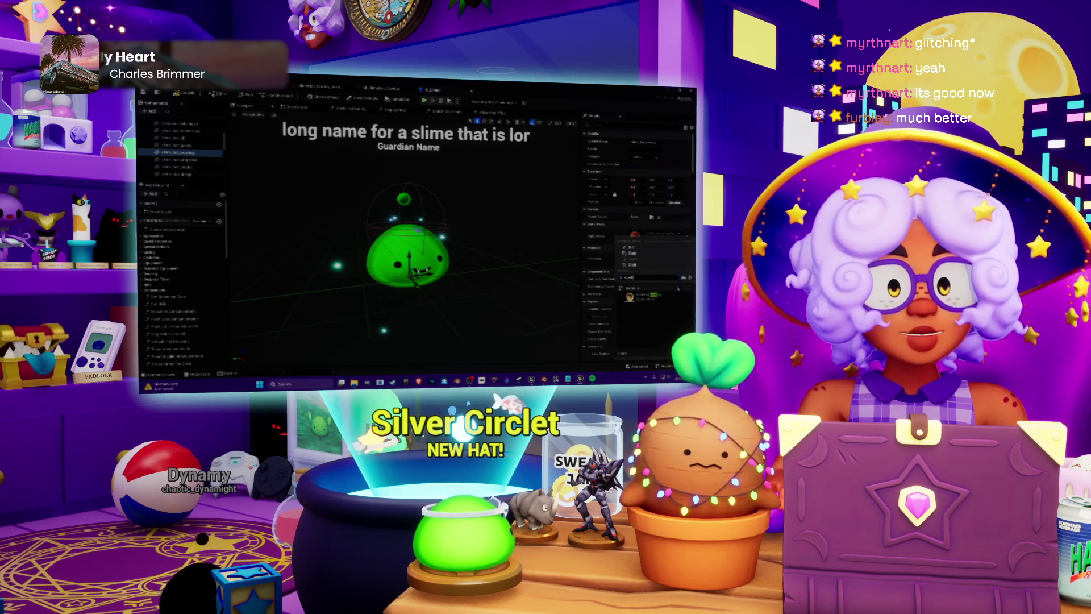
pyautogui.click(662, 297)
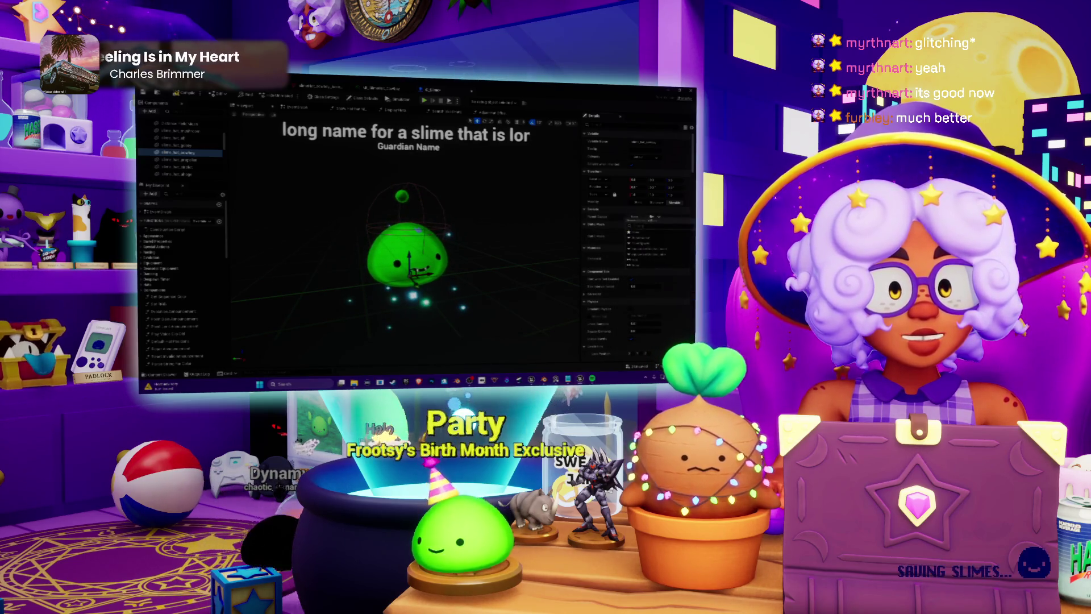
pyautogui.click(635, 217)
pyautogui.click(641, 238)
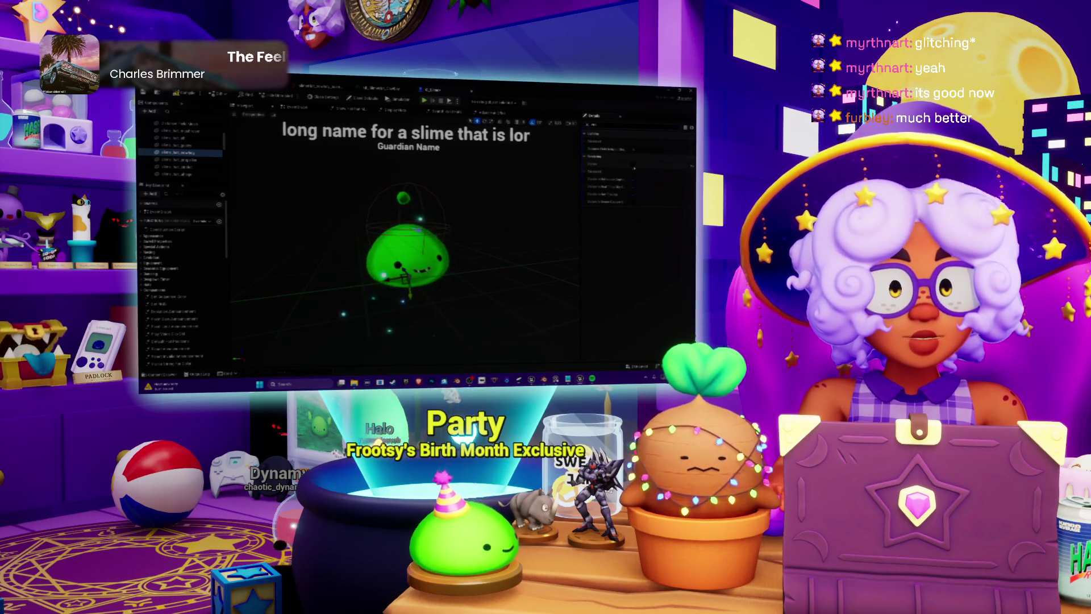
pyautogui.scroll(5, 485, 202)
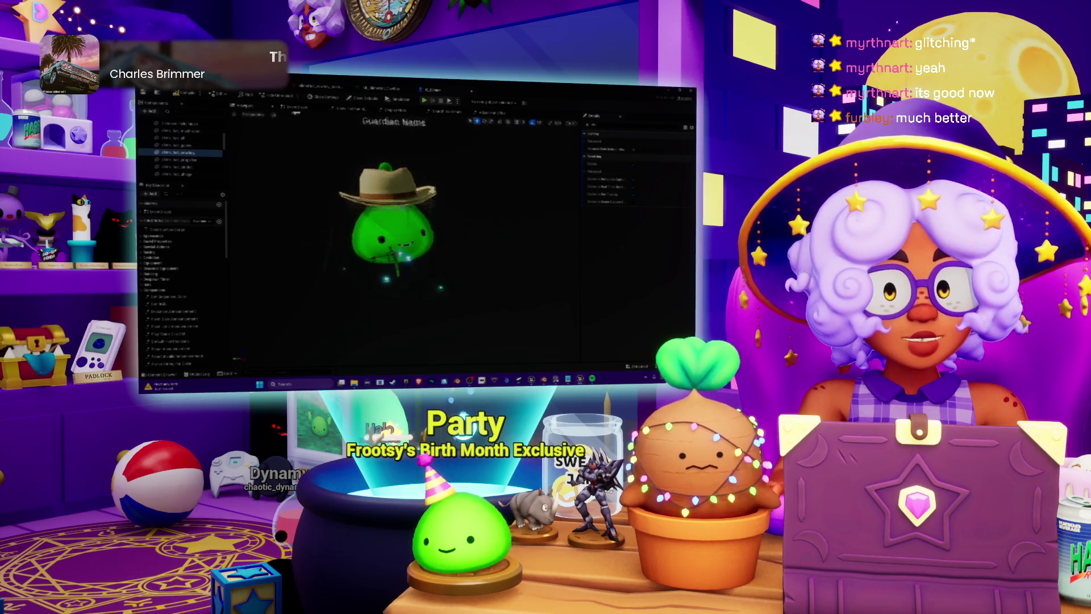
# Recheck the cowboy hat mesh and wood texture, then orbit Blender's hat to a side view.
pyautogui.scroll(-5, 398, 239)
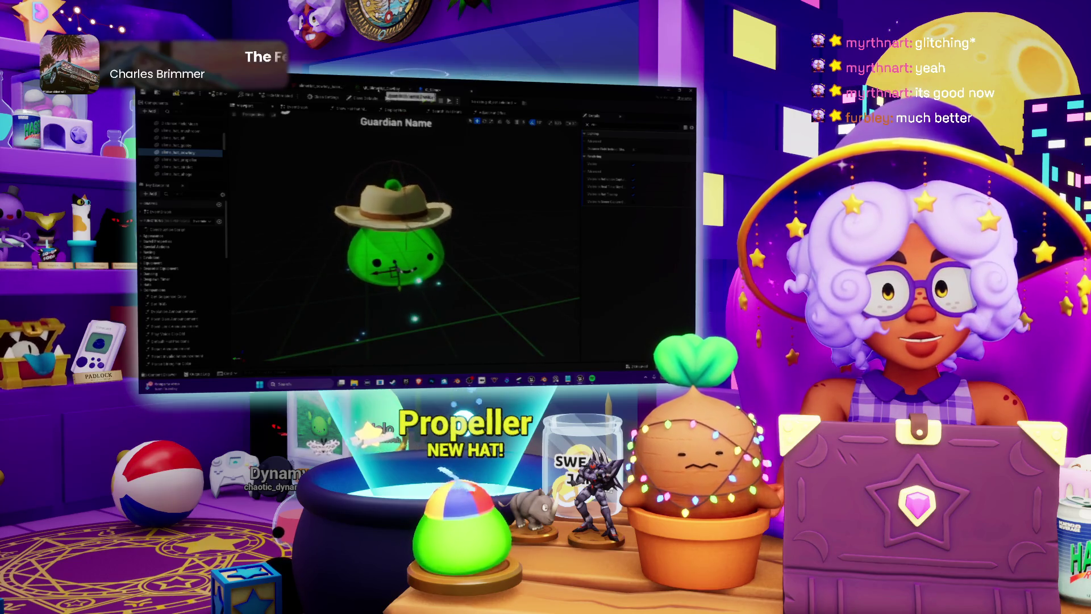
pyautogui.hotkey('ctrl', 'Tab')
pyautogui.click(315, 87)
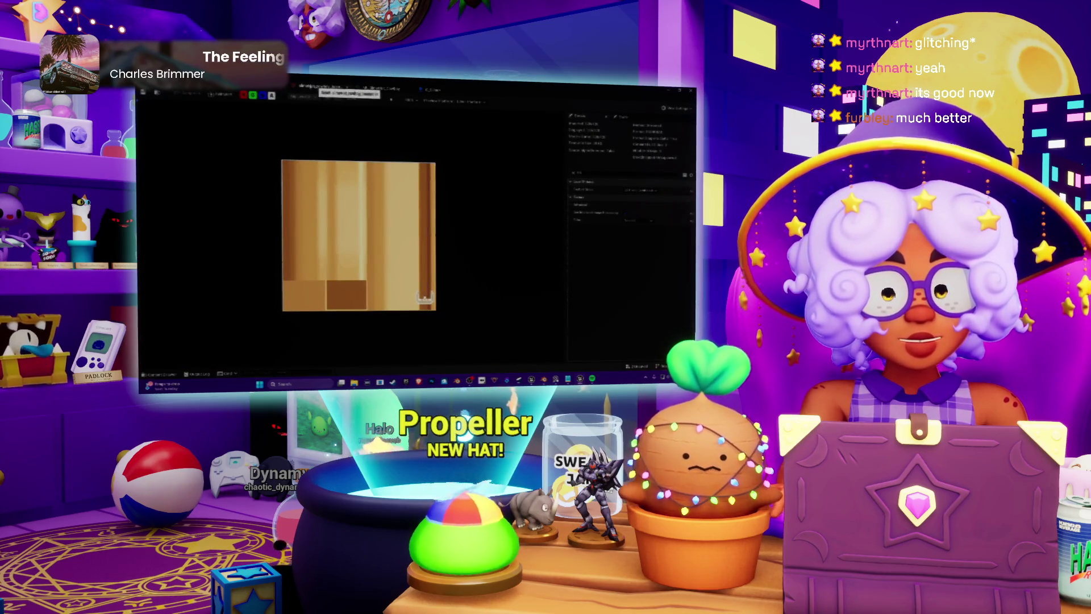
pyautogui.hotkey('ctrl', 'Tab')
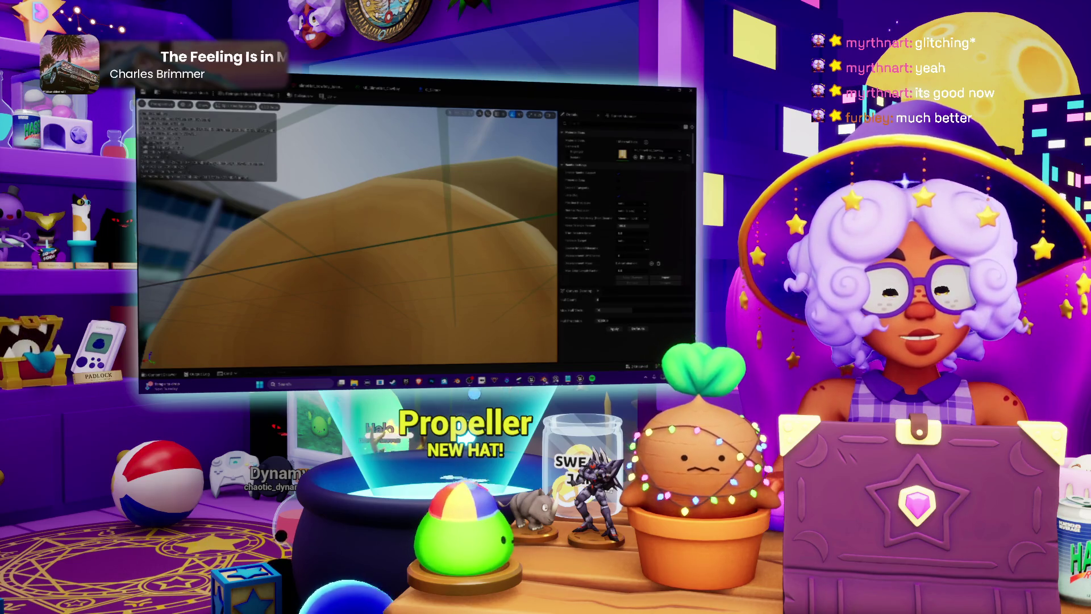
pyautogui.hotkey('alt', 'Tab')
pyautogui.moveTo(316, 245); pyautogui.dragTo(363, 216, button='middle')
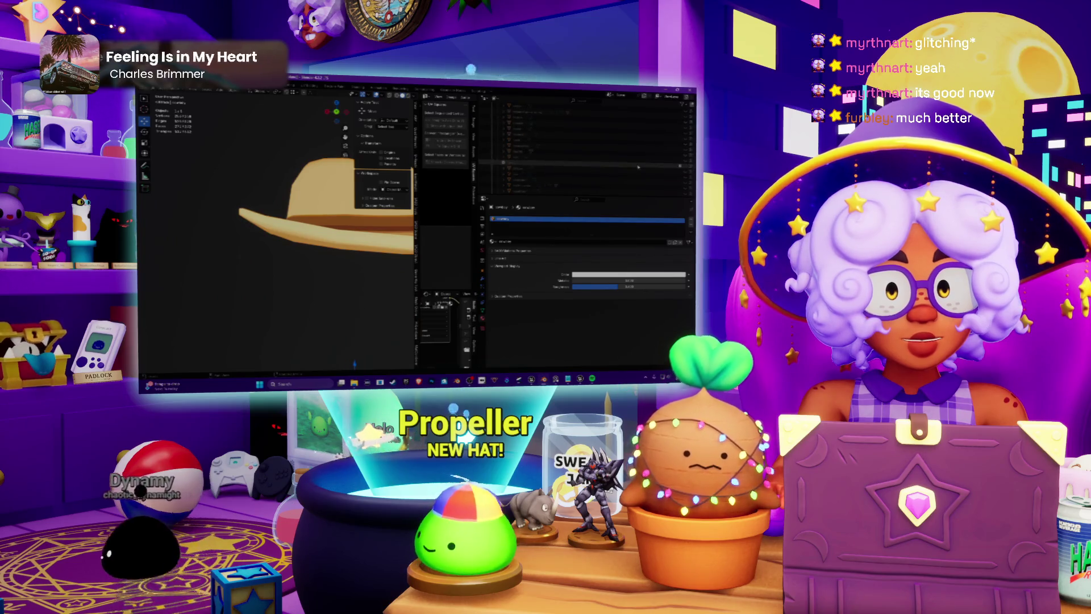
# Frame the hat in Blender and apply its transforms.
pyautogui.press('Home')
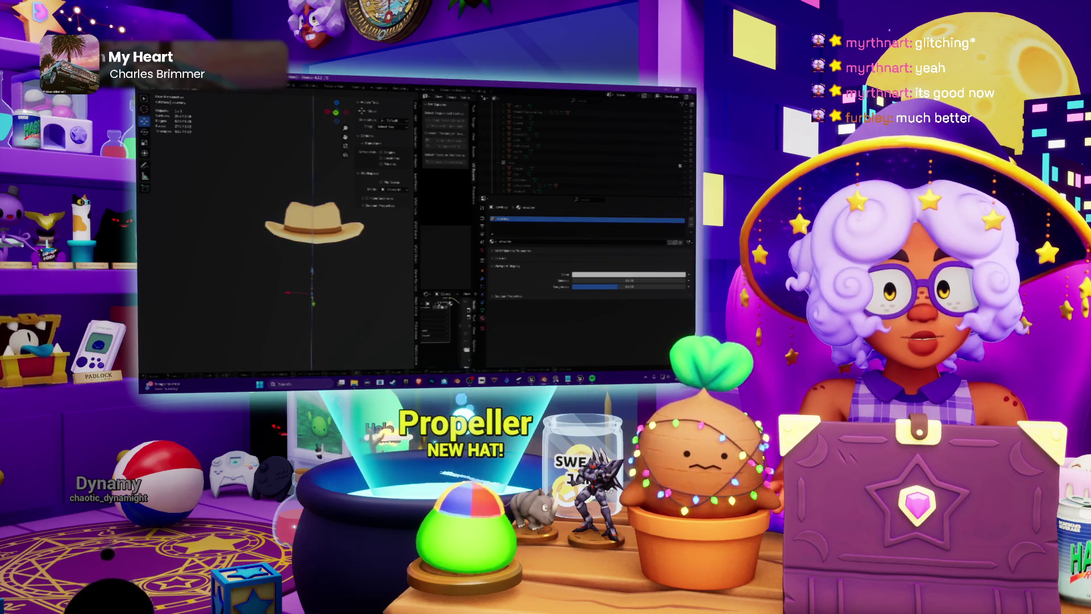
pyautogui.click(311, 274)
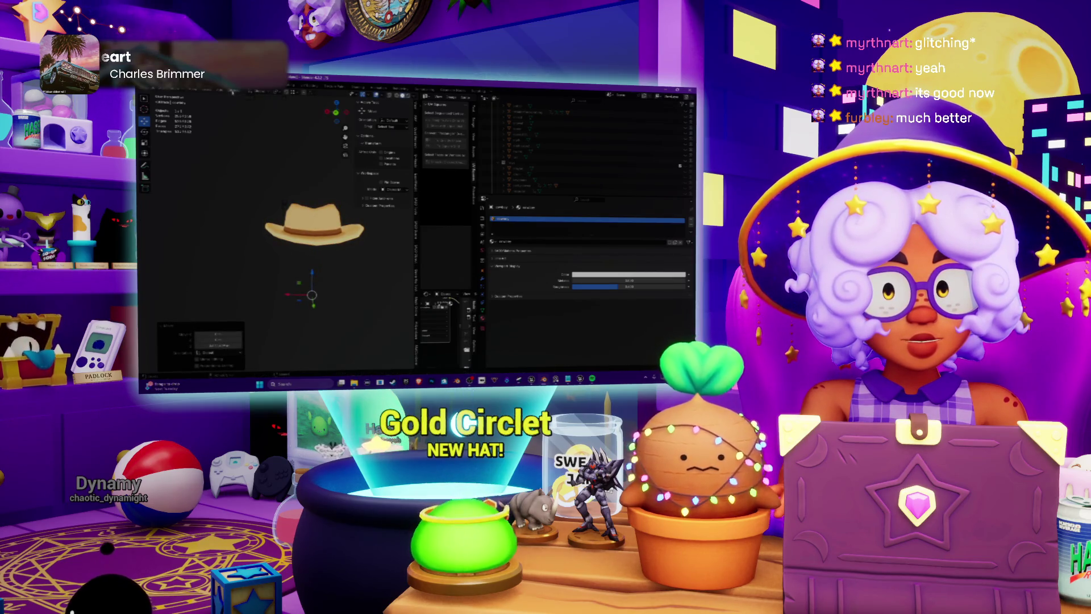
pyautogui.click(232, 91)
pyautogui.moveTo(249, 122)
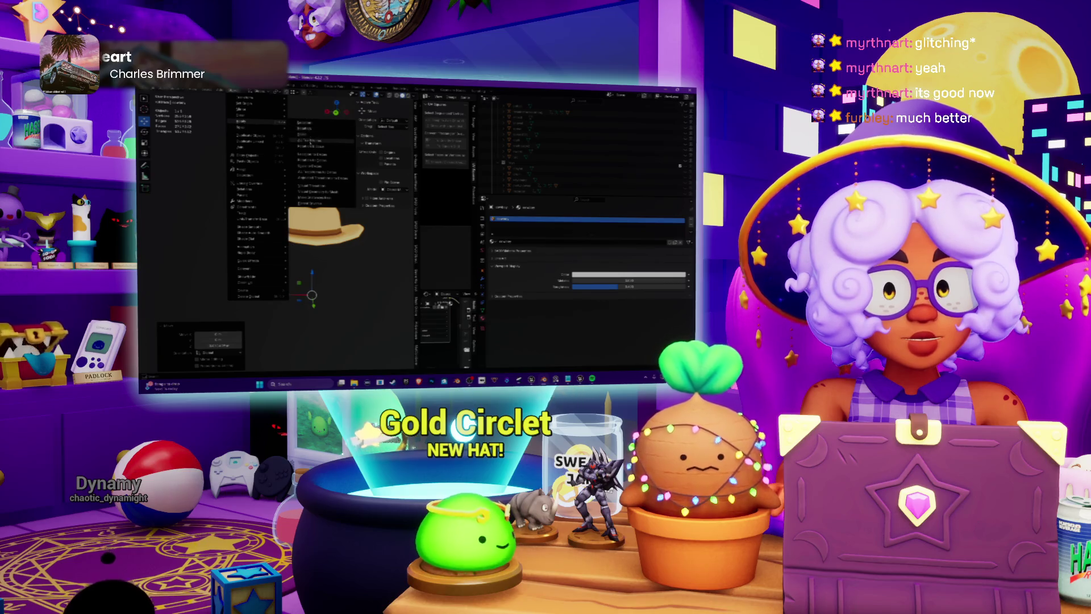
pyautogui.click(310, 140)
# Re-export the hat model in the chosen export format for Unreal.
pyautogui.click(149, 91)
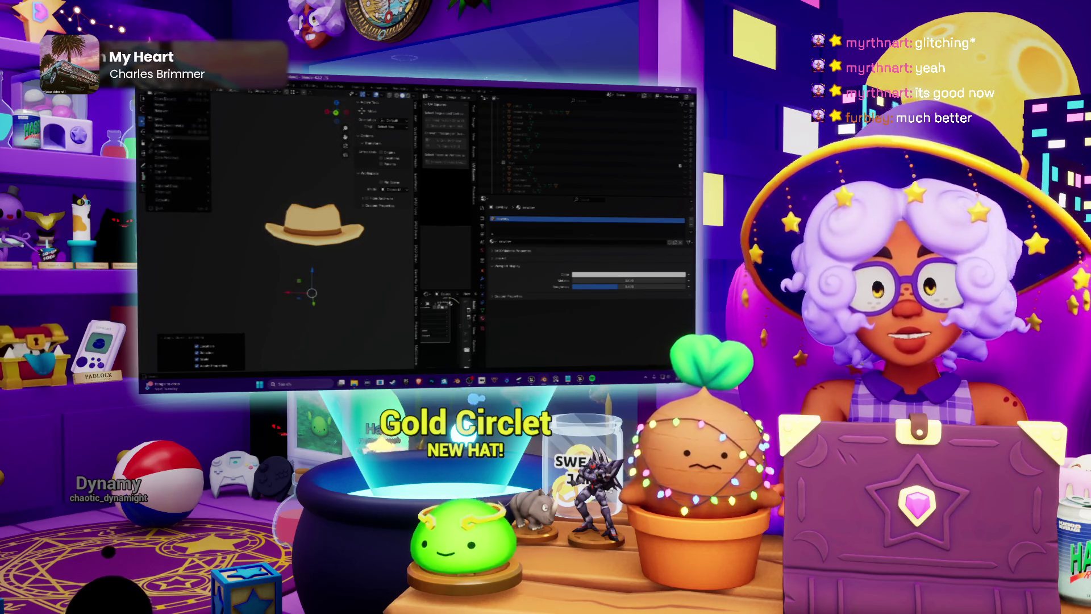
pyautogui.moveTo(162, 171)
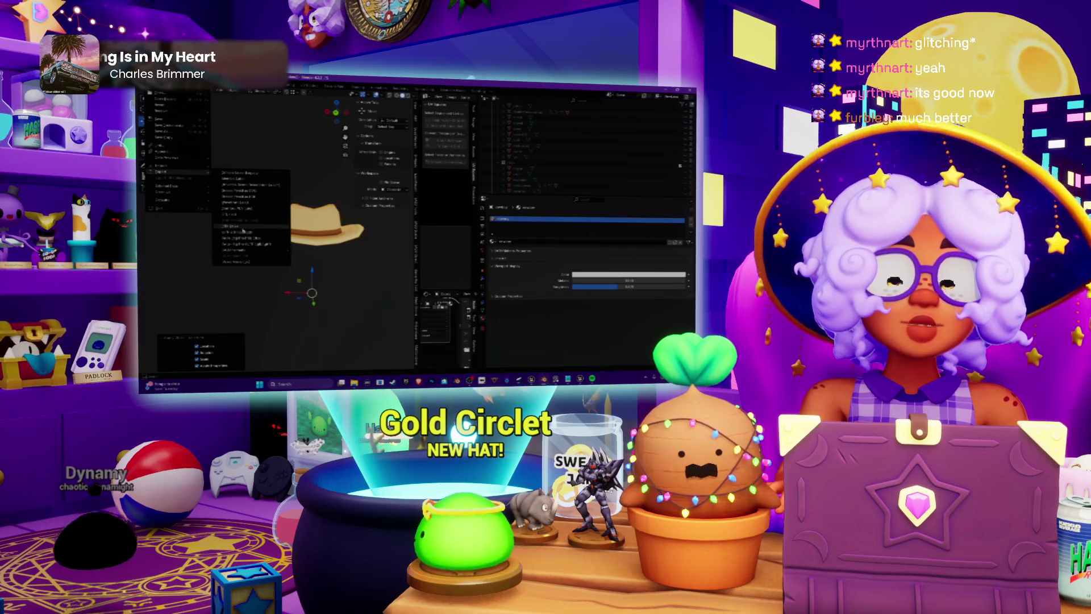
pyautogui.click(239, 233)
pyautogui.click(597, 300)
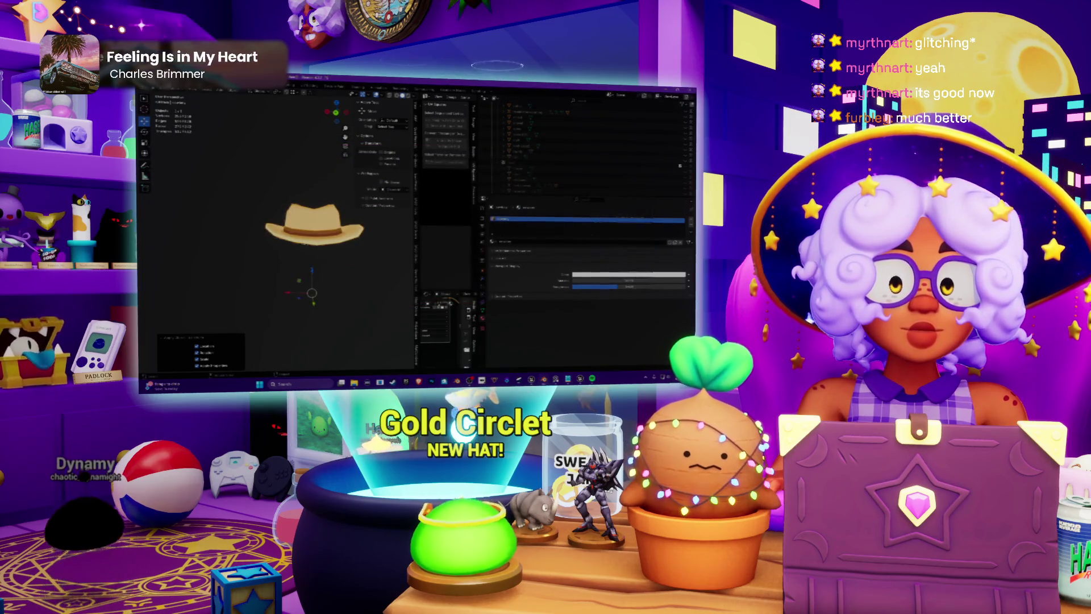
pyautogui.hotkey('alt', 'Tab')
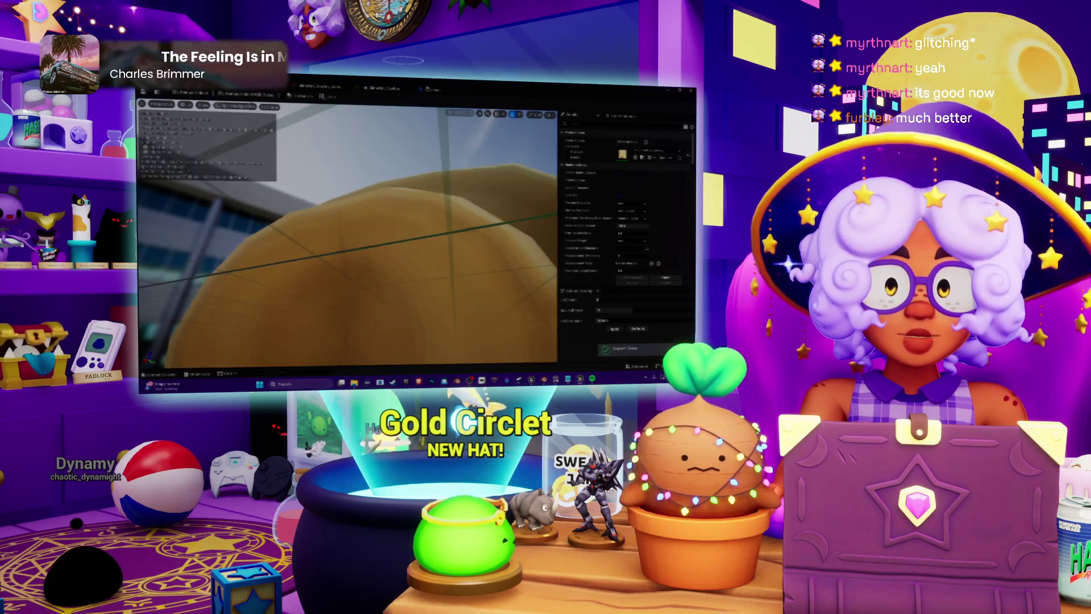
# Inspect the hat on the slime blueprint, cancel the reimport options, and return to Blender.
pyautogui.hotkey('alt', 'Tab')
pyautogui.scroll(-3, 398, 238)
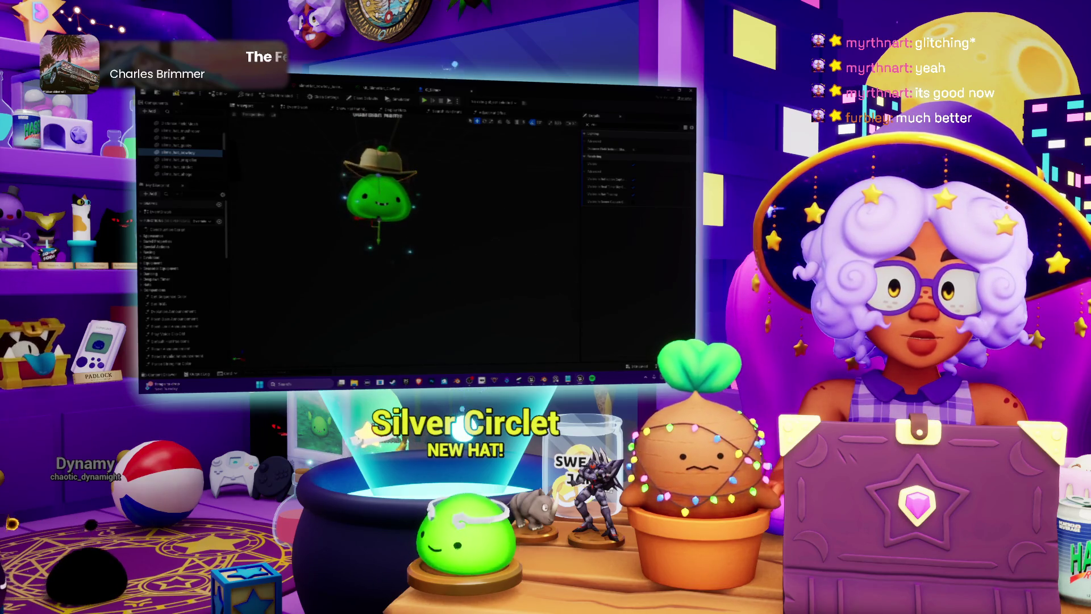
pyautogui.hotkey('alt', 'Tab')
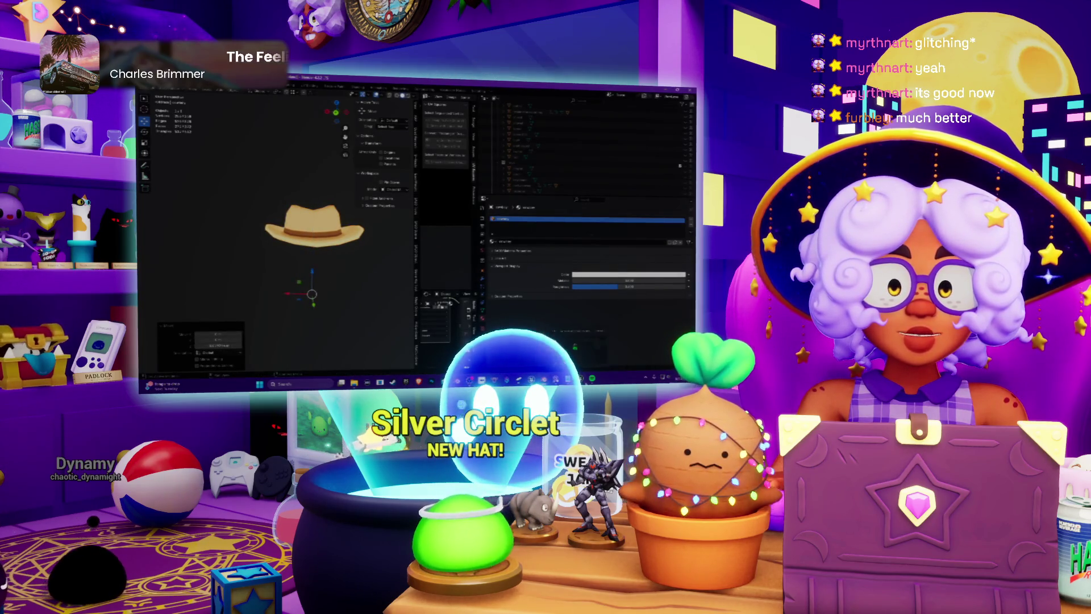
pyautogui.hotkey('alt', 'Tab')
pyautogui.hotkey('alt', 'Tab')
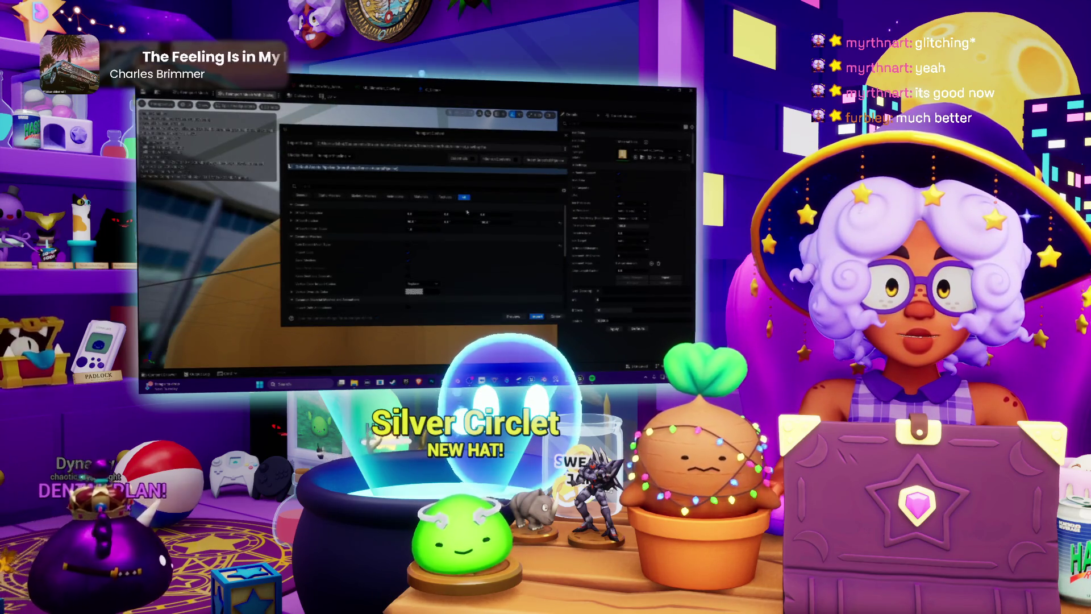
pyautogui.click(550, 318)
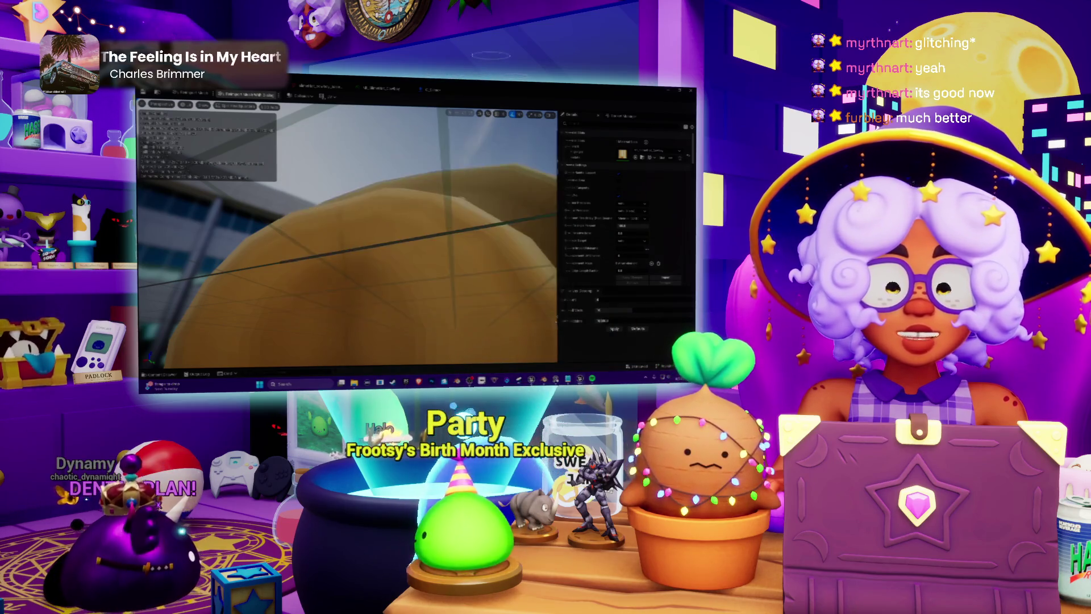
pyautogui.hotkey('alt', 'Tab')
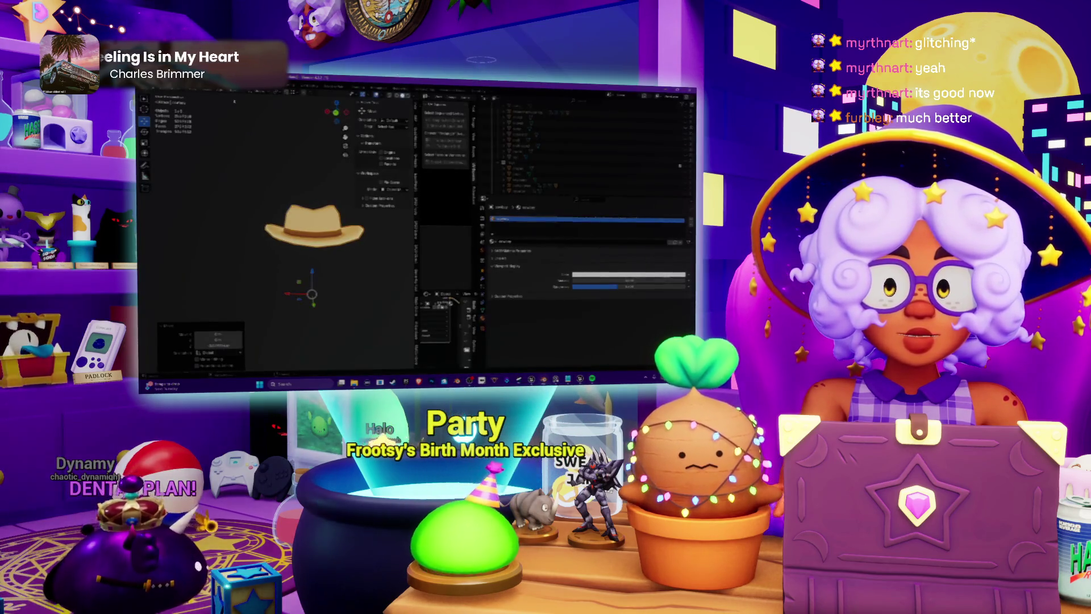
# Apply all transforms to the cowboy hat and export it again.
pyautogui.moveTo(239, 91)
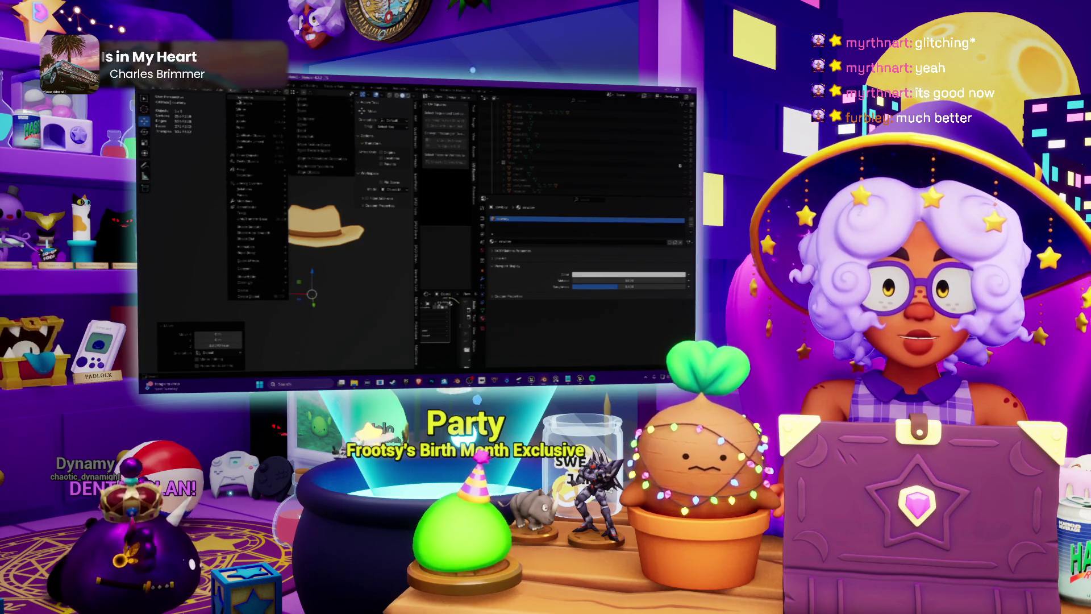
pyautogui.moveTo(254, 121)
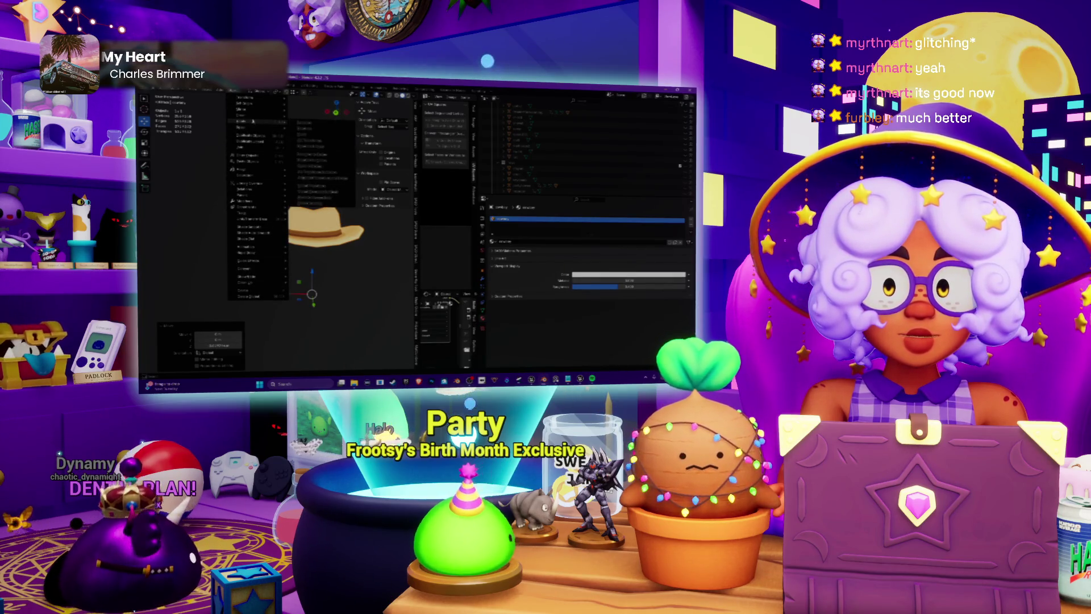
pyautogui.click(311, 140)
pyautogui.click(150, 89)
pyautogui.moveTo(168, 173)
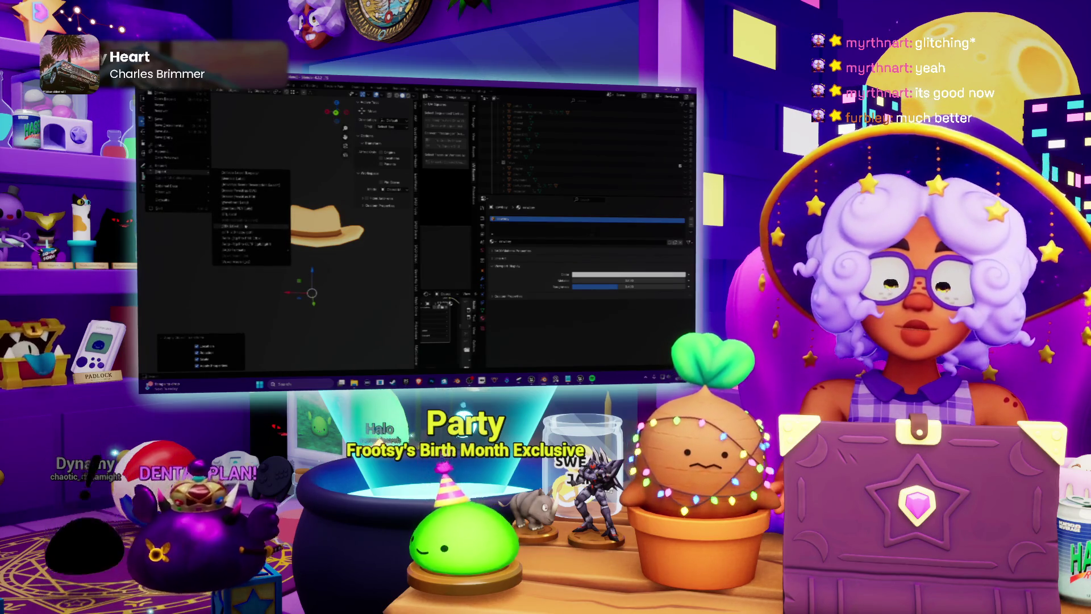
pyautogui.click(245, 226)
pyautogui.click(596, 300)
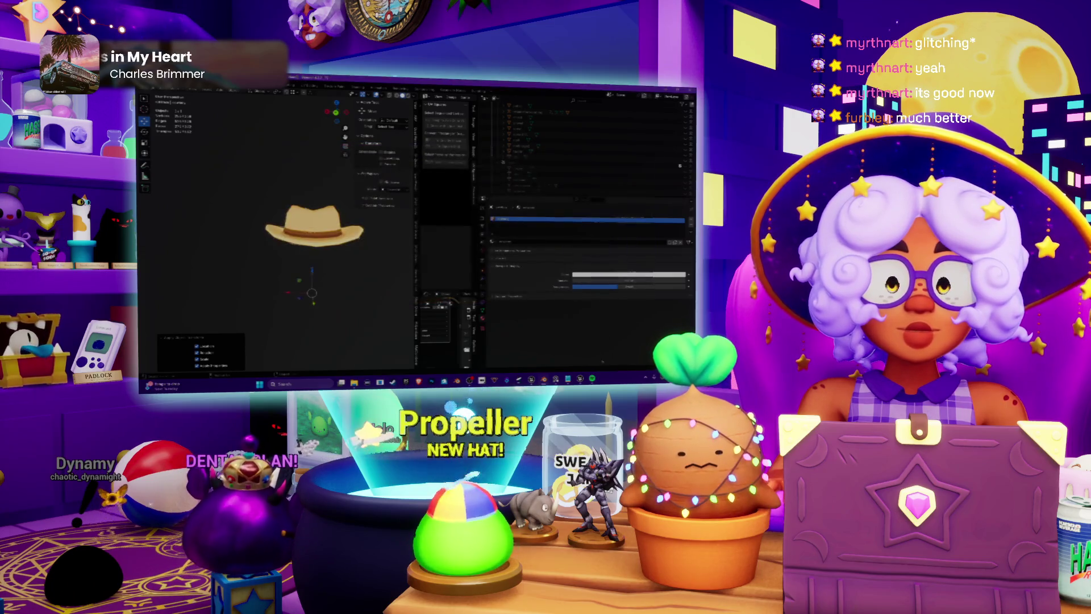
# View the reimported hat on the slime, framing it and orbiting to see it from below.
pyautogui.hotkey('alt', 'Tab')
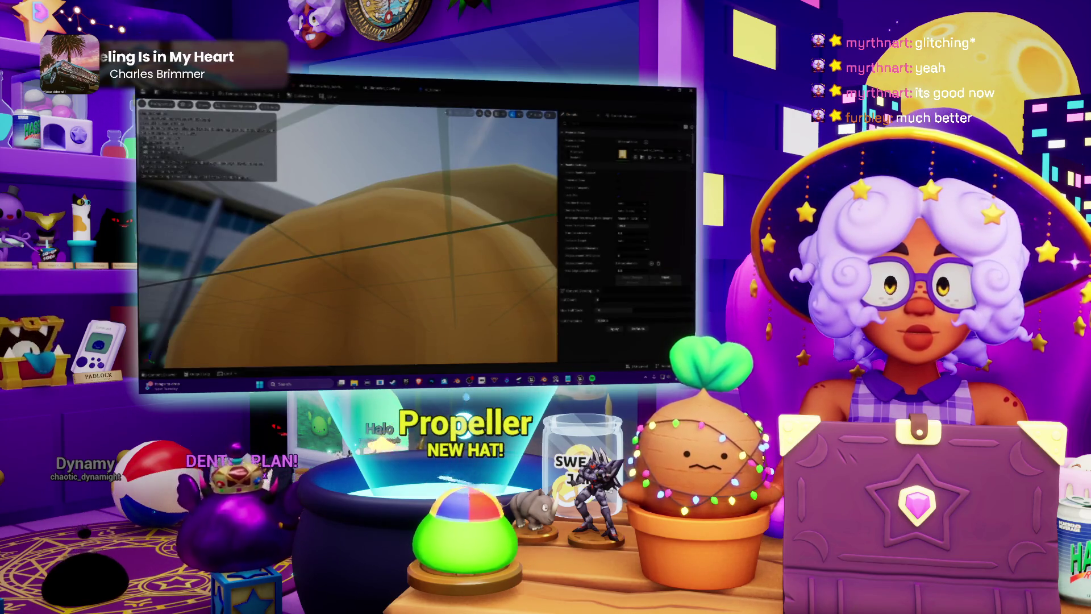
pyautogui.press('Return')
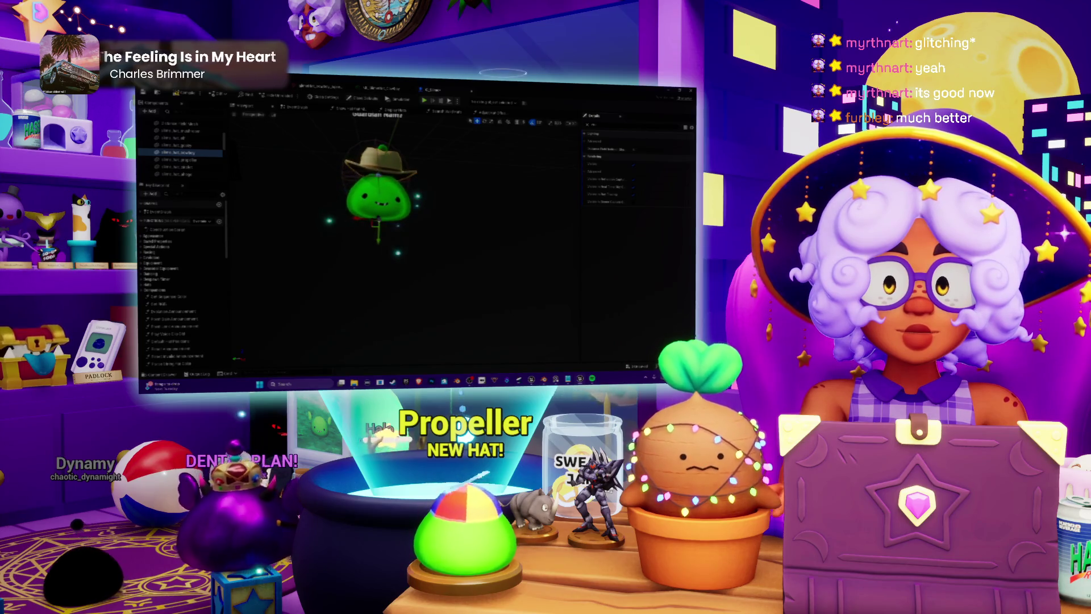
pyautogui.hotkey('alt', 'Tab')
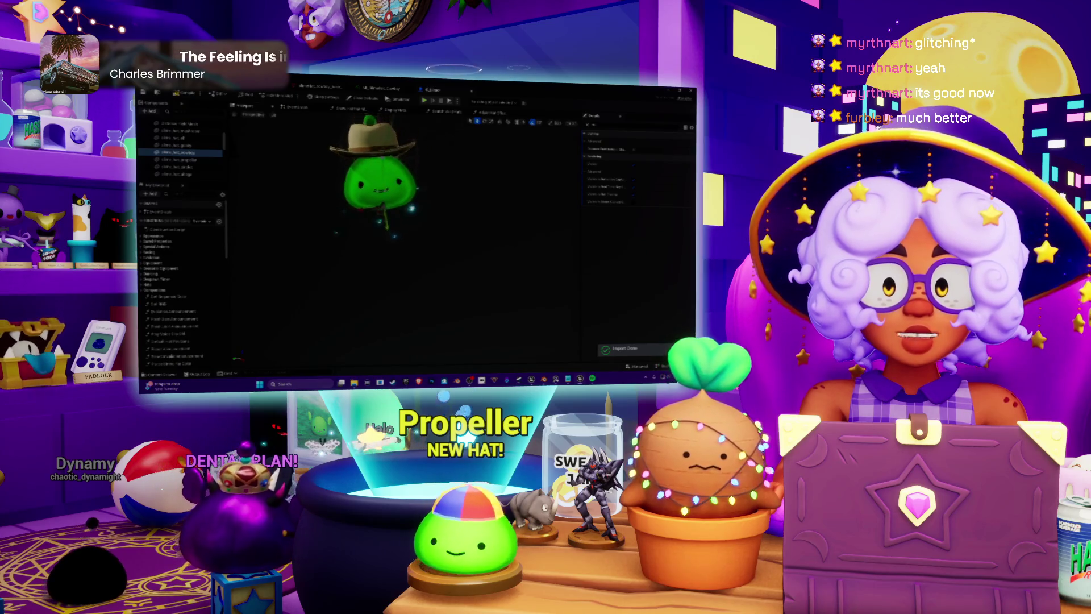
pyautogui.press('f')
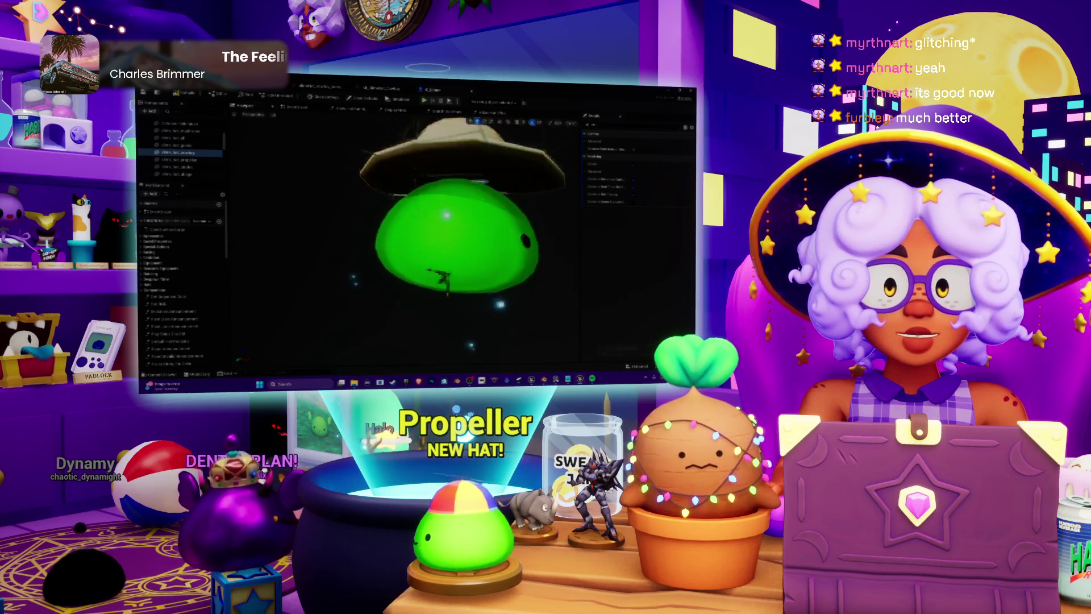
pyautogui.moveTo(544, 314)
pyautogui.mouseDown()
pyautogui.moveTo(514, 309)
pyautogui.moveTo(544, 314)
pyautogui.mouseUp()
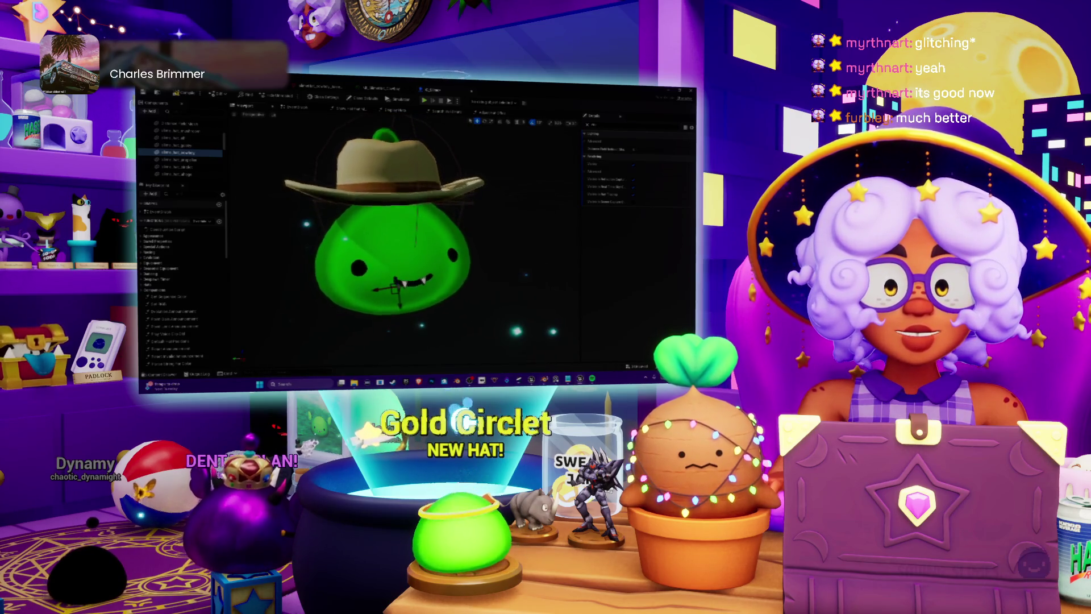
pyautogui.hotkey('alt', 'Tab')
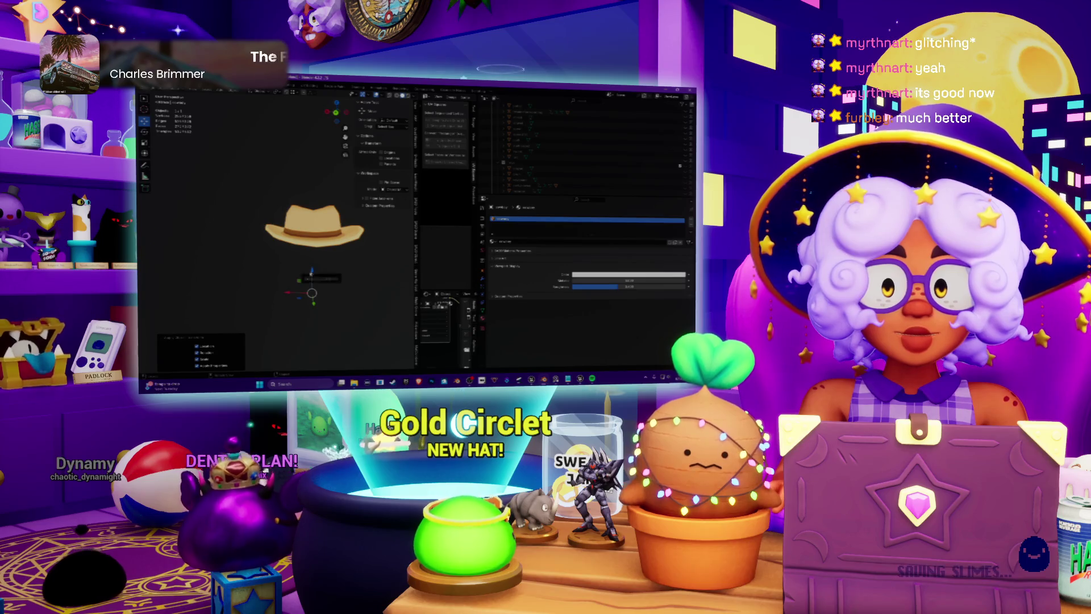
# From the front view, apply the hat's transforms again.
pyautogui.press('KP_1')
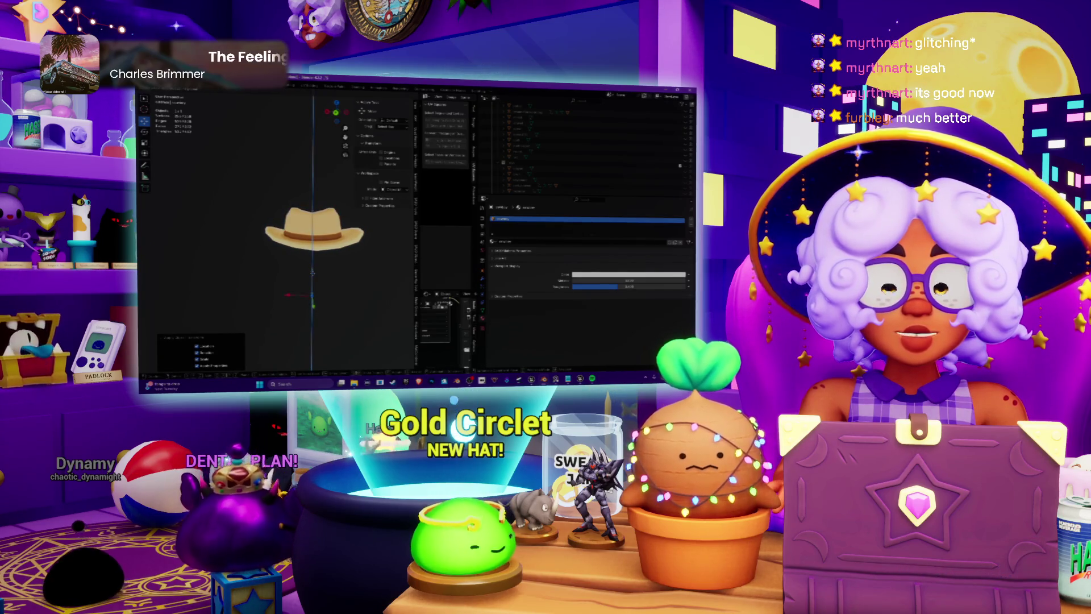
pyautogui.click(237, 91)
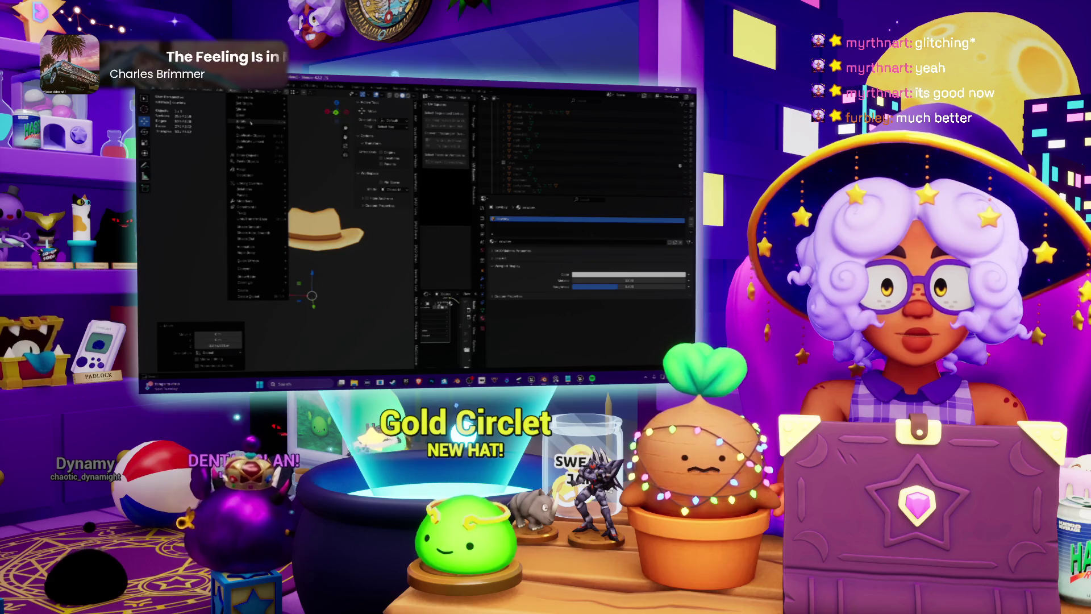
pyautogui.moveTo(251, 123)
pyautogui.click(314, 143)
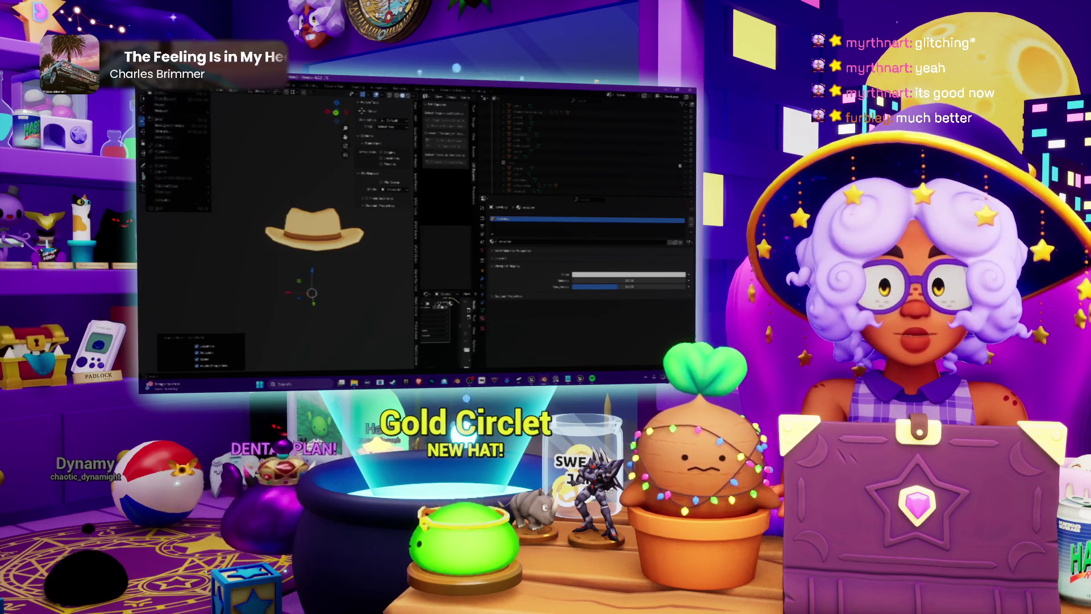
# Export the hat model once more in the chosen format.
pyautogui.click(152, 91)
pyautogui.moveTo(171, 175)
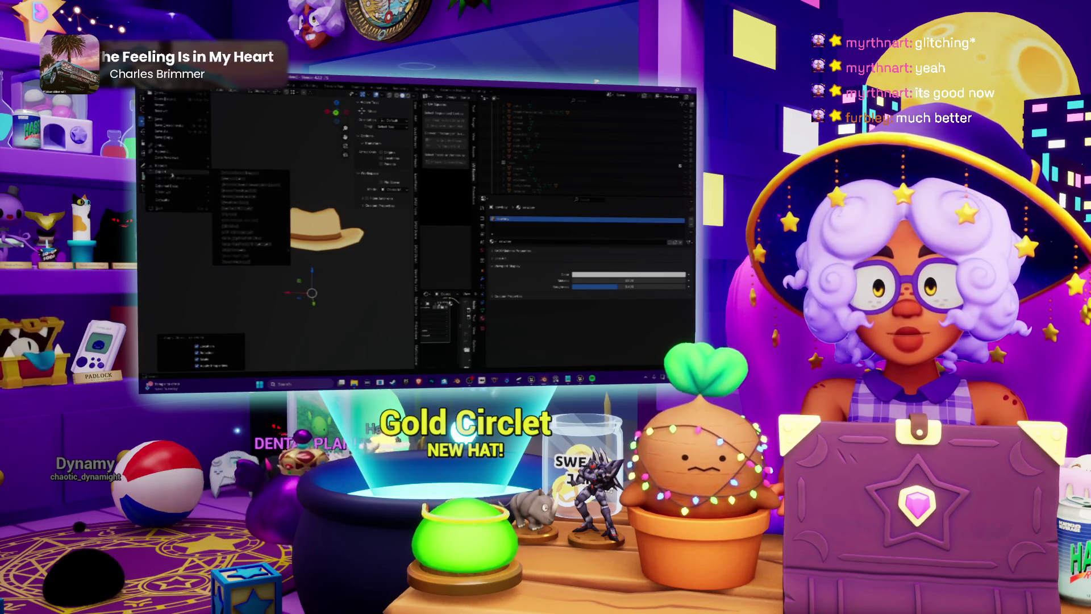
pyautogui.click(232, 227)
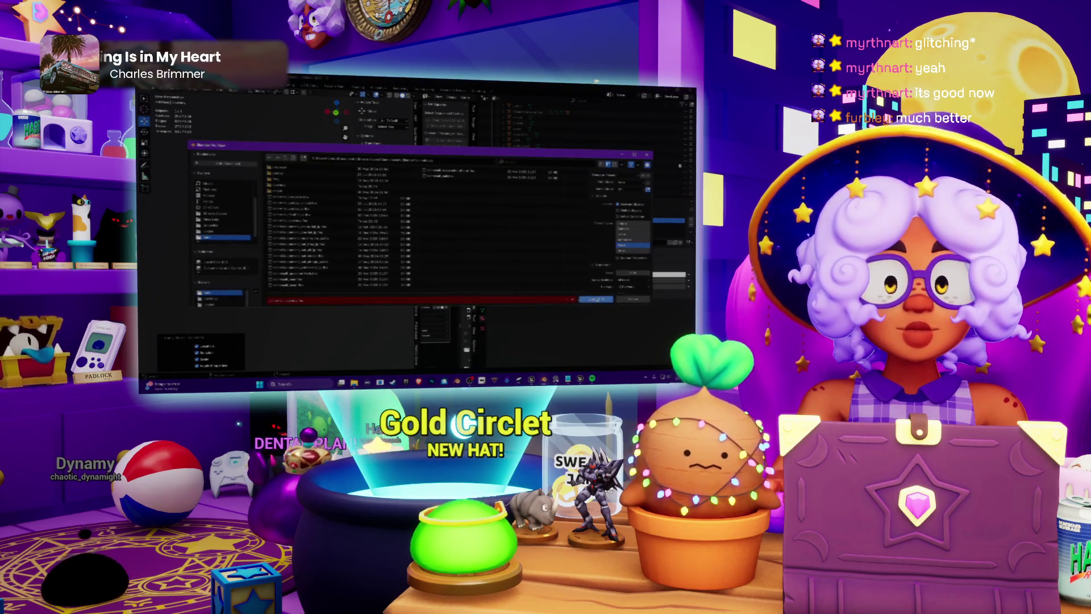
pyautogui.click(595, 299)
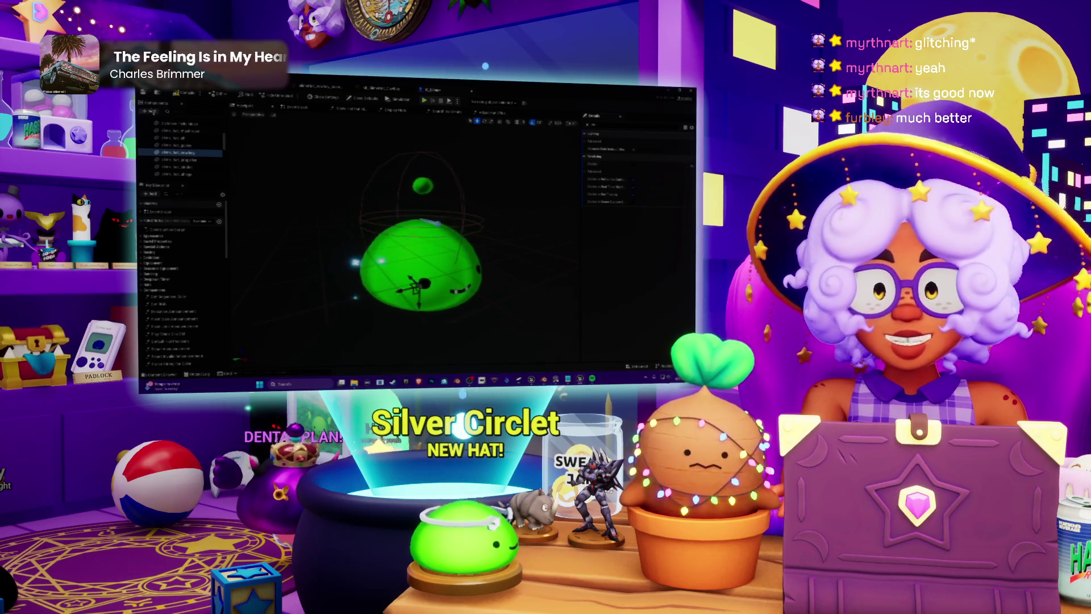
# Save the slime Blueprint, then frame the hat logic nodes in its Event Graph.
pyautogui.hotkey('ctrl', 's')
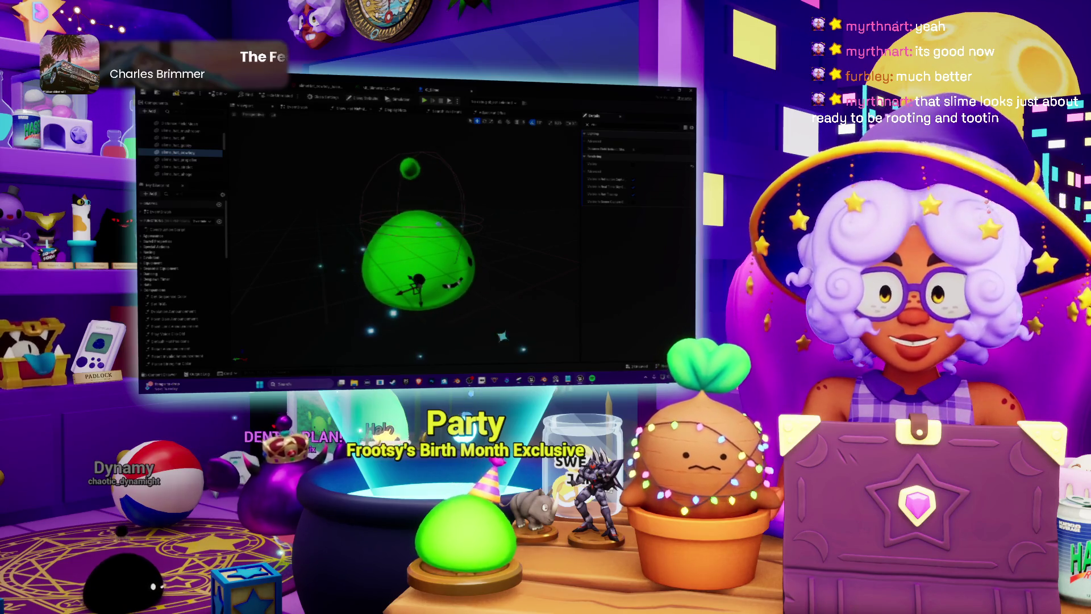
pyautogui.click(347, 110)
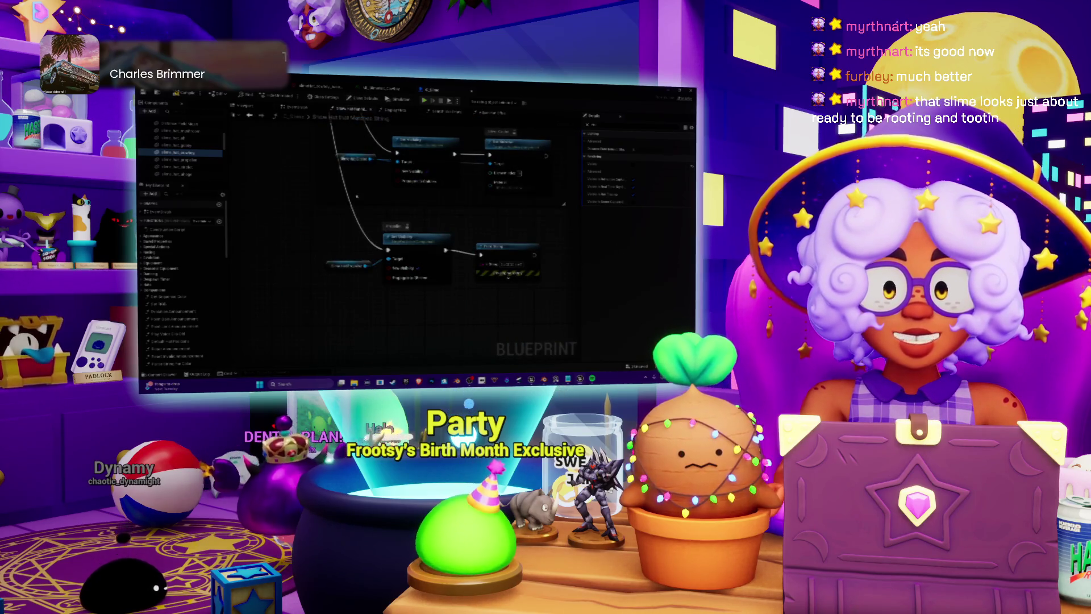
pyautogui.moveTo(504, 229); pyautogui.dragTo(461, 216, button='right')
pyautogui.click(498, 282)
pyautogui.scroll(-5, 407, 215)
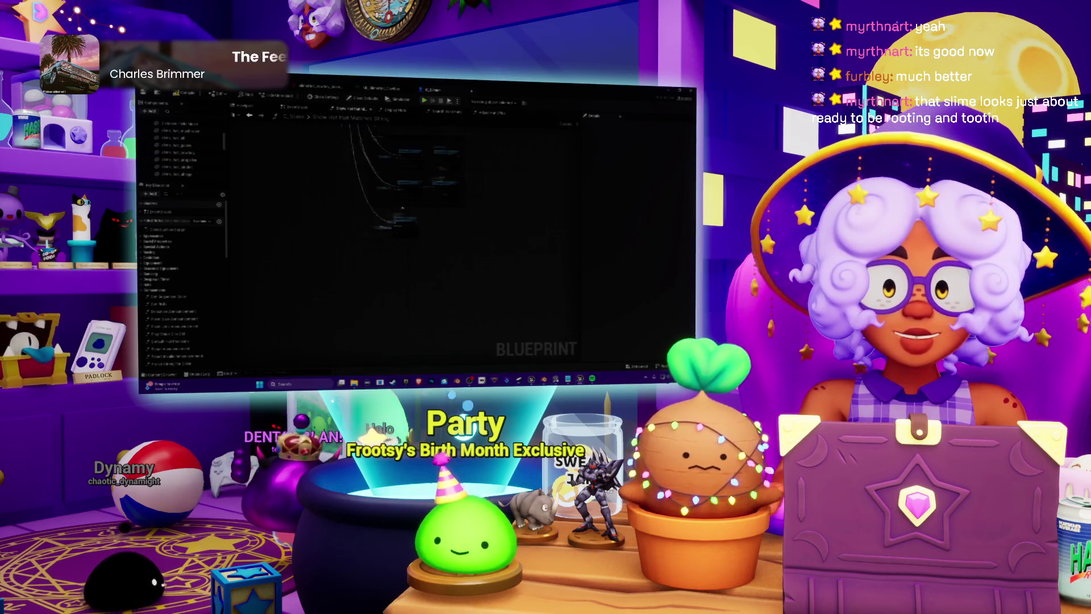
pyautogui.scroll(3, 466, 244)
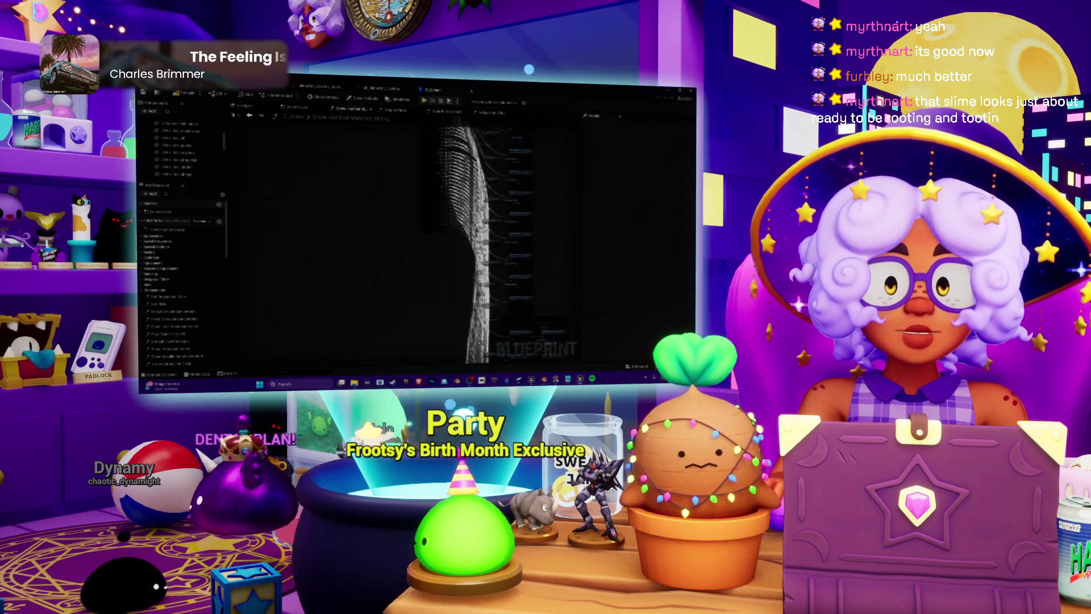
pyautogui.scroll(2, 466, 243)
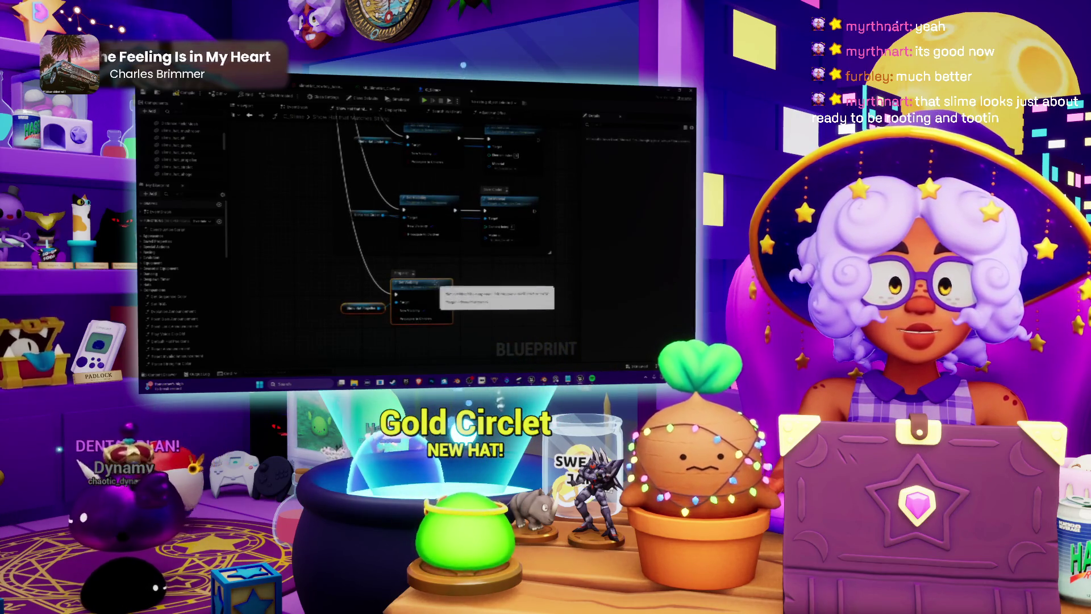
# Paste the copied hat nodes into the Event Graph and delete the unneeded extra node.
pyautogui.hotkey('ctrl', 'v')
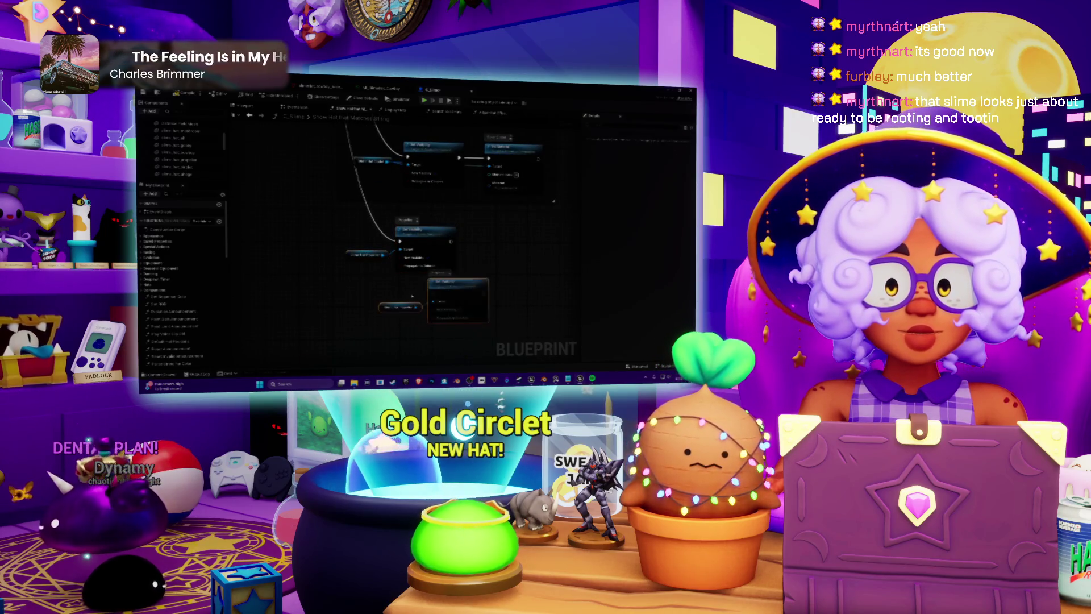
pyautogui.click(386, 284)
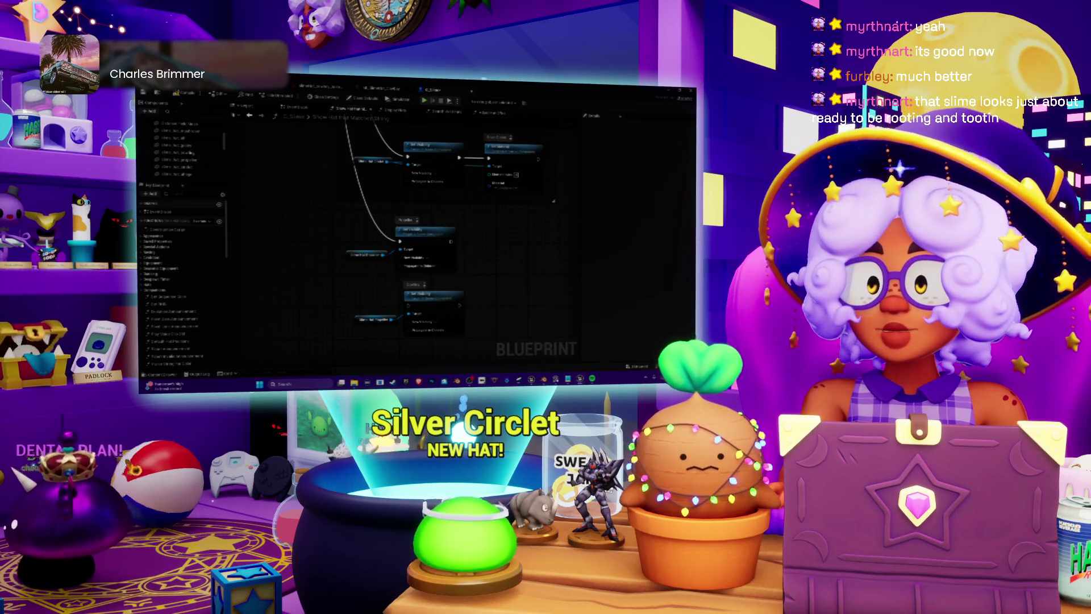
pyautogui.moveTo(170, 153)
pyautogui.mouseDown()
pyautogui.moveTo(370, 318)
pyautogui.moveTo(361, 294)
pyautogui.mouseUp()
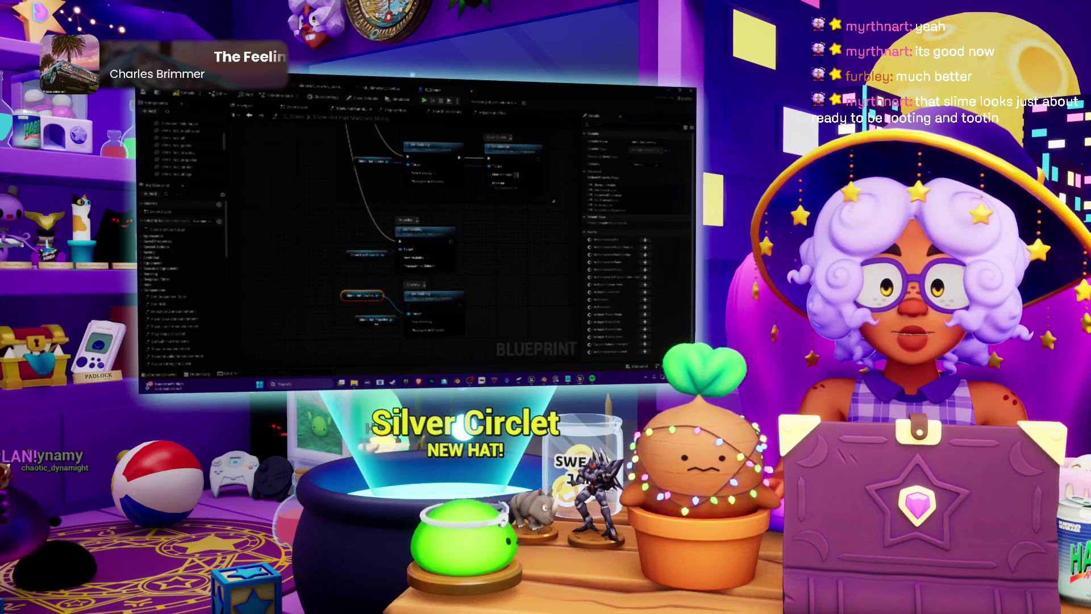
pyautogui.press('Delete')
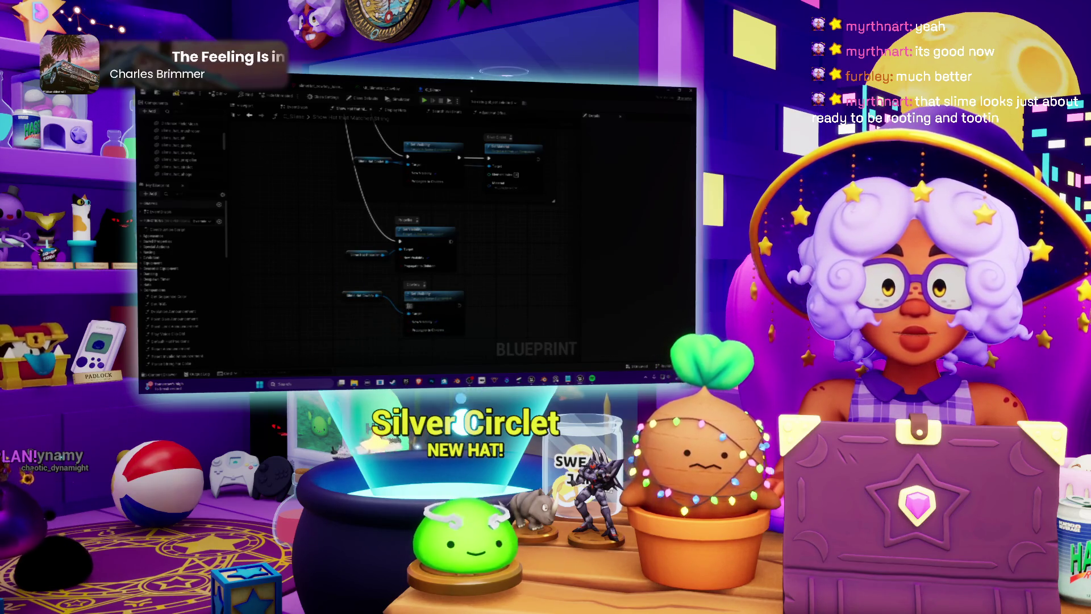
# Chain another Set Visibility node after the existing Set Visibility node.
pyautogui.moveTo(407, 307); pyautogui.dragTo(357, 272)
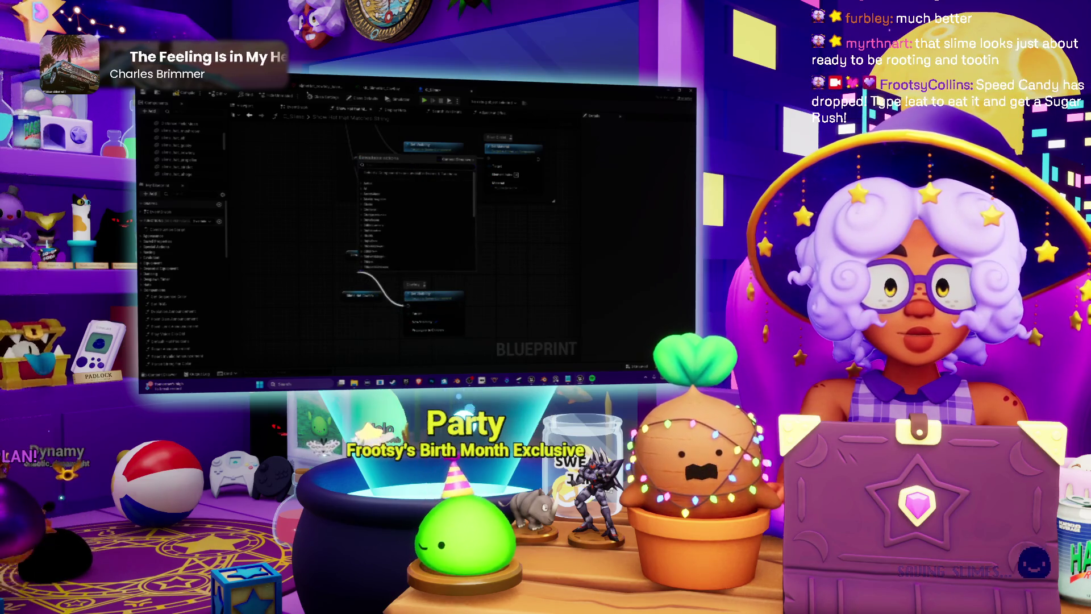
pyautogui.click(375, 251)
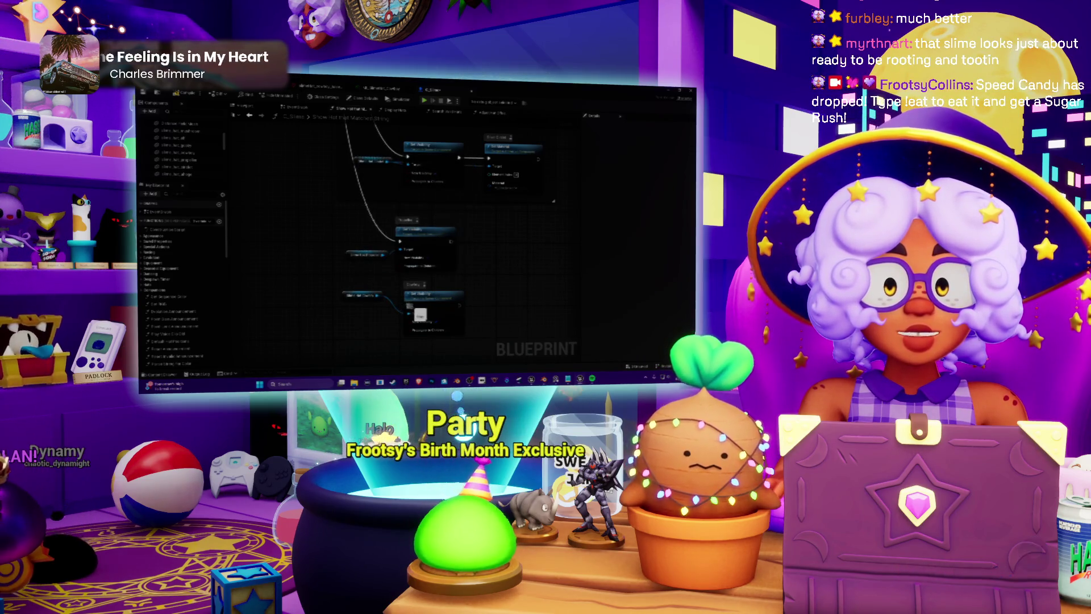
pyautogui.moveTo(375, 250); pyautogui.dragTo(525, 273)
pyautogui.scroll(-2, 528, 261)
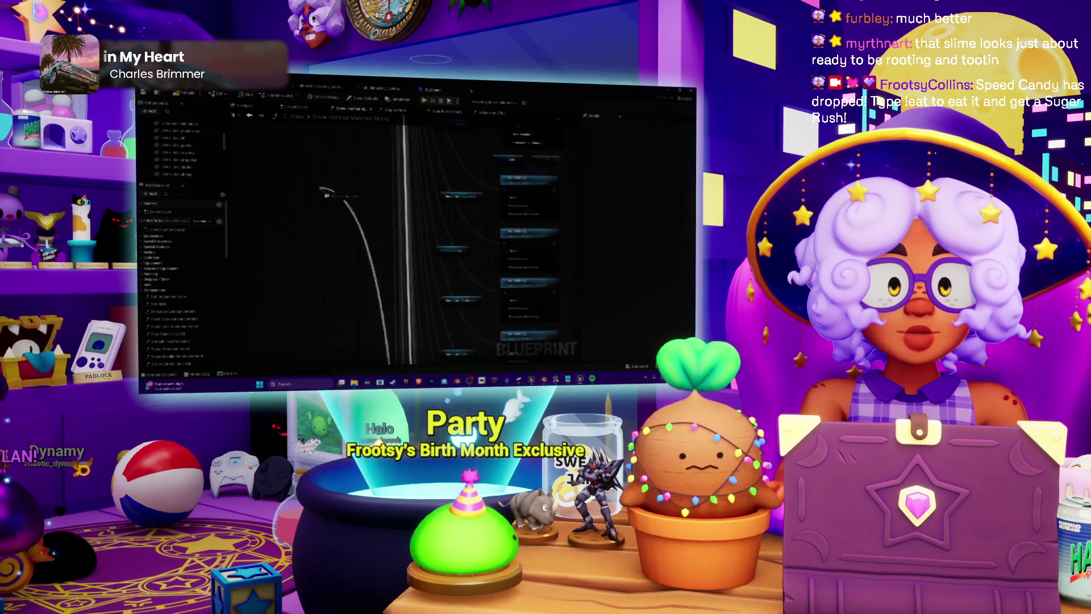
pyautogui.moveTo(330, 125)
pyautogui.mouseDown()
pyautogui.moveTo(342, 190)
pyautogui.moveTo(371, 200)
pyautogui.mouseUp()
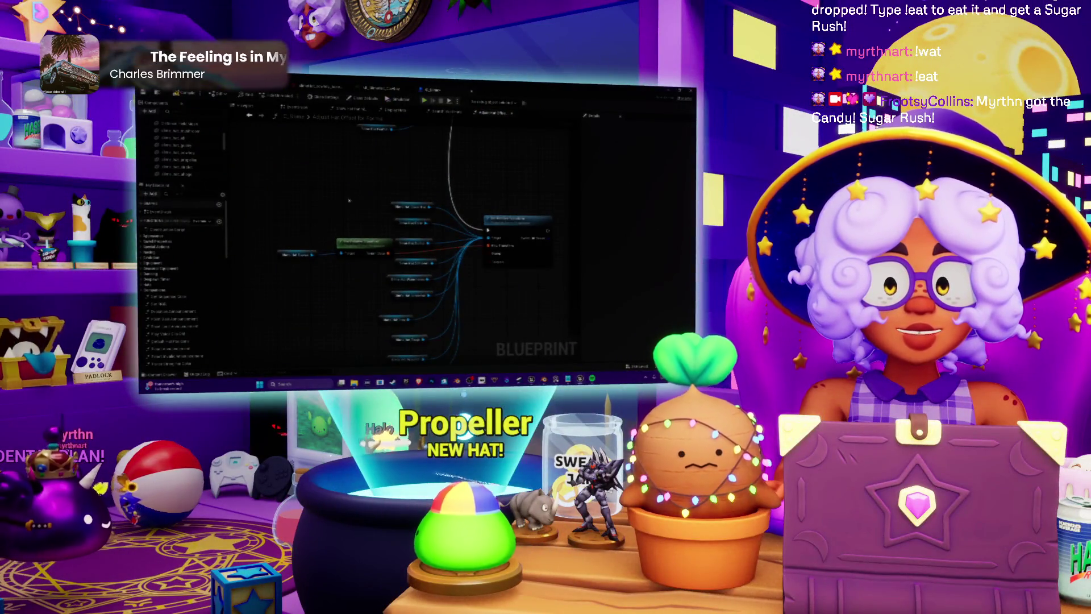
# Review the Show Hat that Matches String, Display Hats and Search Valid Hats graphs, then return to EventGraph.
pyautogui.click(350, 108)
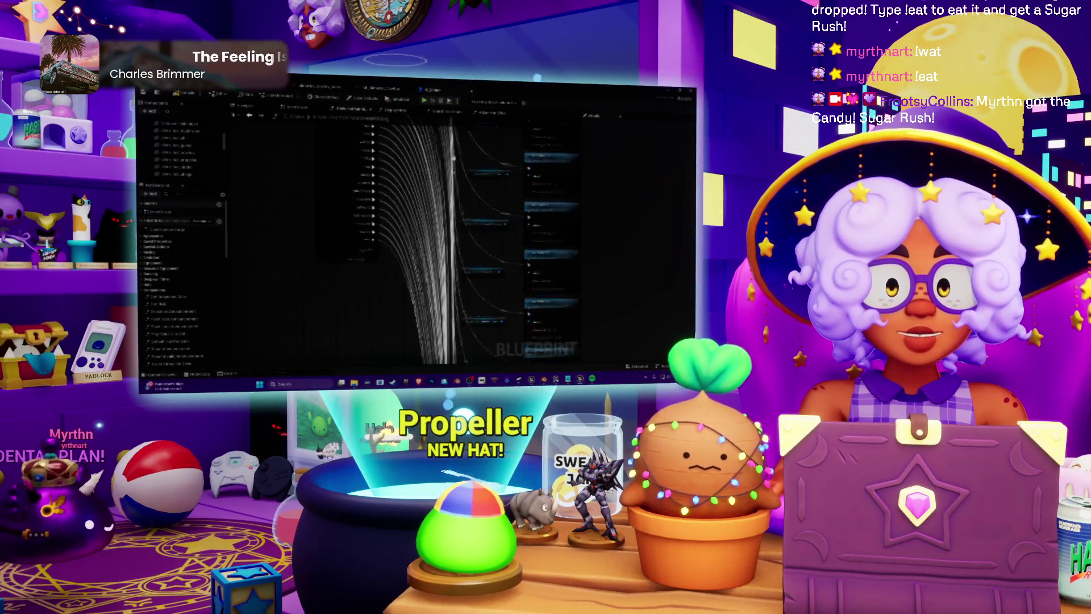
pyautogui.click(397, 109)
pyautogui.click(441, 112)
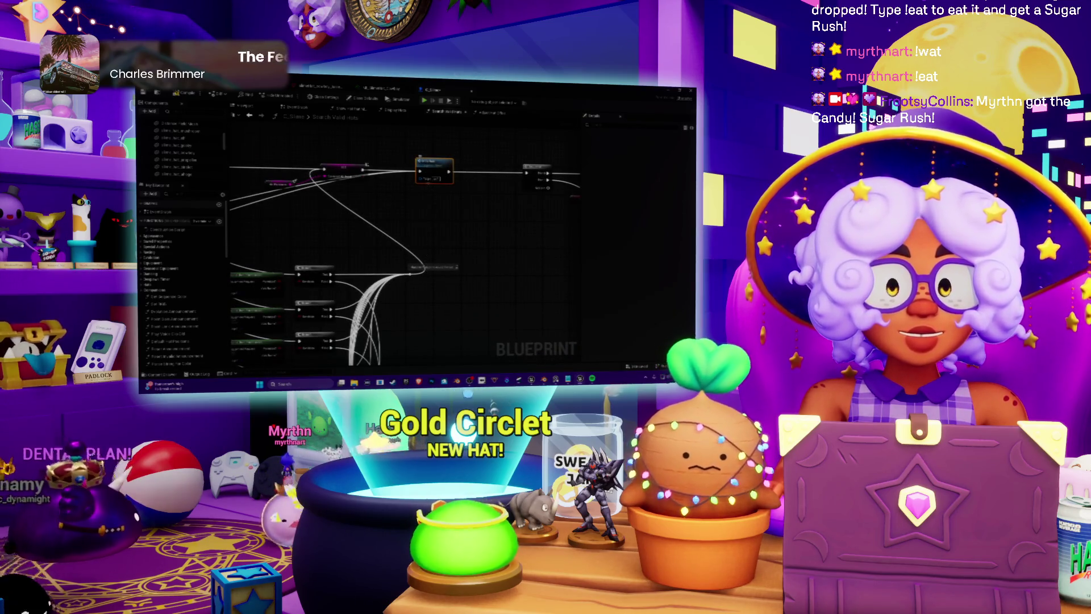
pyautogui.click(293, 107)
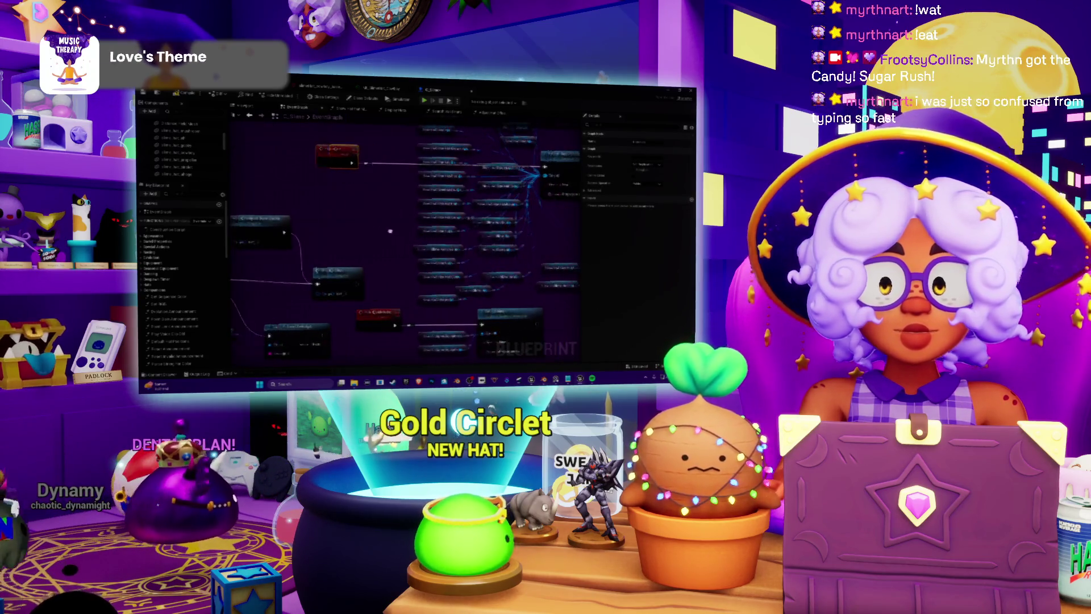
# Wire the new hat node's pin into the EventGraph logic.
pyautogui.click(179, 152)
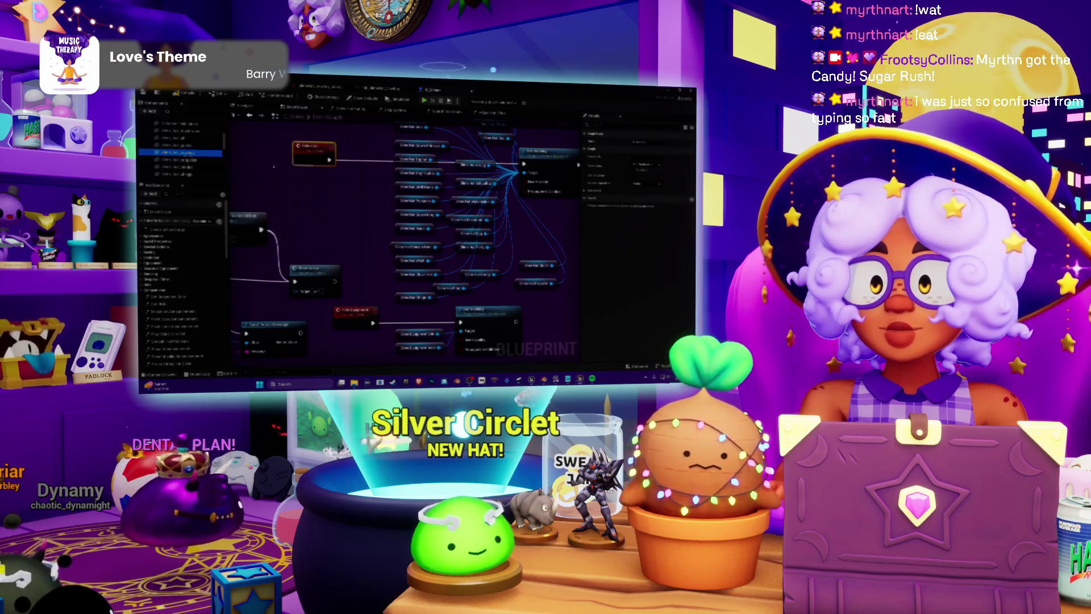
pyautogui.click(536, 265)
pyautogui.click(543, 237)
pyautogui.moveTo(554, 240)
pyautogui.mouseDown()
pyautogui.moveTo(501, 173)
pyautogui.moveTo(523, 172)
pyautogui.mouseUp()
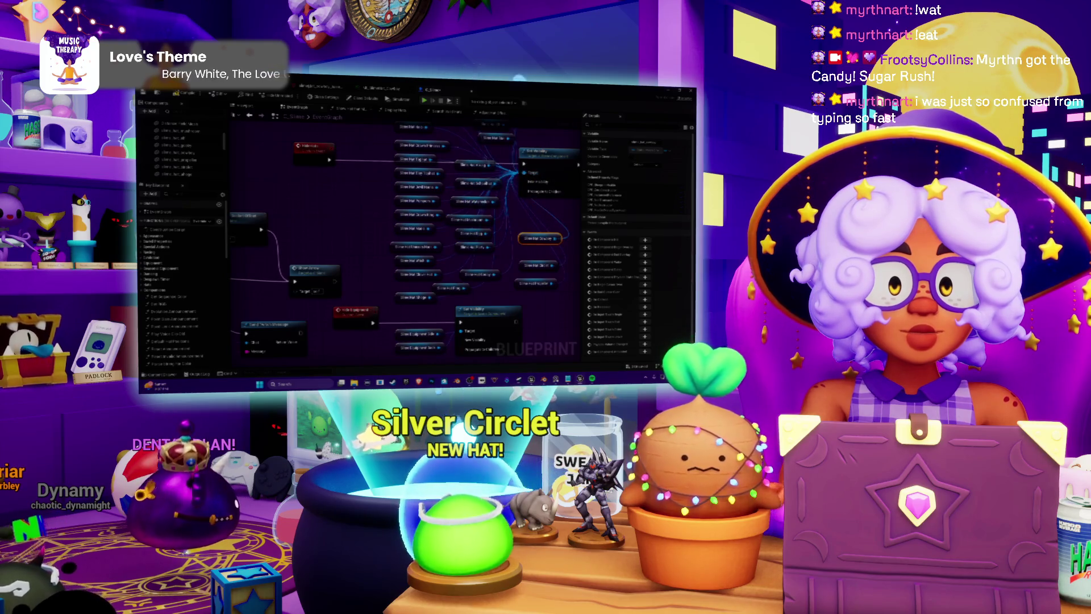
# Connect the new hat pin in Search Valid Hats, save the Blueprint, and return to the level editor.
pyautogui.doubleClick(540, 238)
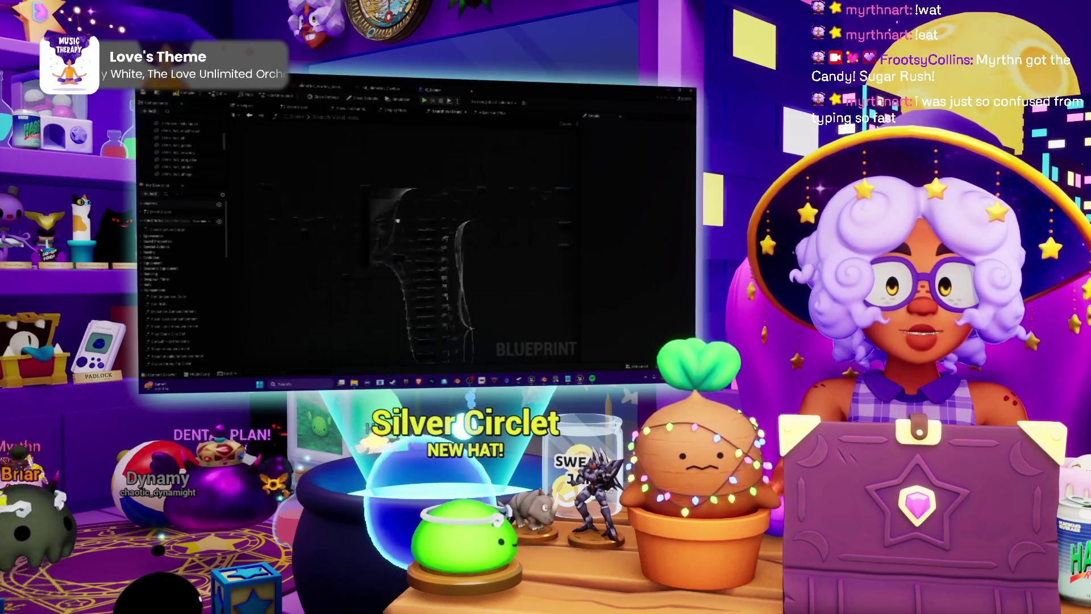
pyautogui.click(365, 261)
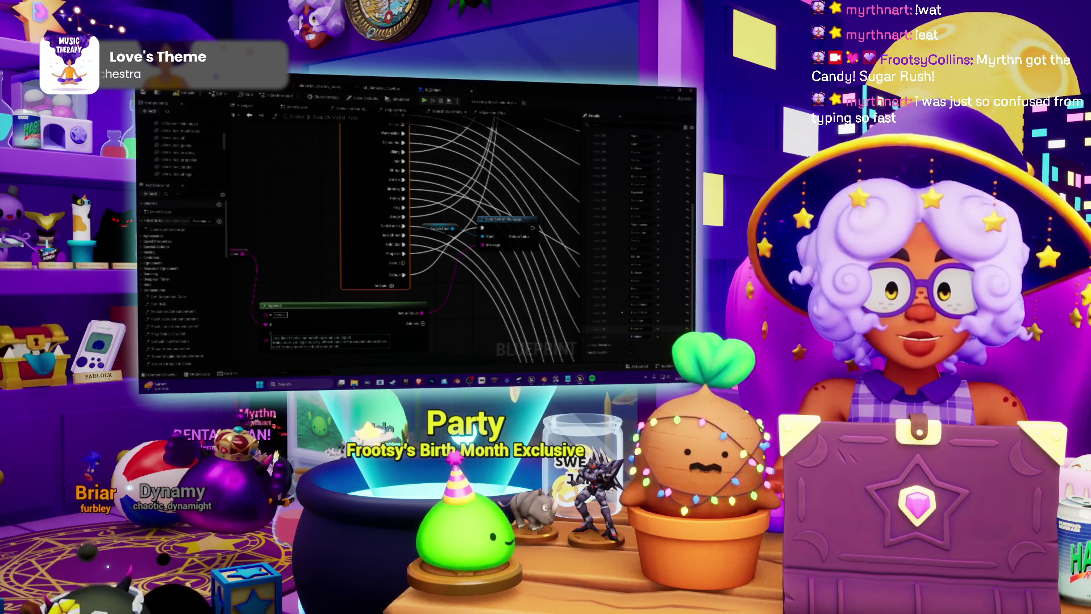
pyautogui.click(459, 300)
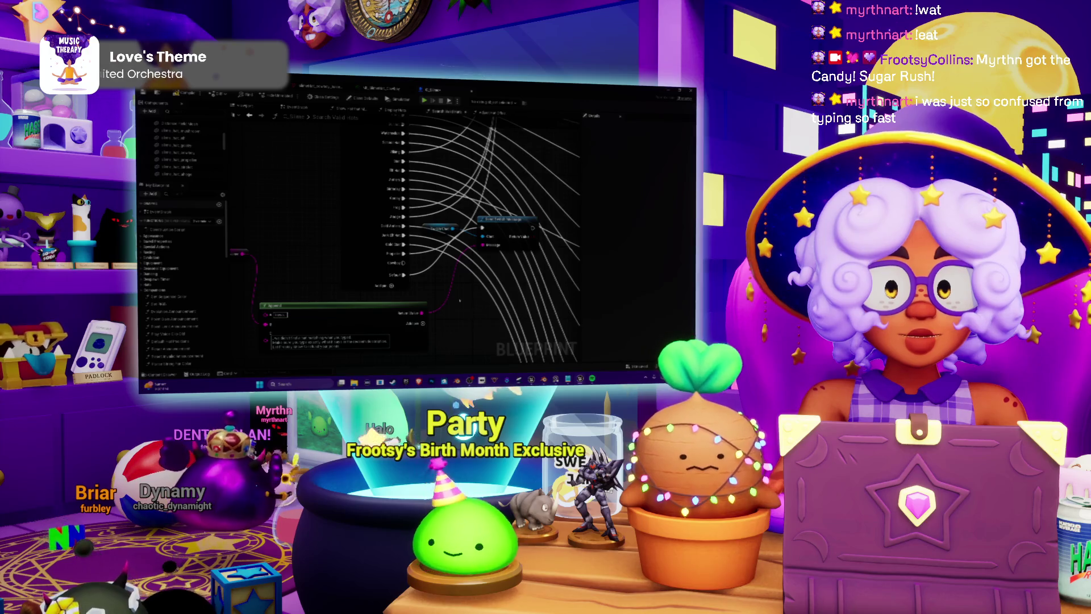
pyautogui.moveTo(459, 300); pyautogui.dragTo(545, 217, button='right')
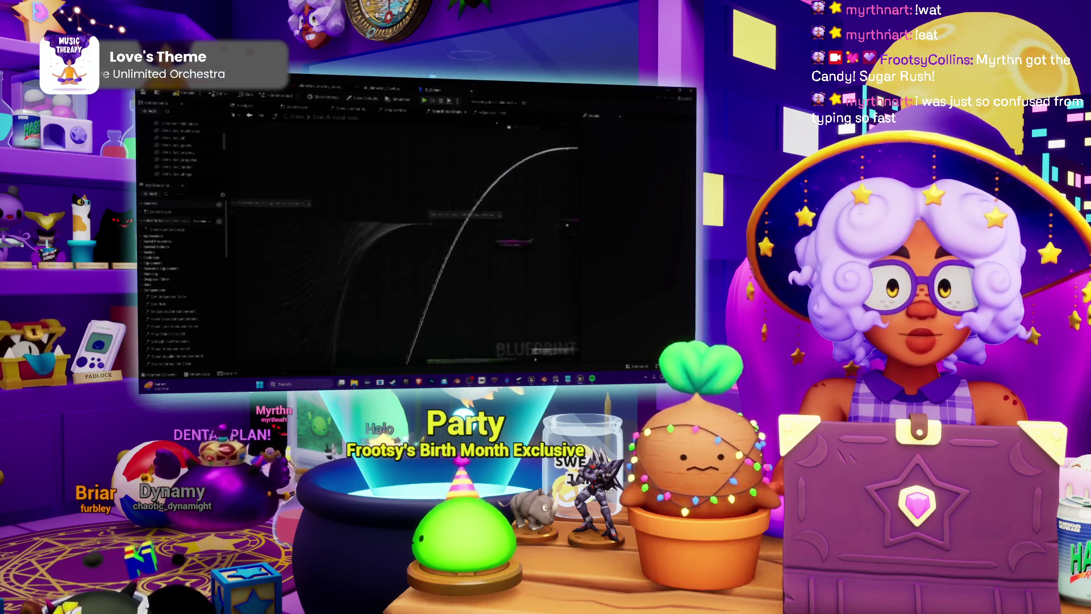
pyautogui.moveTo(545, 216)
pyautogui.mouseDown(button='right')
pyautogui.moveTo(458, 217)
pyautogui.moveTo(483, 221)
pyautogui.moveTo(441, 227)
pyautogui.mouseUp(button='right')
pyautogui.moveTo(441, 227)
pyautogui.mouseDown()
pyautogui.moveTo(443, 156)
pyautogui.moveTo(532, 172)
pyautogui.mouseUp()
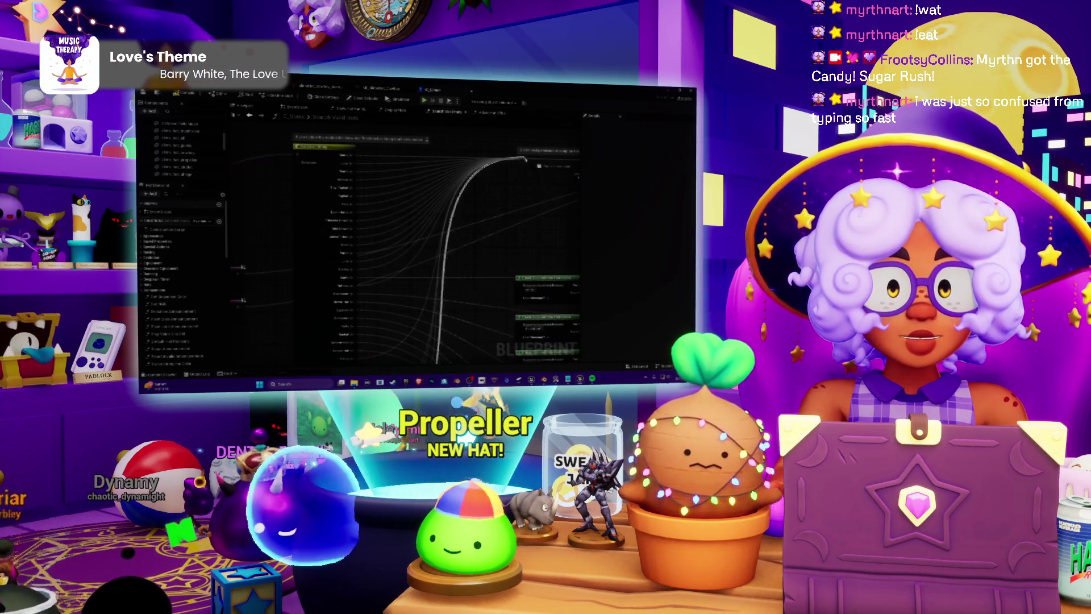
pyautogui.moveTo(473, 210); pyautogui.dragTo(472, 170, button='right')
pyautogui.scroll(-3, 473, 170)
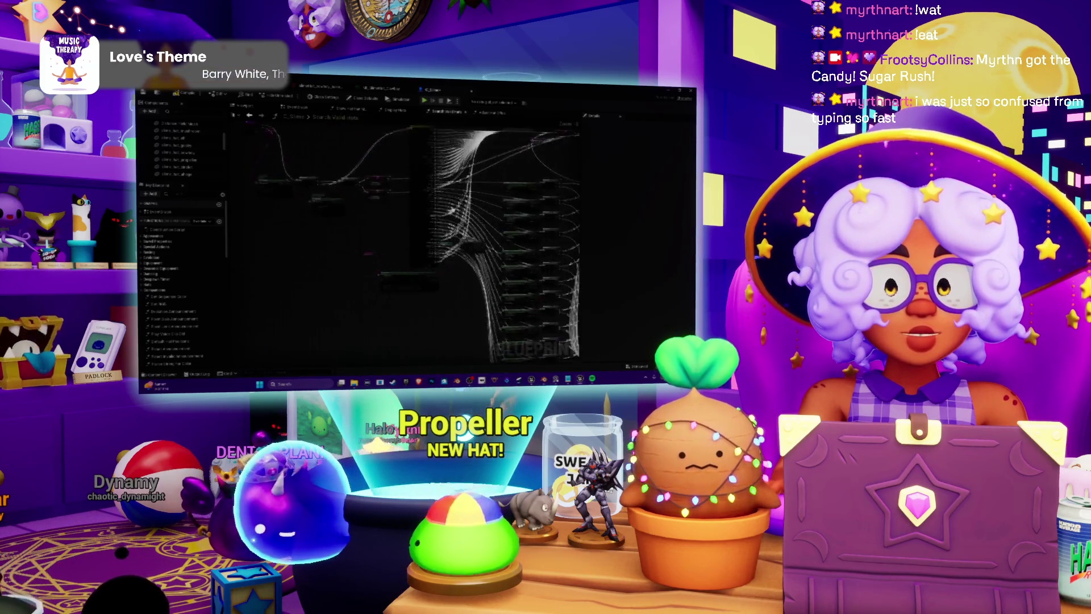
pyautogui.hotkey('ctrl', 's')
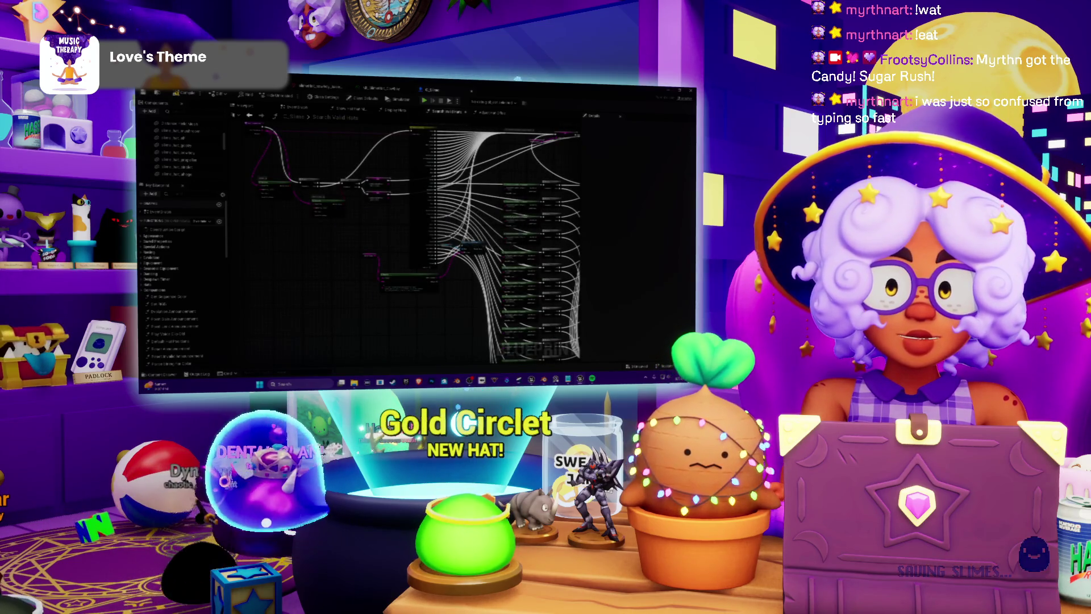
pyautogui.hotkey('ctrl', 'Tab')
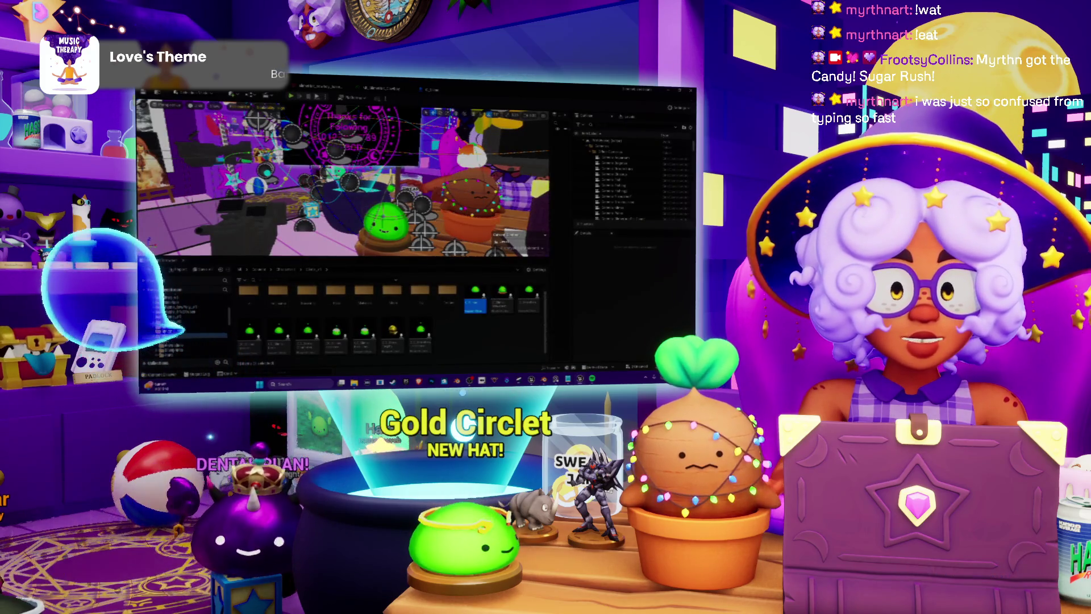
# Review the slime actor's Details, save the level, and start Play In Editor with Alt+P.
pyautogui.click(386, 219)
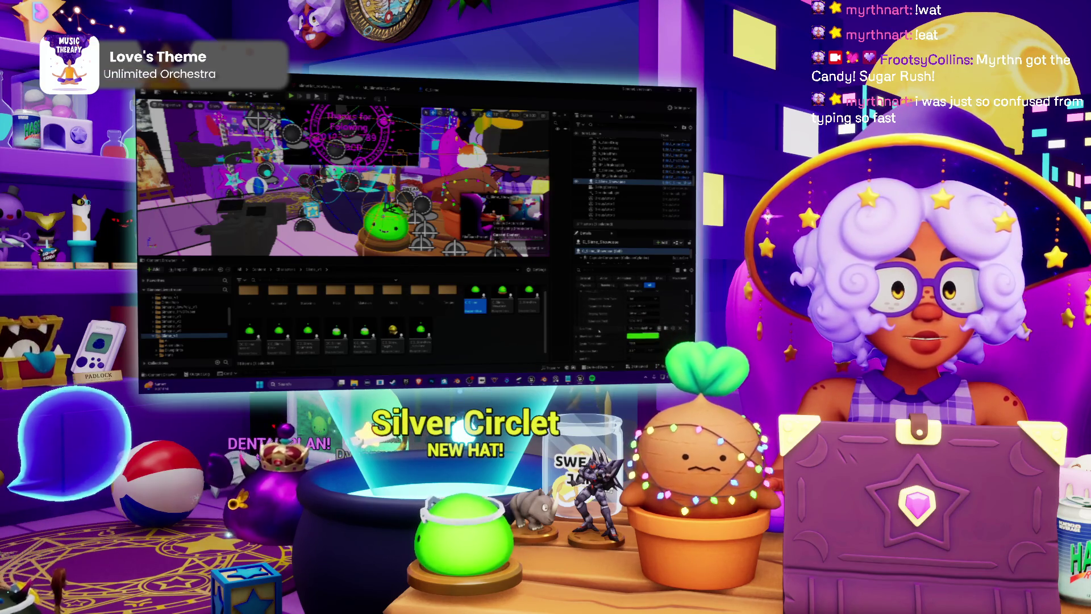
pyautogui.scroll(-2, 602, 333)
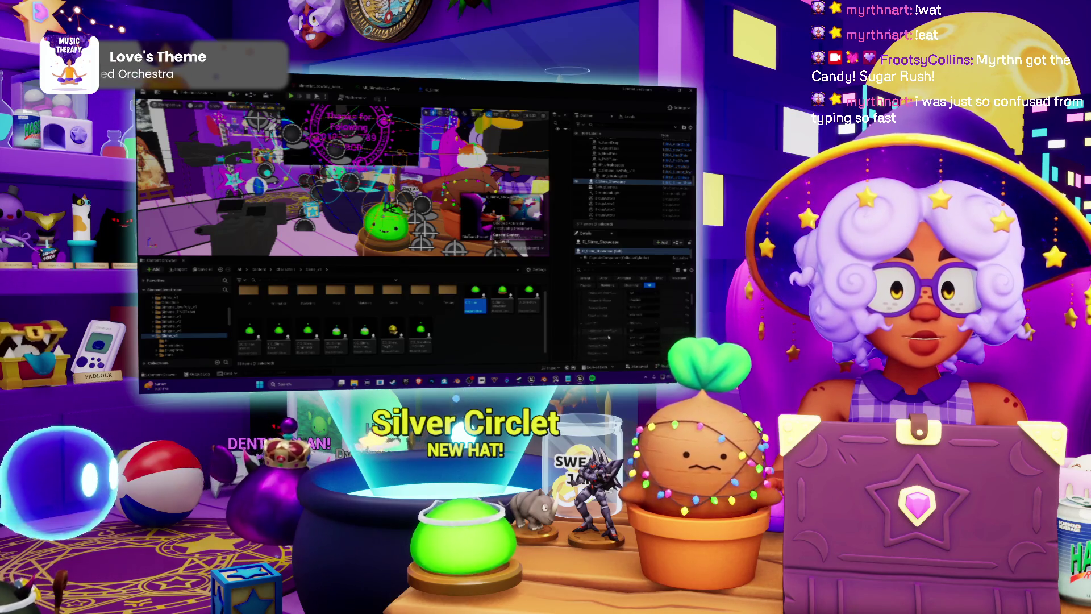
pyautogui.scroll(-2, 608, 337)
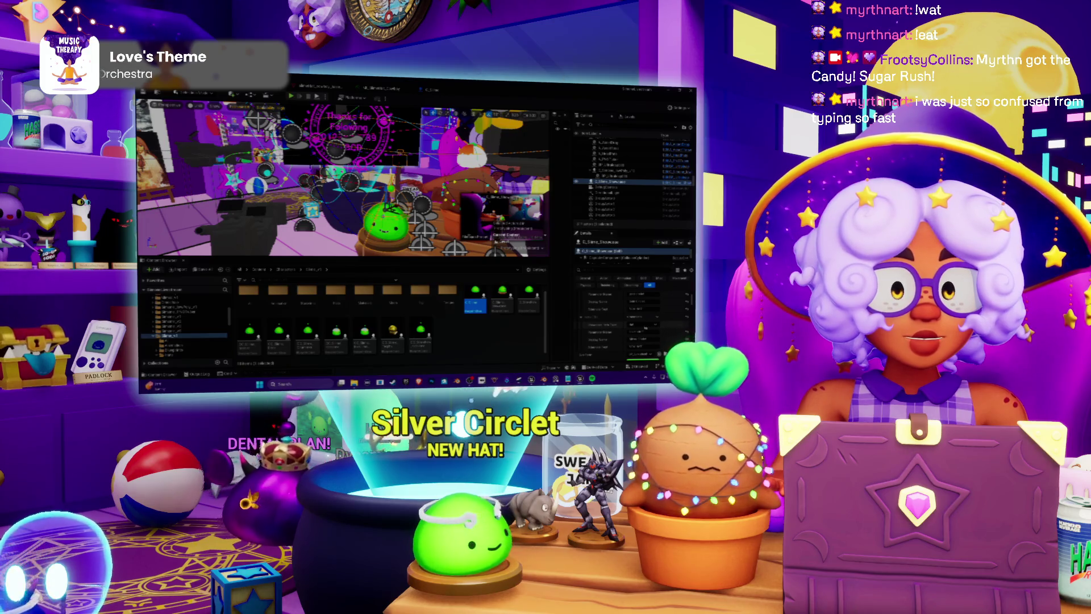
pyautogui.scroll(-2, 645, 329)
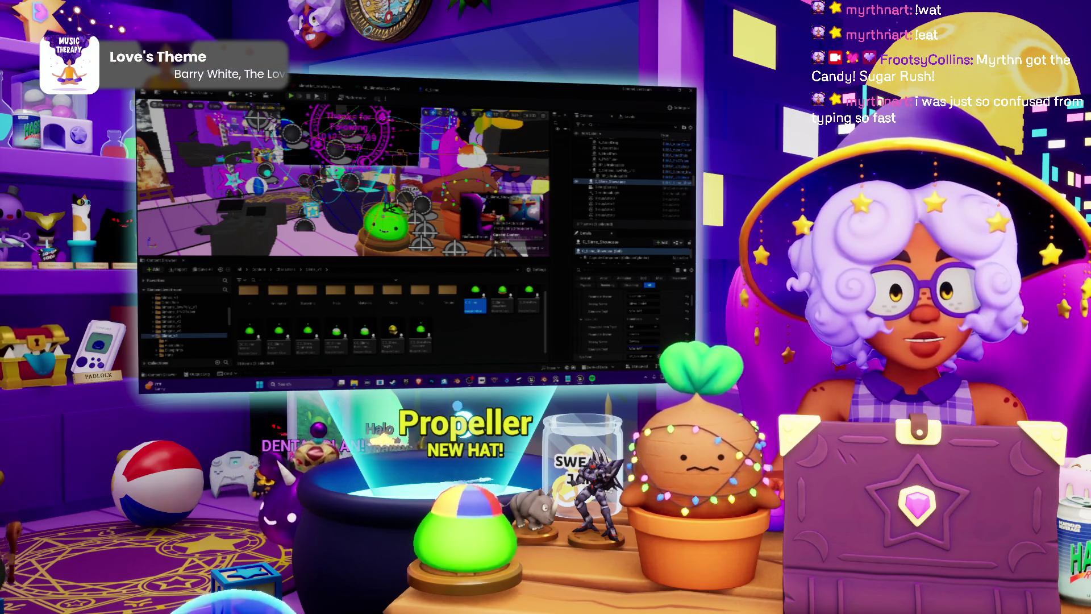
pyautogui.hotkey('ctrl', 's')
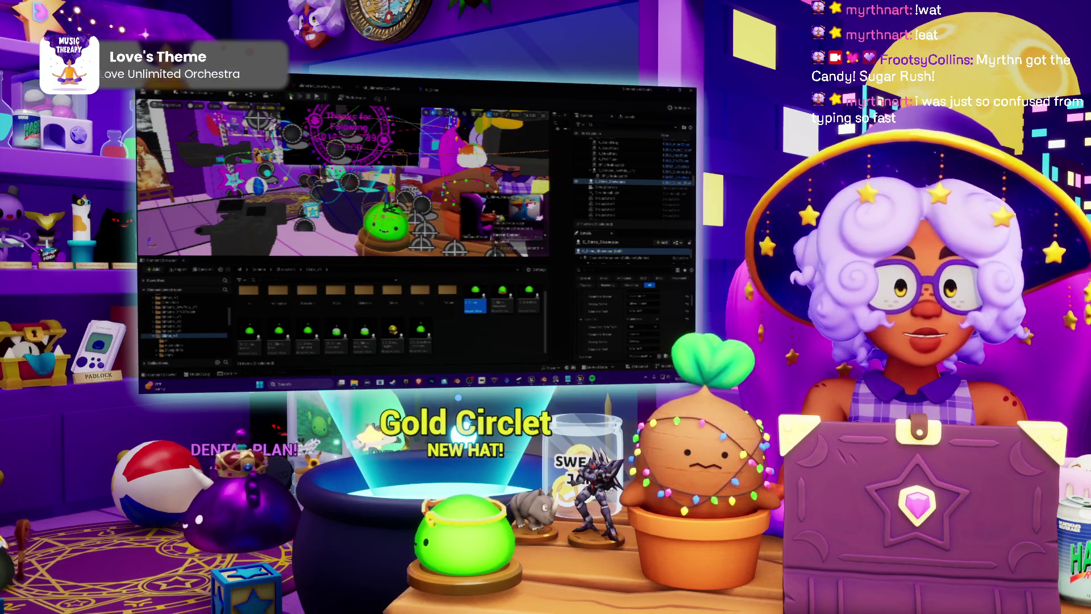
pyautogui.hotkey('alt', 'p')
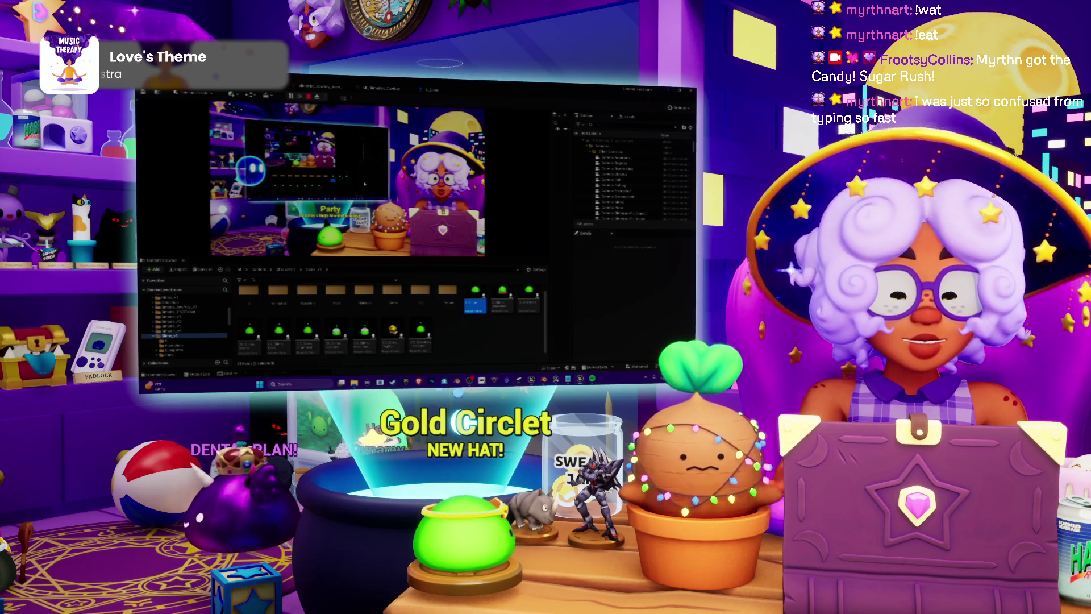
# Test the stream scene in fullscreen play with F11.
pyautogui.press('F11')
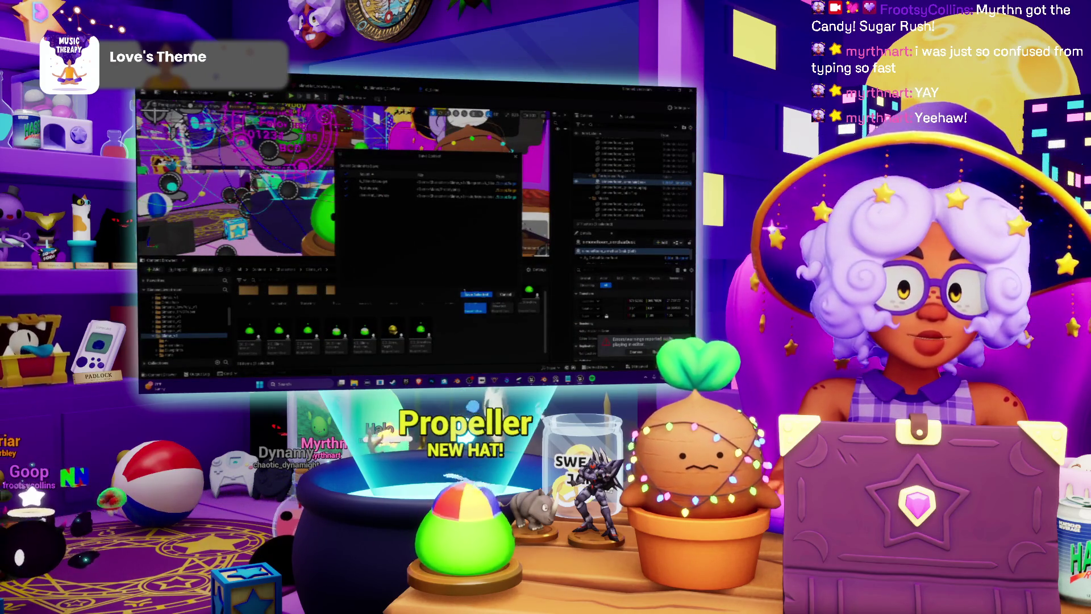
# Save the modified Prototyping map with Save Selected.
pyautogui.click(469, 298)
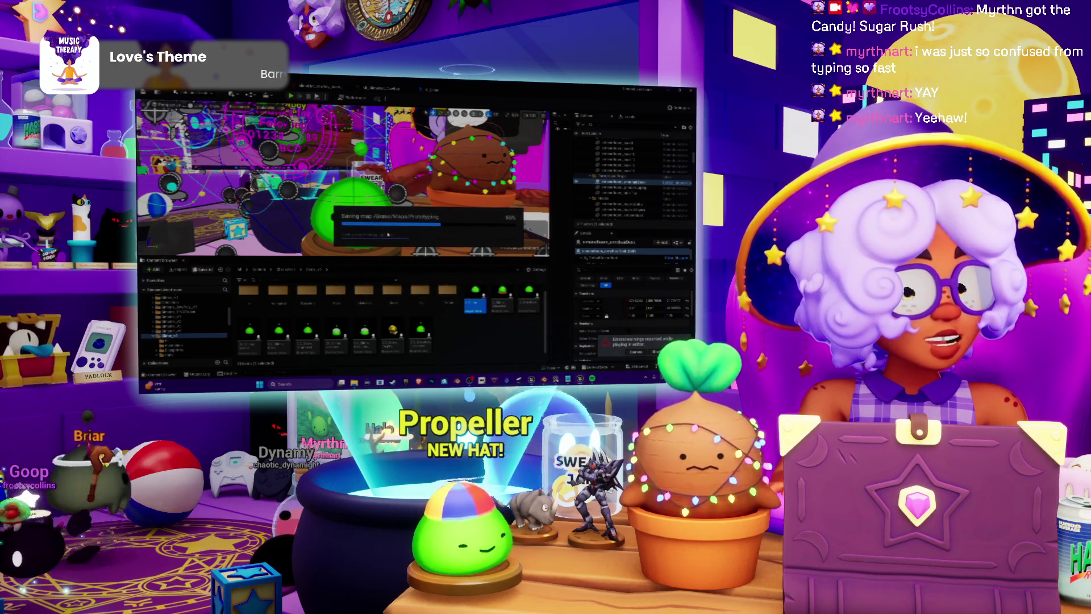